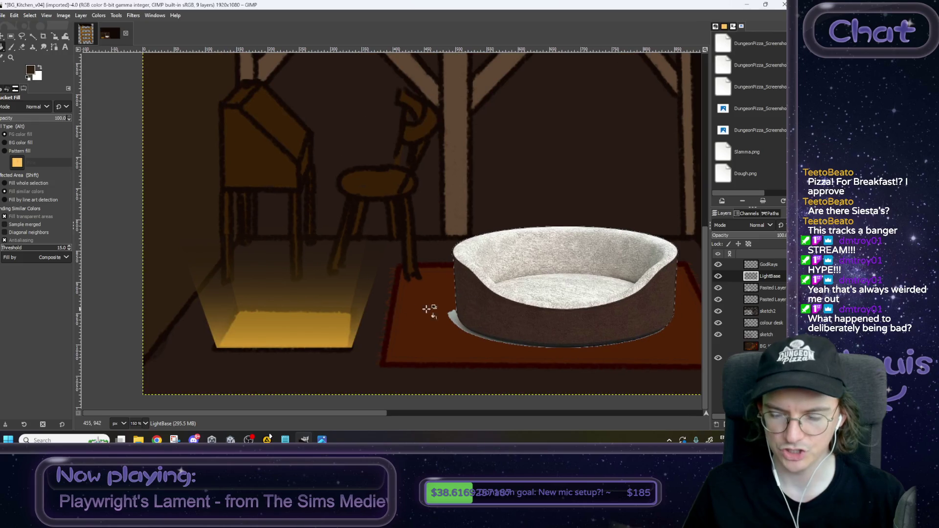
Step: Zoom in, sample the light box's orange as the Paintbrush colour, and set brush size to 19
{"action": "scroll", "coordinate": [292, 304], "scroll_direction": "up", "scroll_amount": 2, "text": "ctrl"}
{"action": "scroll", "coordinate": [292, 305], "scroll_direction": "left", "scroll_amount": 5}
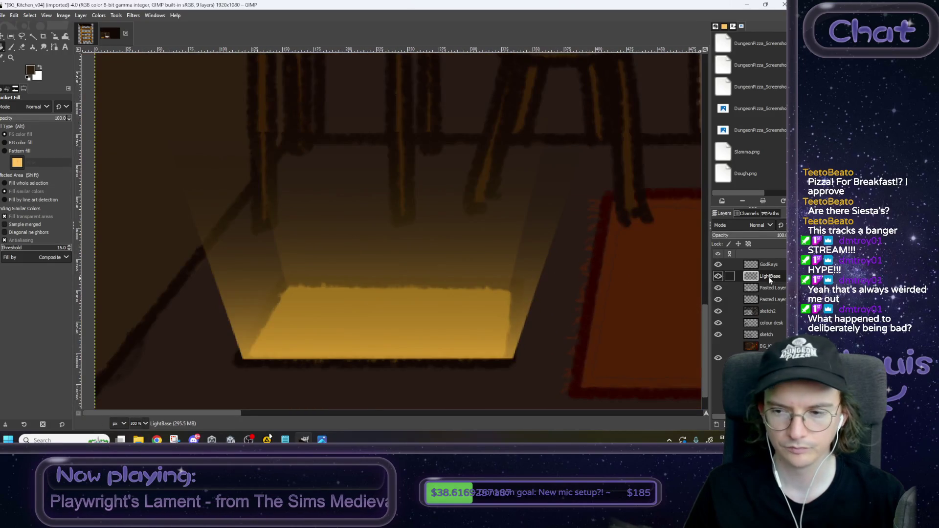
{"action": "left_click", "coordinate": [12, 46]}
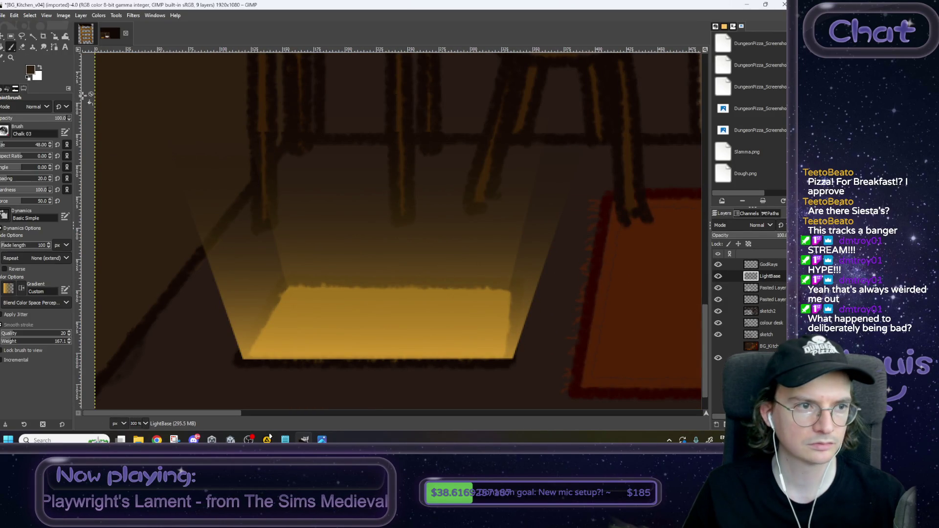
{"action": "left_click", "coordinate": [336, 311], "text": "ctrl"}
{"action": "triple_click", "coordinate": [42, 145]}
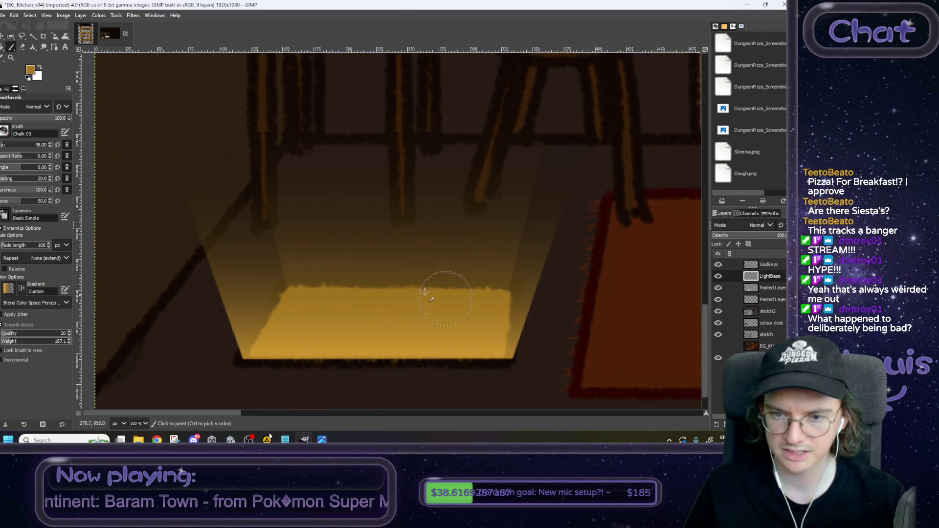
{"action": "type", "text": "19"}
{"action": "key", "text": "Return"}
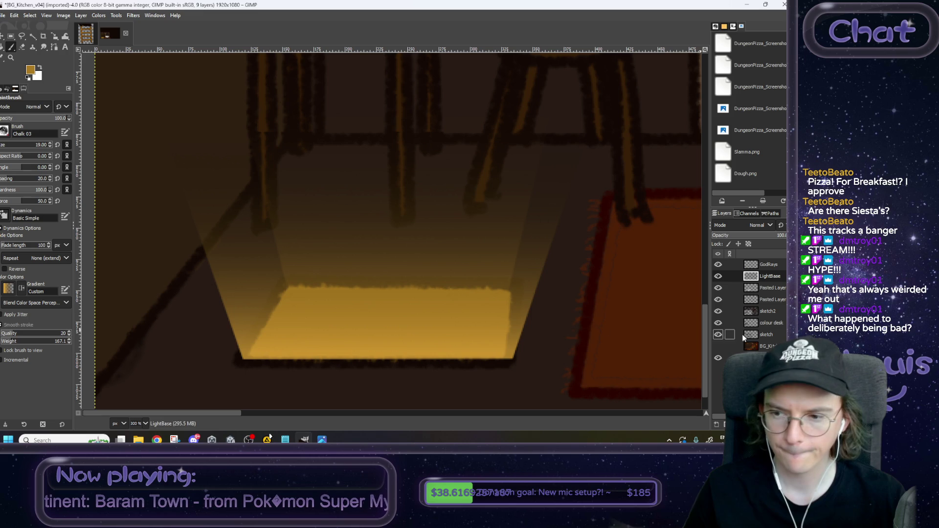
Step: Hide the kitchen BG layer, then try and undo a yellow stroke along the rectangle's top
{"action": "left_click", "coordinate": [717, 359]}
{"action": "left_click", "coordinate": [717, 359]}
{"action": "left_click", "coordinate": [718, 359]}
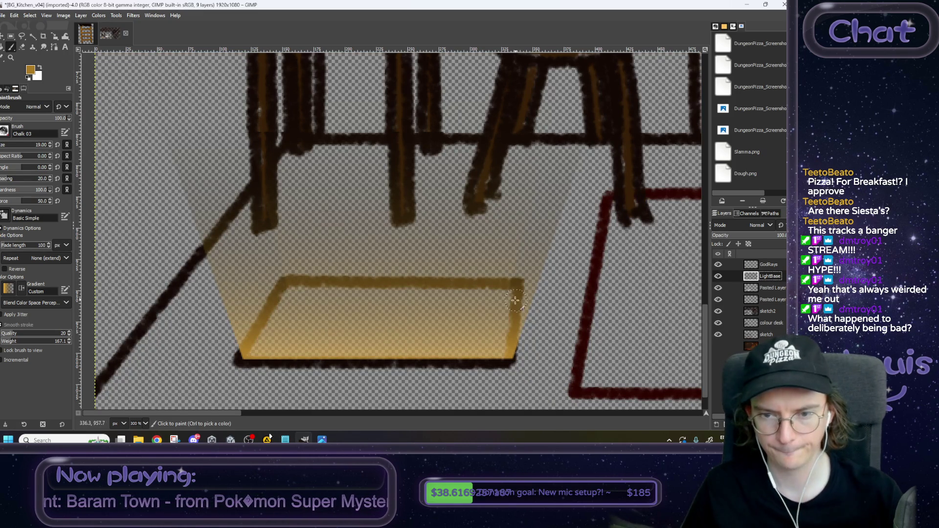
{"action": "left_click_drag", "start_coordinate": [512, 292], "coordinate": [301, 294]}
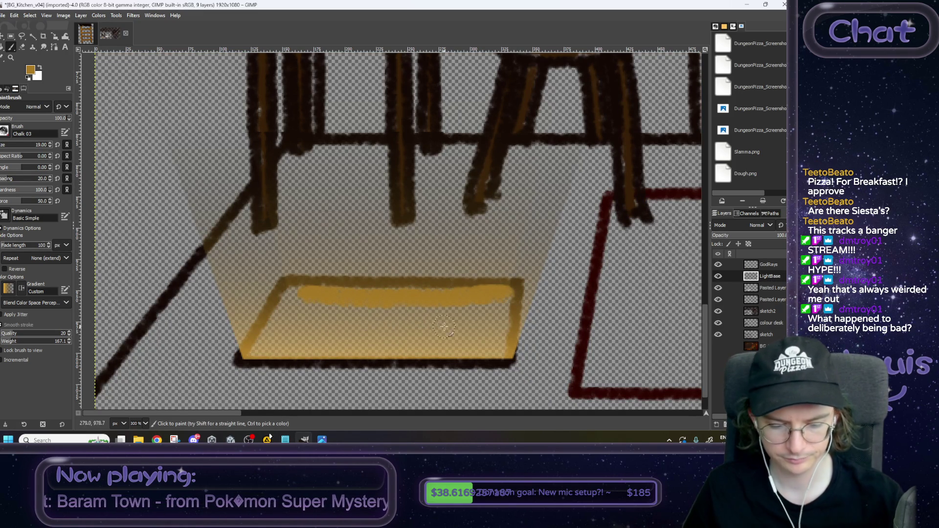
{"action": "key", "text": "ctrl+z"}
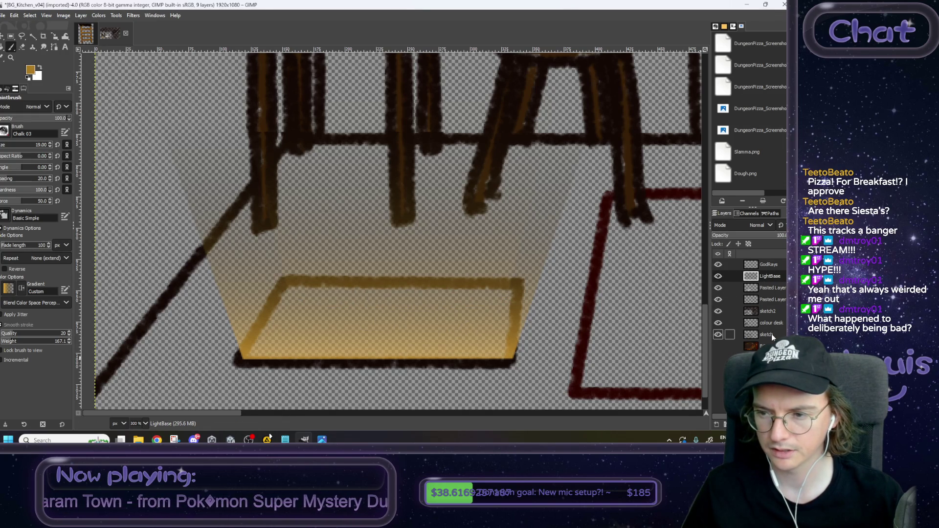
Step: Make the sketch layer active and paint yellow along the lit rectangle's top edge
{"action": "left_click", "coordinate": [718, 336]}
{"action": "left_click", "coordinate": [718, 336]}
{"action": "left_click", "coordinate": [753, 335]}
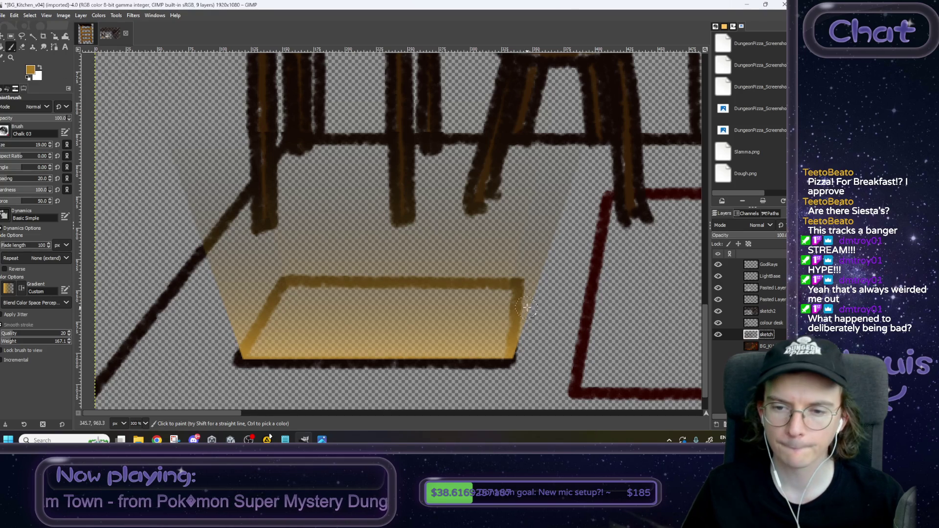
{"action": "mouse_move", "coordinate": [516, 293]}
{"action": "left_mouse_down"}
{"action": "mouse_move", "coordinate": [282, 288]}
{"action": "mouse_move", "coordinate": [247, 355]}
{"action": "mouse_move", "coordinate": [441, 356]}
{"action": "mouse_move", "coordinate": [507, 313]}
{"action": "mouse_move", "coordinate": [342, 312]}
{"action": "mouse_move", "coordinate": [278, 343]}
{"action": "left_mouse_up"}
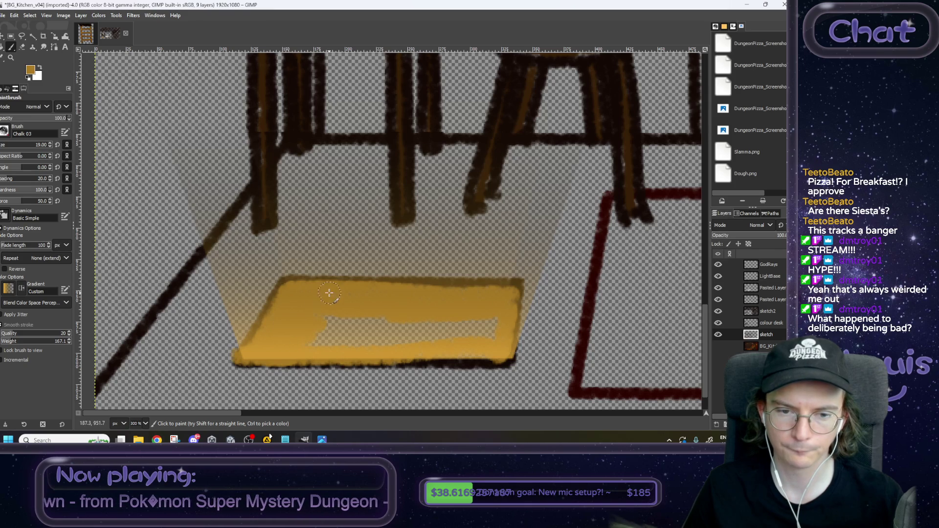
Step: Undo the sketch-layer strokes and paint the lit rectangle solid yellow on the LightBase layer
{"action": "mouse_move", "coordinate": [337, 331]}
{"action": "left_mouse_down"}
{"action": "mouse_move", "coordinate": [472, 327]}
{"action": "mouse_move", "coordinate": [396, 351]}
{"action": "left_mouse_up"}
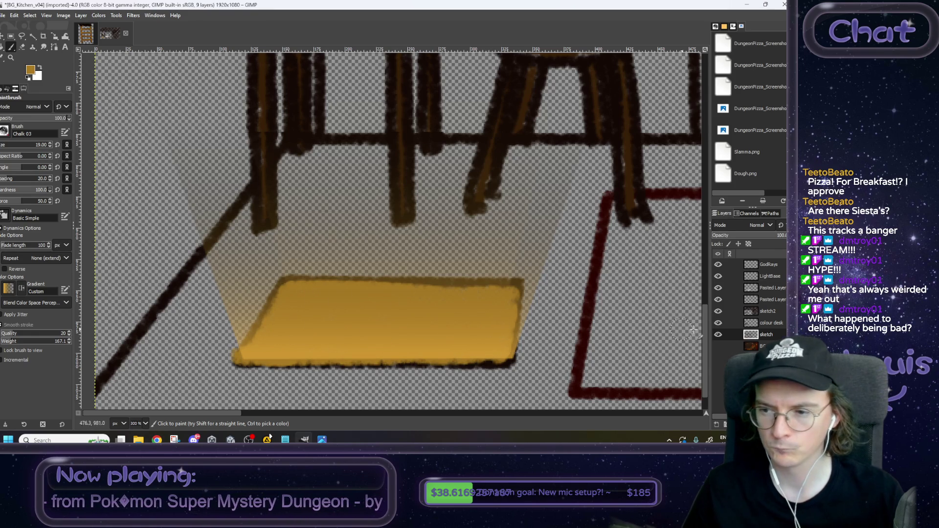
{"action": "key", "text": "ctrl+z"}
{"action": "key", "text": "ctrl+z"}
{"action": "key", "text": "ctrl+z"}
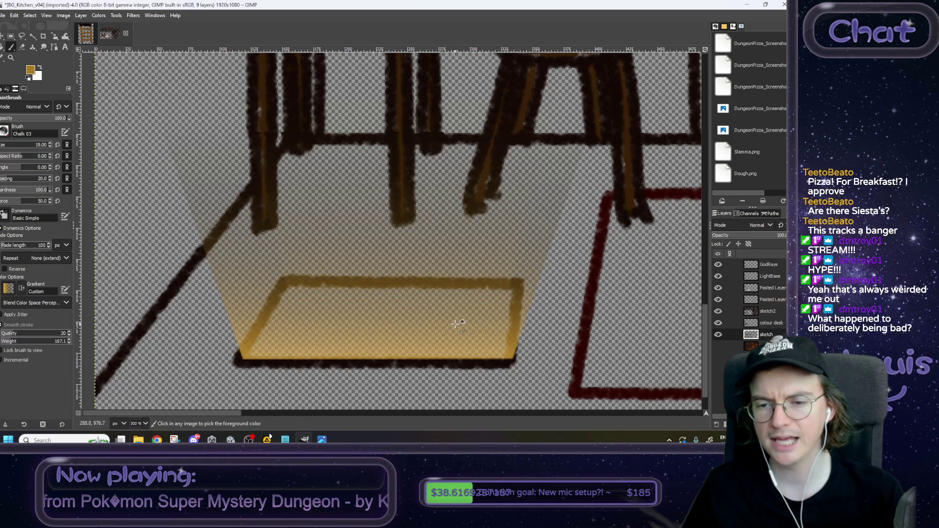
{"action": "left_click", "coordinate": [768, 276]}
{"action": "left_click_drag", "start_coordinate": [511, 293], "coordinate": [288, 295]}
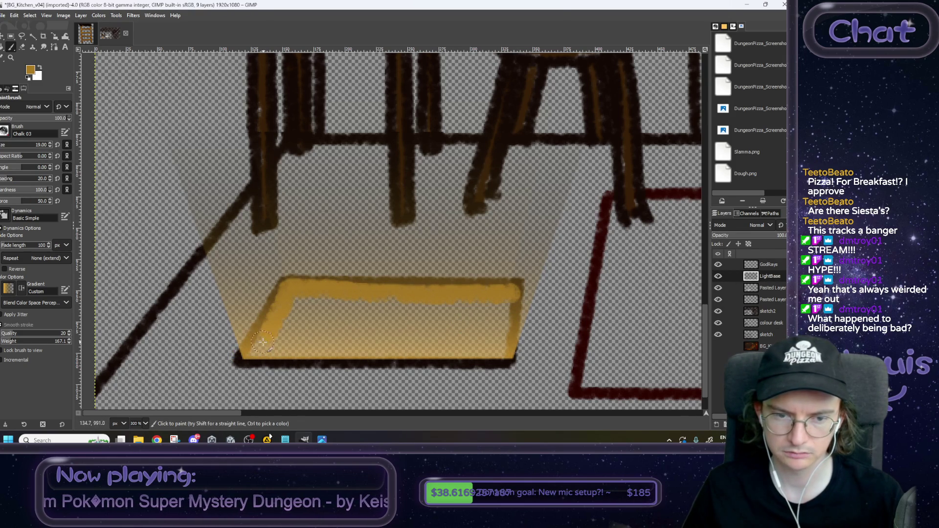
{"action": "left_click_drag", "start_coordinate": [249, 356], "coordinate": [504, 351]}
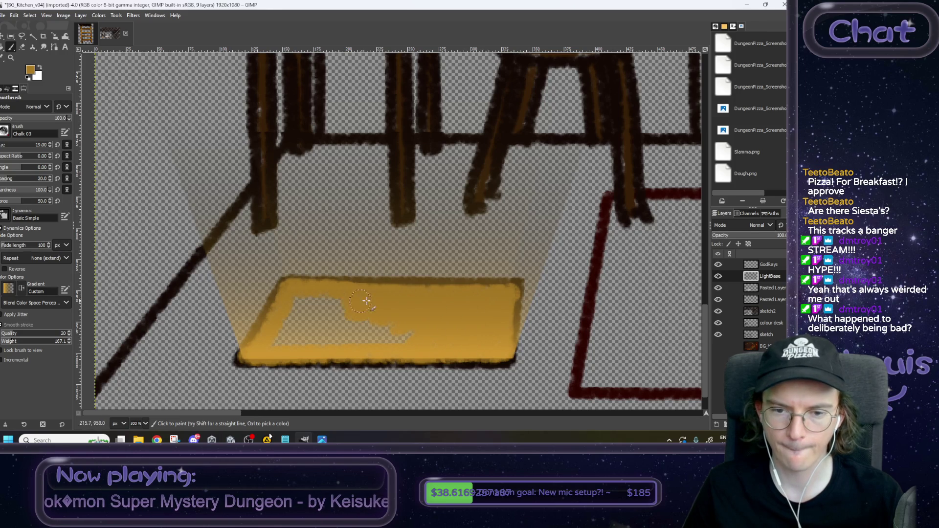
{"action": "left_click_drag", "start_coordinate": [367, 327], "coordinate": [323, 338]}
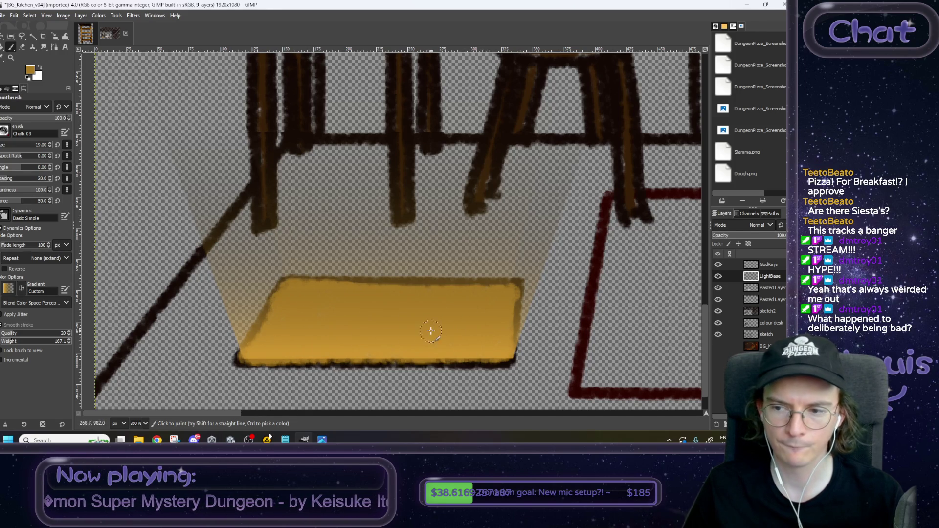
{"action": "double_click", "coordinate": [778, 278]}
Step: Rename LightBase to LightBase_Highlighted, duplicate it, and rename the lower copy LightBase
{"action": "type", "text": "_Hi"}
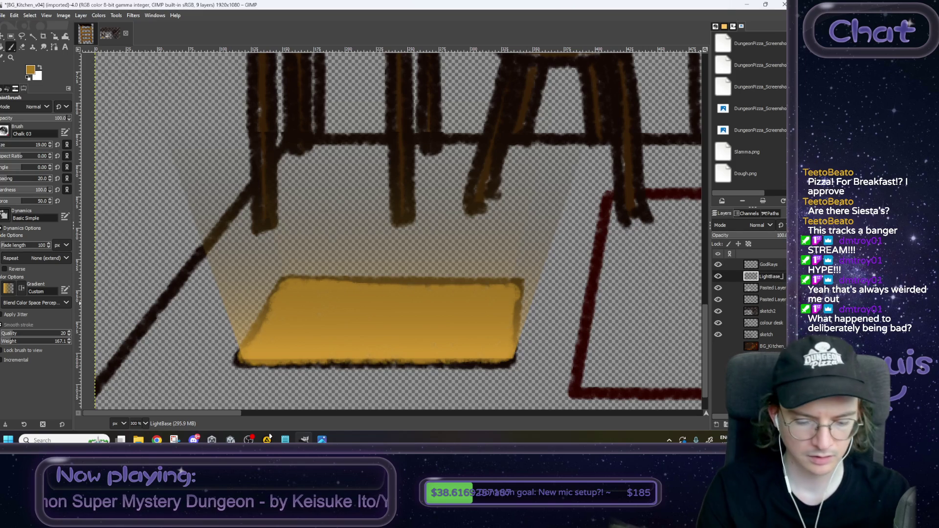
{"action": "type", "text": "g"}
{"action": "type", "text": "hlighted"}
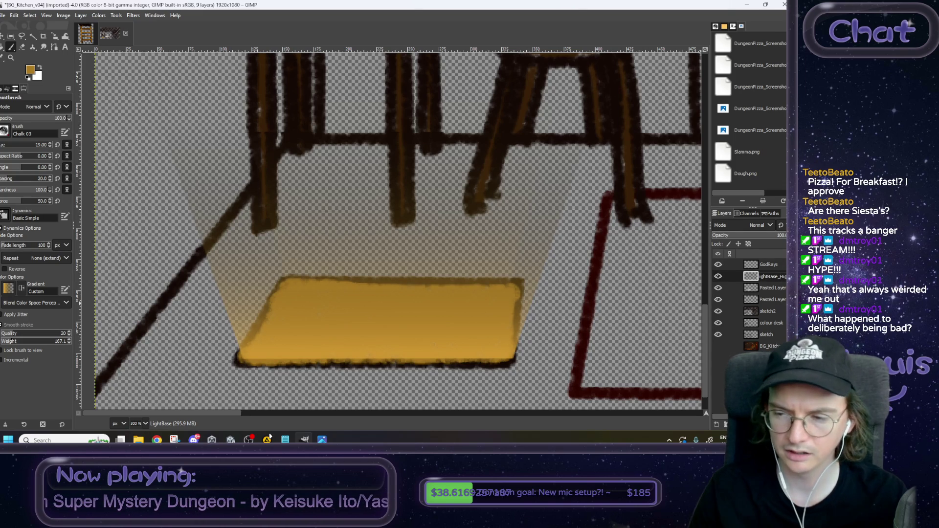
{"action": "key", "text": "Return"}
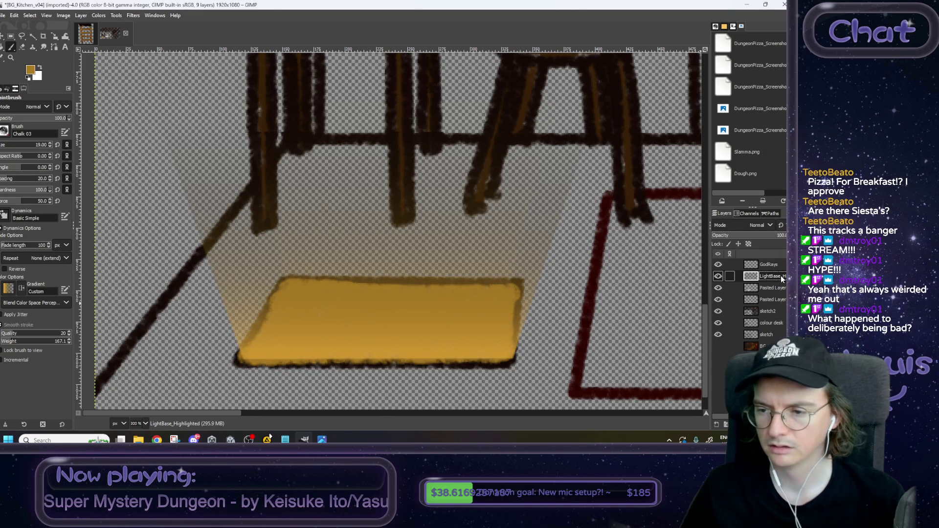
{"action": "right_click", "coordinate": [782, 277]}
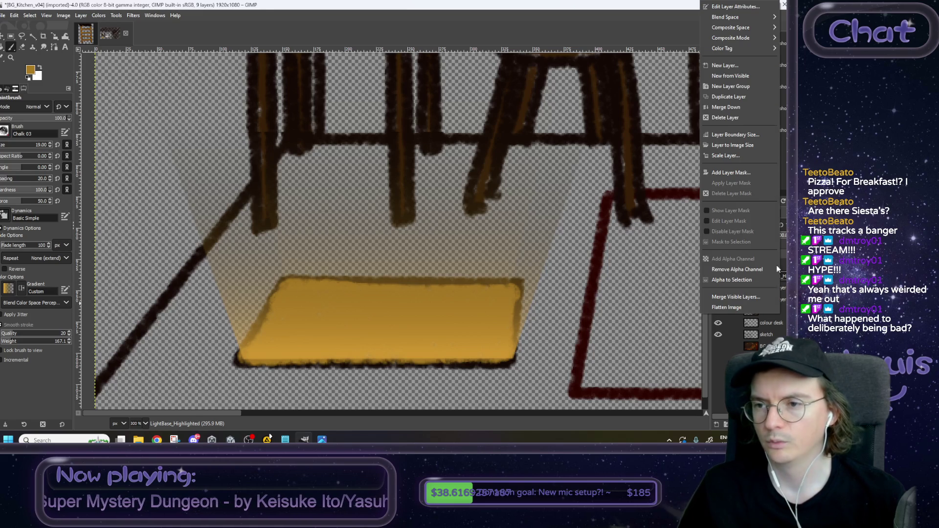
{"action": "left_click", "coordinate": [729, 97]}
{"action": "left_click", "coordinate": [773, 290]}
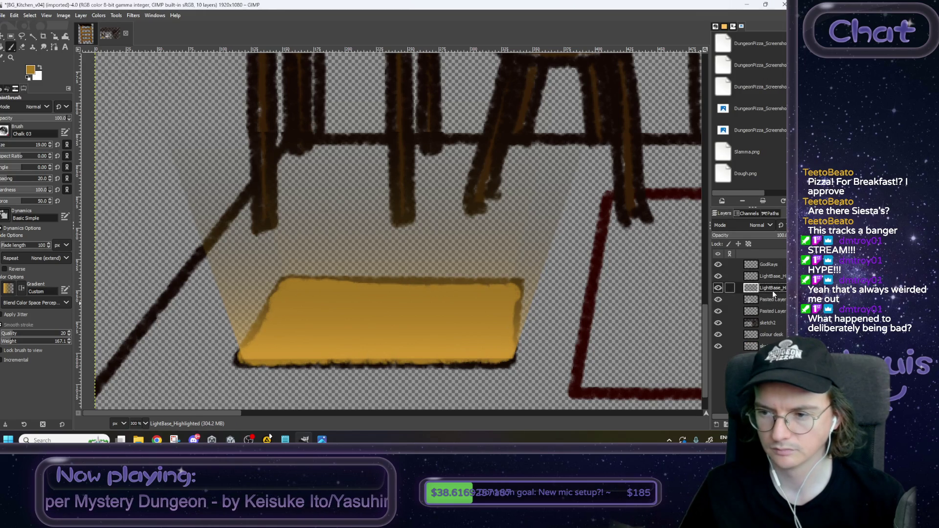
{"action": "double_click", "coordinate": [775, 289]}
{"action": "key", "text": "BackSpace"}
{"action": "key", "text": "BackSpace"}
{"action": "key", "text": "BackSpace"}
{"action": "key", "text": "Return"}
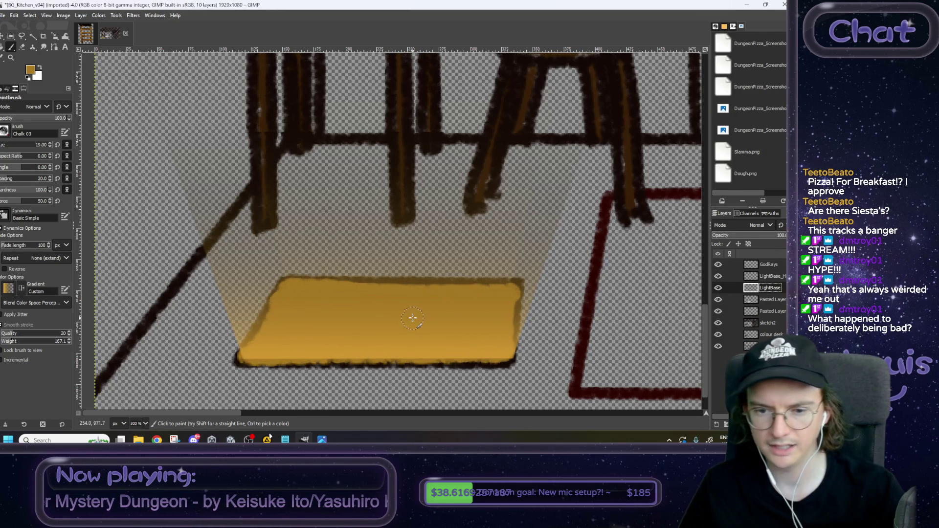
Step: Set the foreground to darker golden-brown 886422 and bucket-fill the rectangle on LightBase
{"action": "left_click", "coordinate": [31, 70]}
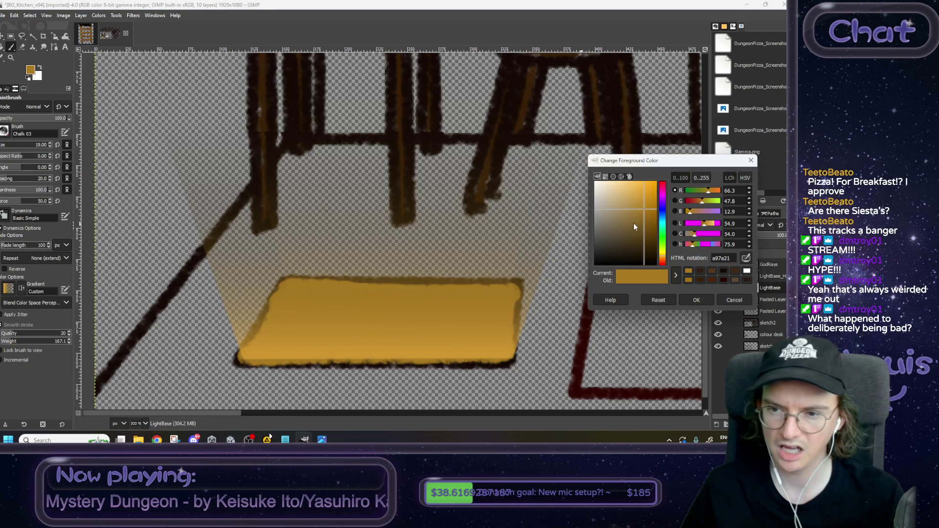
{"action": "left_click", "coordinate": [644, 222]}
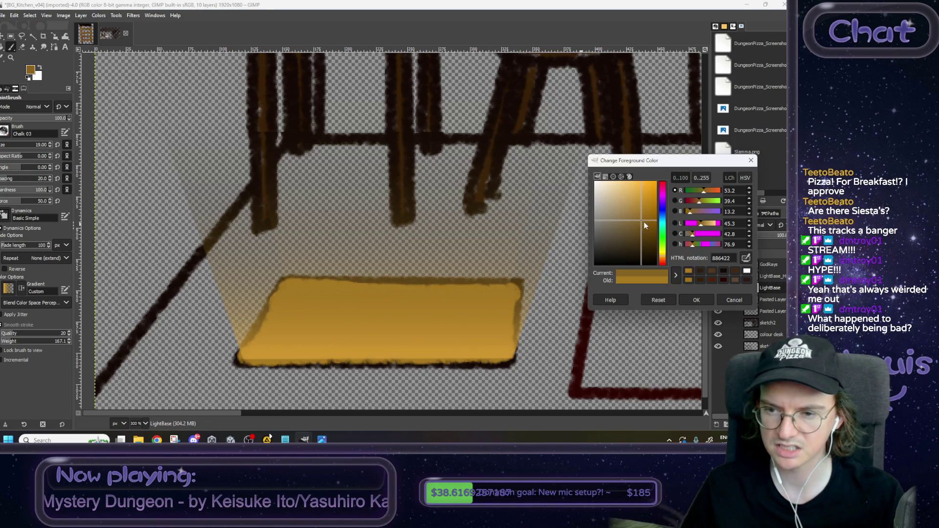
{"action": "left_click", "coordinate": [696, 300]}
{"action": "key", "text": "shift+b"}
{"action": "left_click", "coordinate": [359, 316]}
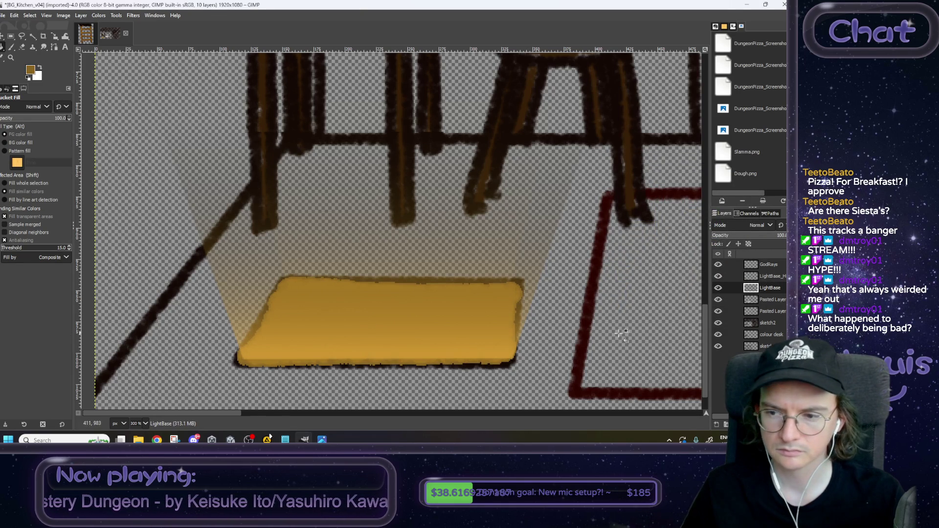
{"action": "left_click", "coordinate": [718, 276]}
{"action": "left_click", "coordinate": [719, 277]}
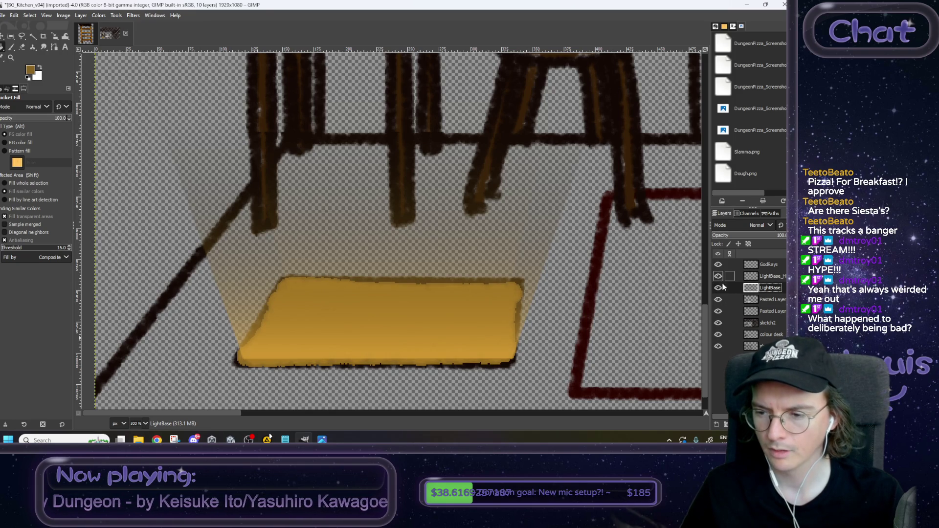
{"action": "left_click", "coordinate": [763, 346]}
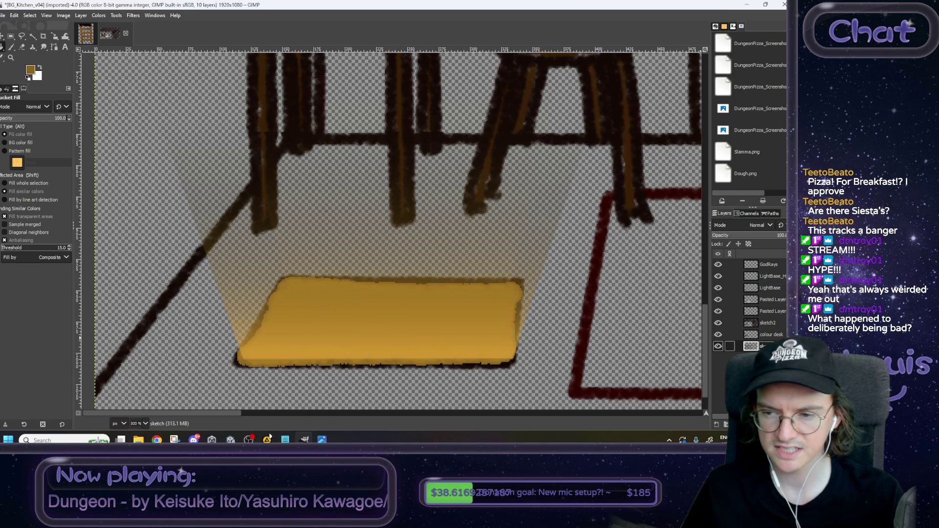
{"action": "left_click", "coordinate": [11, 37]}
Step: Cut the area around the rectangle's outline from the sketch layer and anchor it into LightBase
{"action": "mouse_move", "coordinate": [558, 267]}
{"action": "left_mouse_down"}
{"action": "mouse_move", "coordinate": [294, 384]}
{"action": "mouse_move", "coordinate": [213, 383]}
{"action": "left_mouse_up"}
{"action": "key", "text": "ctrl+x"}
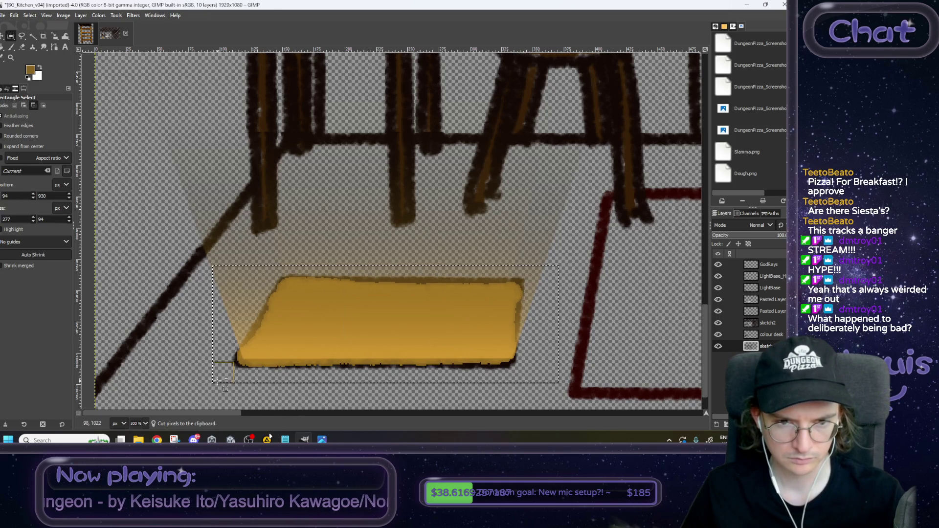
{"action": "left_click", "coordinate": [780, 289]}
{"action": "key", "text": "ctrl+v"}
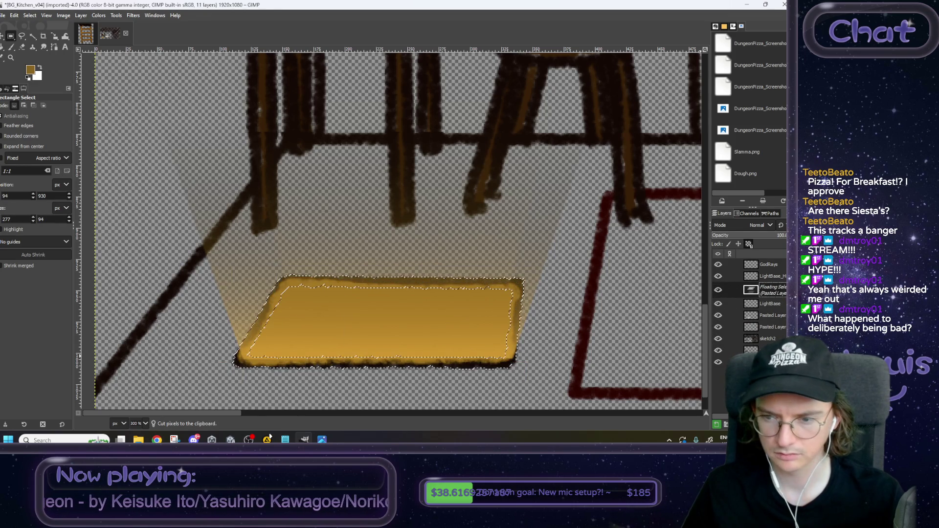
{"action": "key", "text": "ctrl+h"}
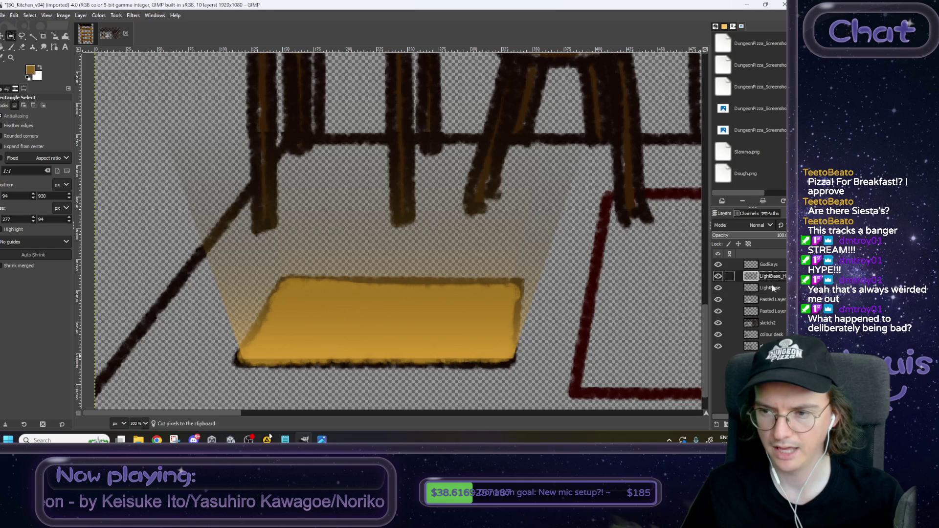
Step: Paste the outline again, move it down onto the yellow rectangle, and anchor it
{"action": "key", "text": "ctrl+v"}
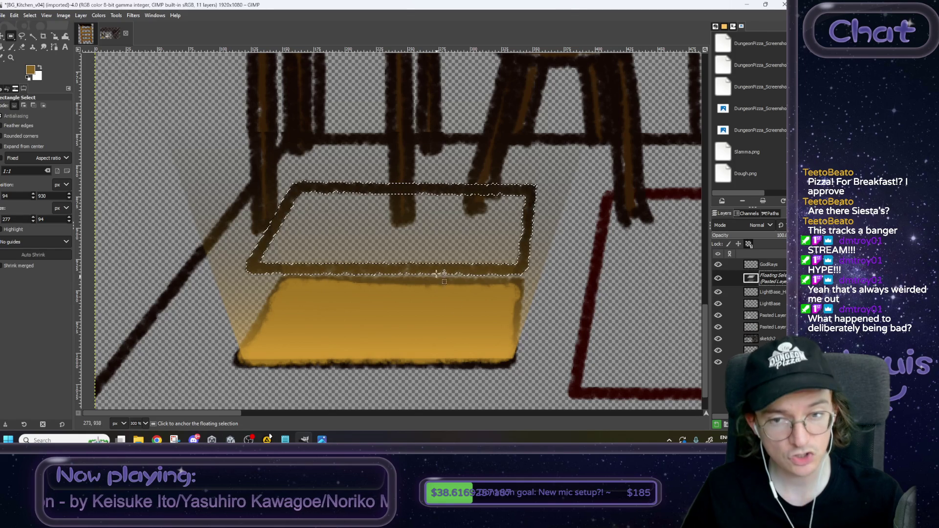
{"action": "key", "text": "ctrl+z"}
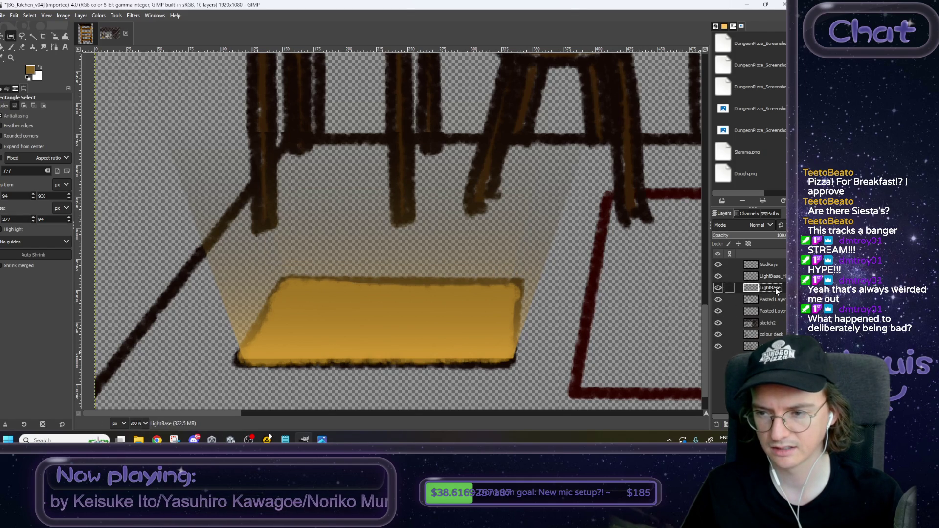
{"action": "key", "text": "ctrl+v"}
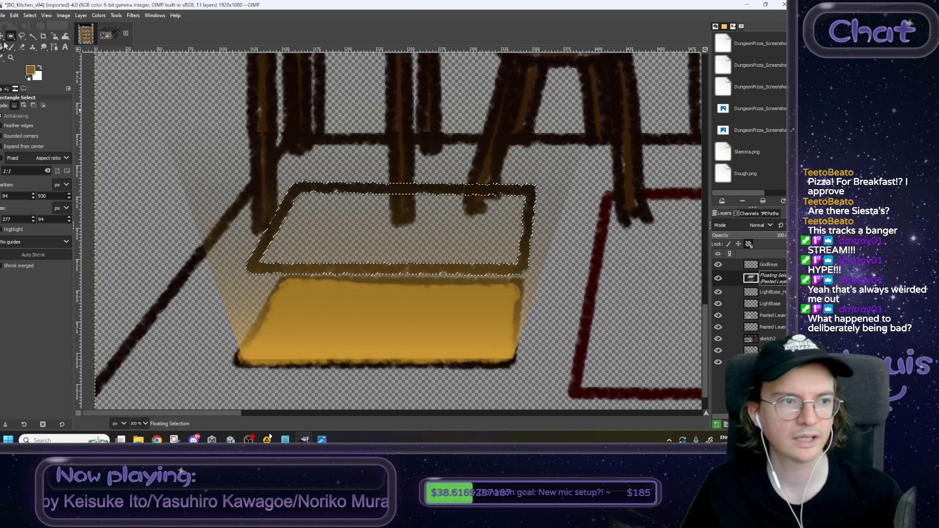
{"action": "key", "text": "m"}
{"action": "left_click_drag", "start_coordinate": [319, 188], "coordinate": [309, 283]}
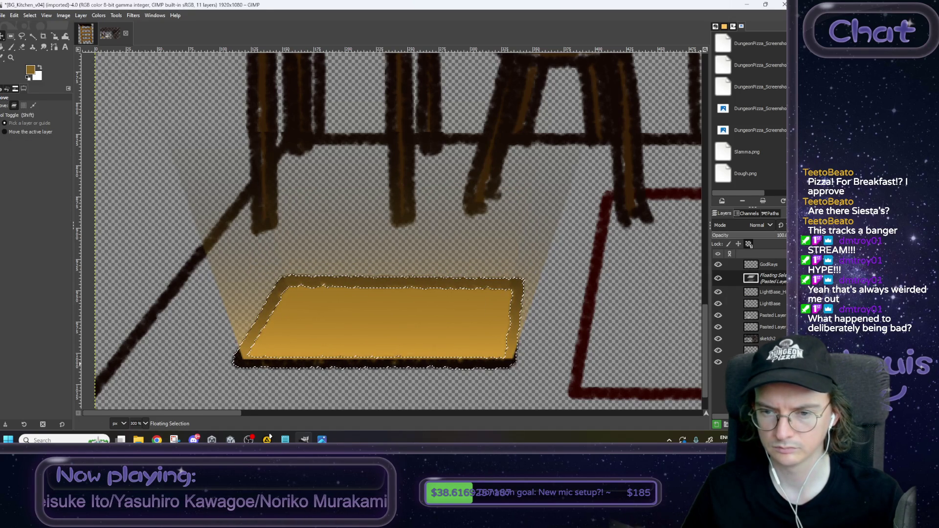
{"action": "key", "text": "ctrl+h"}
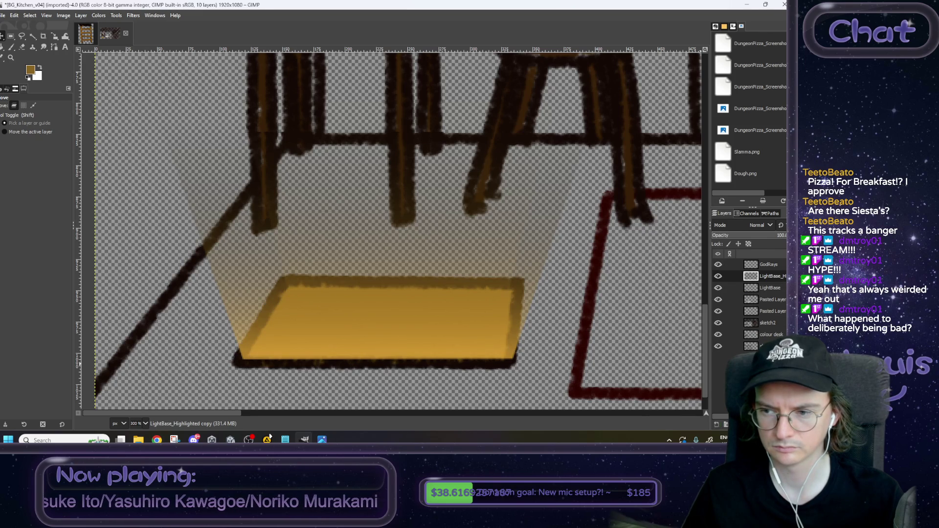
Step: Toggle the highlighted light layer to check the result, then select the GodRays layer
{"action": "left_click", "coordinate": [718, 277]}
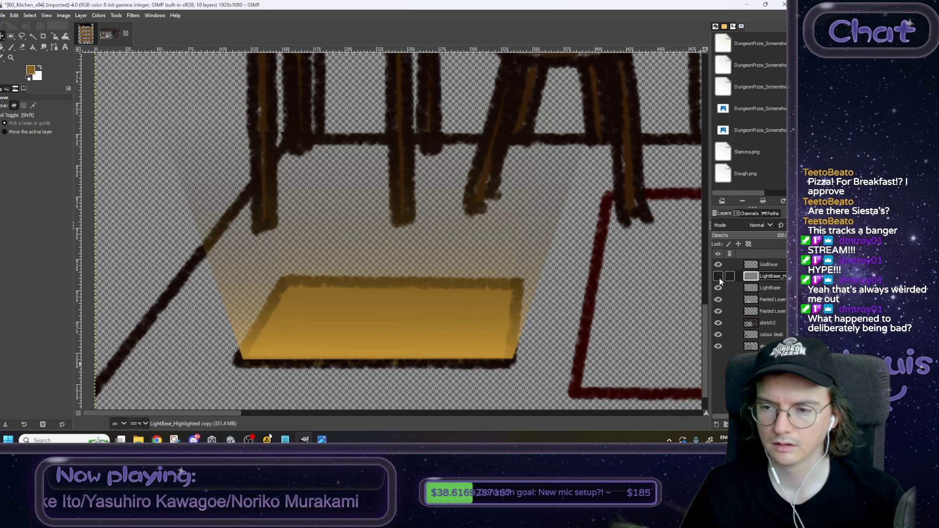
{"action": "left_click", "coordinate": [719, 277]}
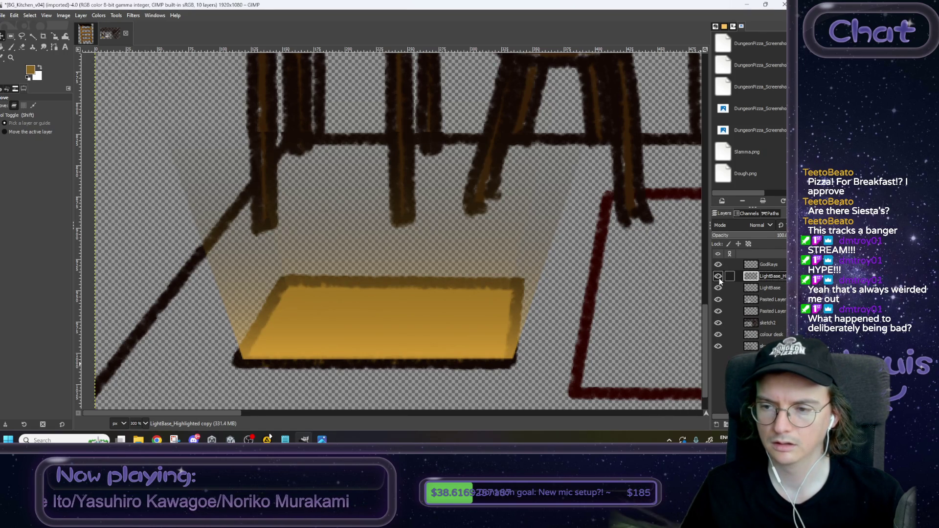
{"action": "left_click", "coordinate": [766, 266]}
{"action": "right_click", "coordinate": [766, 265]}
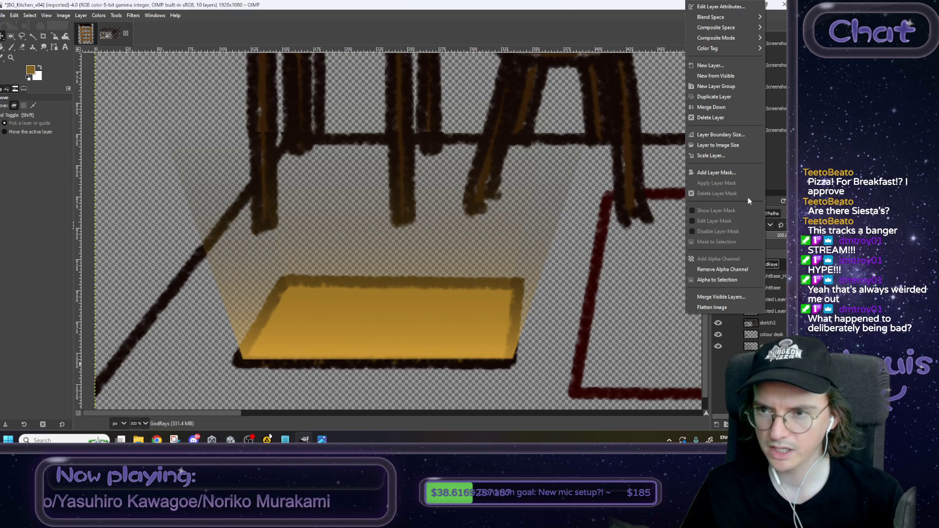
Step: Duplicate the GodRays layer and hide the original
{"action": "left_click", "coordinate": [724, 97]}
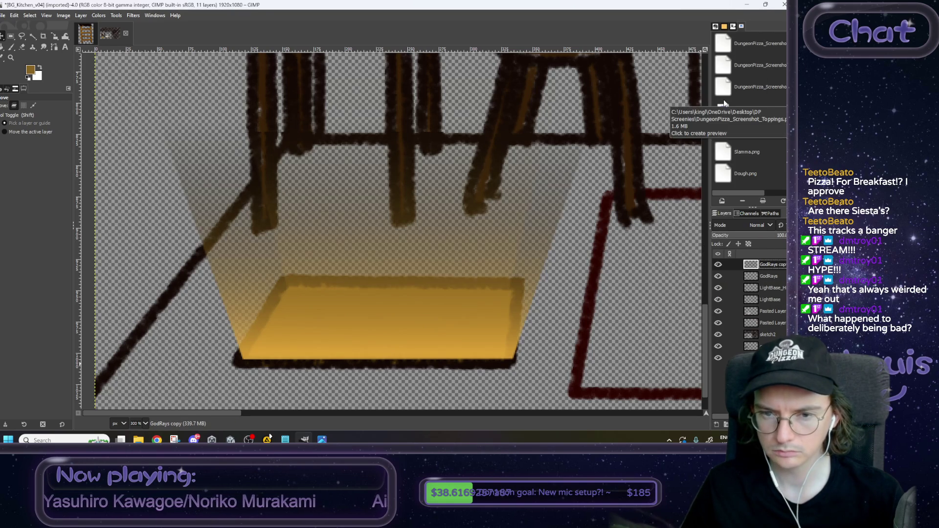
{"action": "left_click", "coordinate": [718, 276]}
{"action": "scroll", "coordinate": [541, 280], "scroll_direction": "down", "scroll_amount": 3}
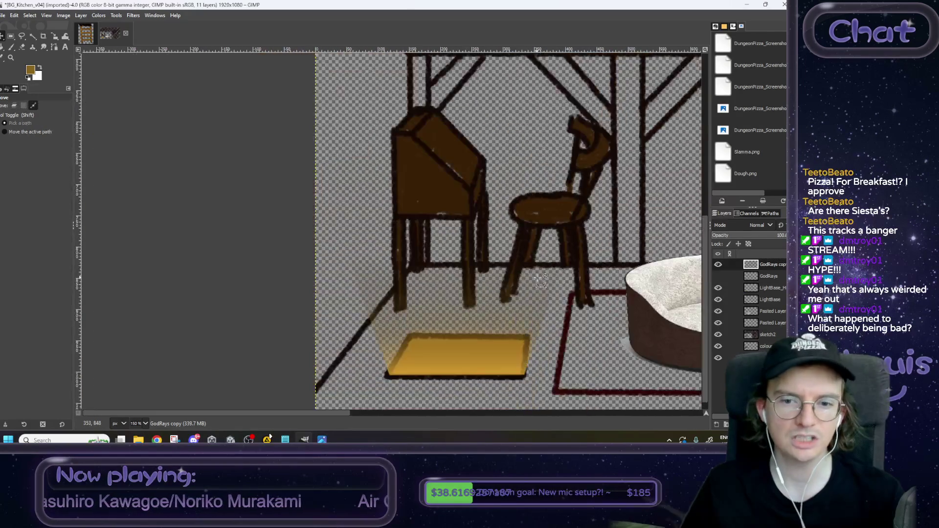
{"action": "scroll", "coordinate": [541, 280], "scroll_direction": "down", "scroll_amount": 2}
{"action": "scroll", "coordinate": [540, 280], "scroll_direction": "right", "scroll_amount": 3}
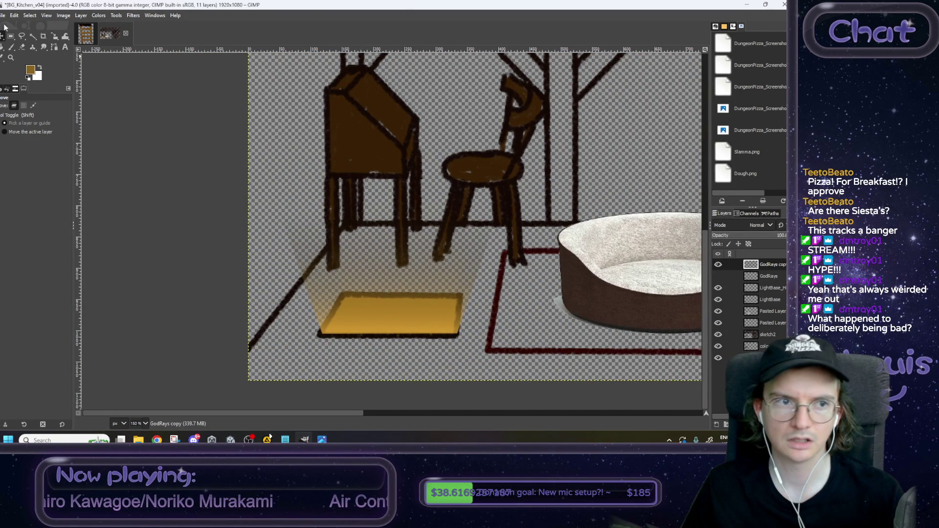
Step: Apply Layer to Image Size and Crop to Content, then scale the GodRays copy narrower
{"action": "left_click", "coordinate": [58, 37]}
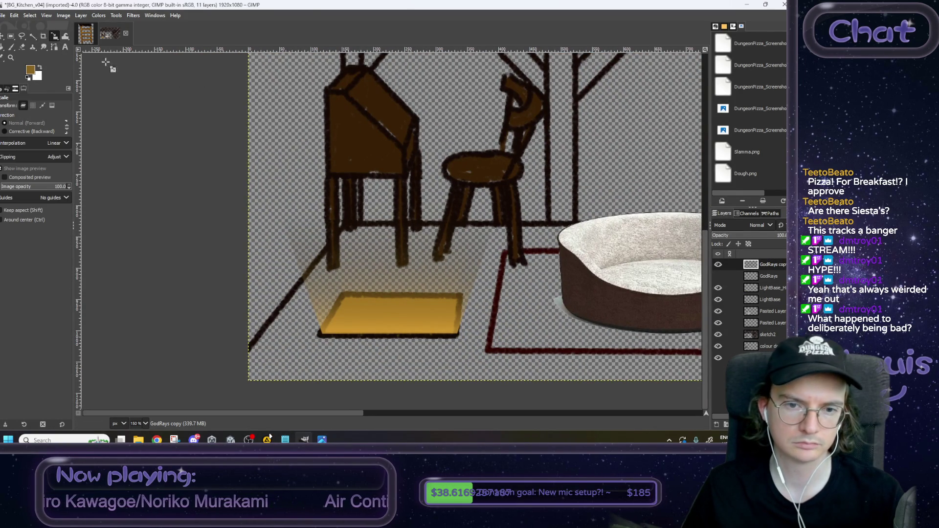
{"action": "left_click", "coordinate": [450, 186]}
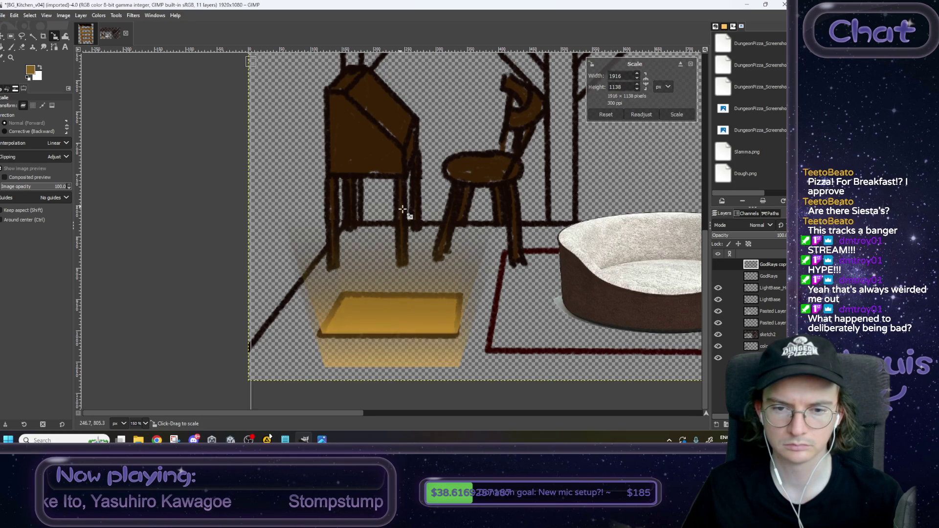
{"action": "left_click", "coordinate": [81, 15]}
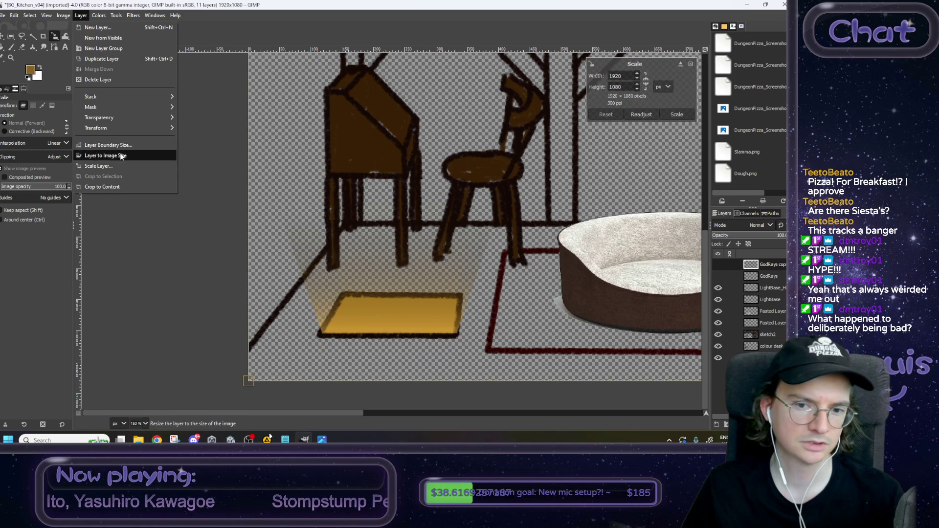
{"action": "left_click", "coordinate": [120, 156]}
{"action": "left_click", "coordinate": [80, 15]}
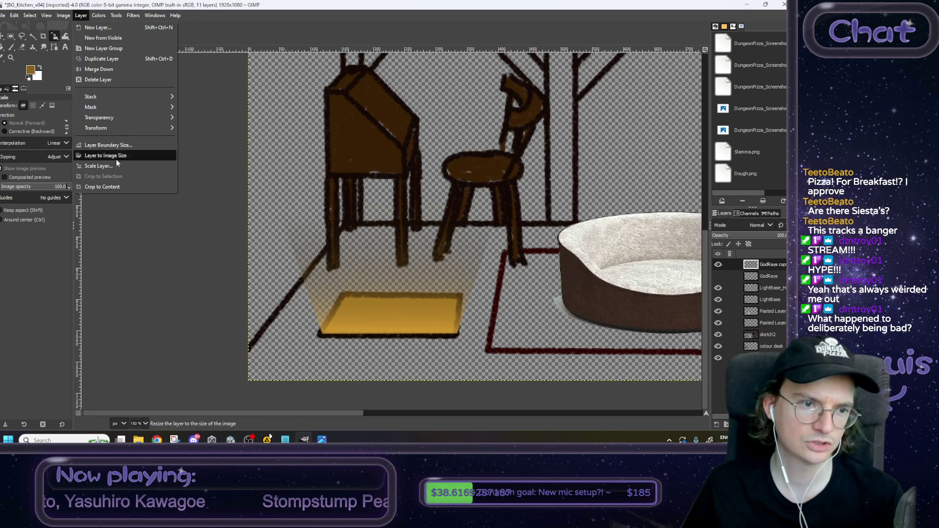
{"action": "left_click", "coordinate": [117, 188]}
{"action": "mouse_move", "coordinate": [283, 221]}
{"action": "left_mouse_down"}
{"action": "mouse_move", "coordinate": [398, 189]}
{"action": "mouse_move", "coordinate": [398, 244]}
{"action": "left_mouse_up"}
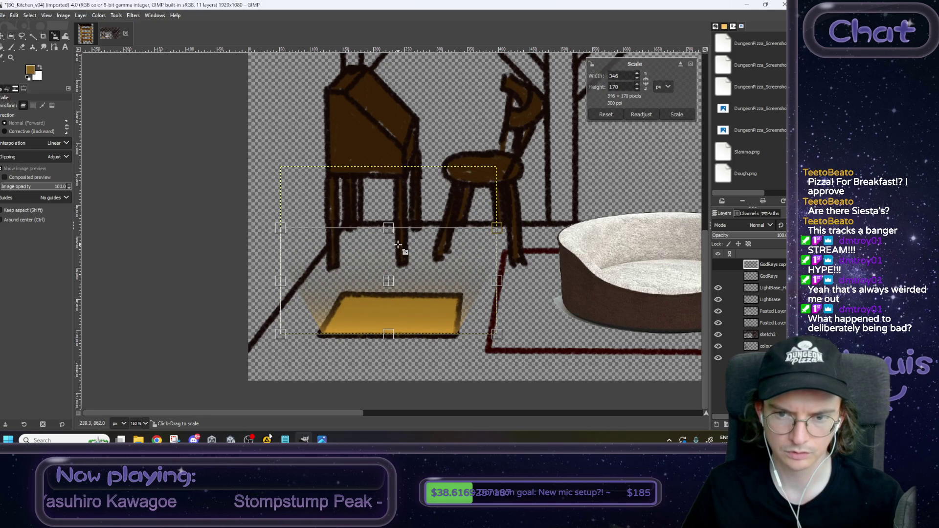
{"action": "mouse_move", "coordinate": [497, 282]}
{"action": "left_mouse_down"}
{"action": "mouse_move", "coordinate": [474, 283]}
{"action": "mouse_move", "coordinate": [485, 286]}
{"action": "left_mouse_up"}
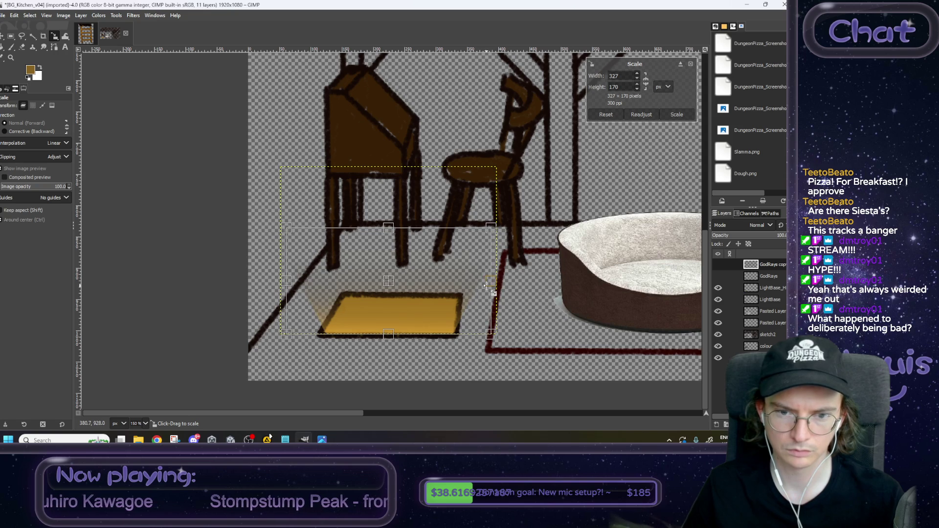
{"action": "left_click", "coordinate": [676, 115]}
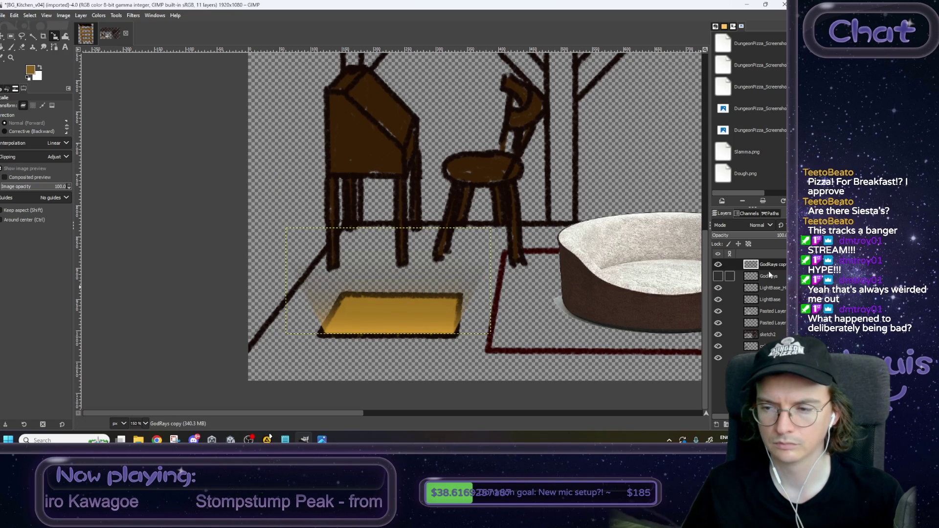
Step: Move the copy below the original, rename the original GodRaysHighlighted, and hide it
{"action": "left_click_drag", "start_coordinate": [766, 288], "coordinate": [761, 285]}
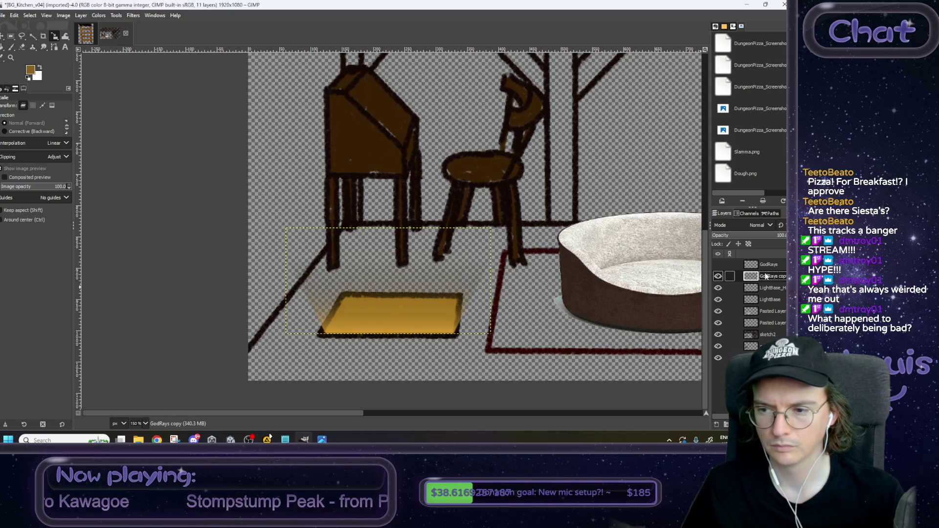
{"action": "left_click", "coordinate": [718, 277]}
{"action": "left_click", "coordinate": [718, 265]}
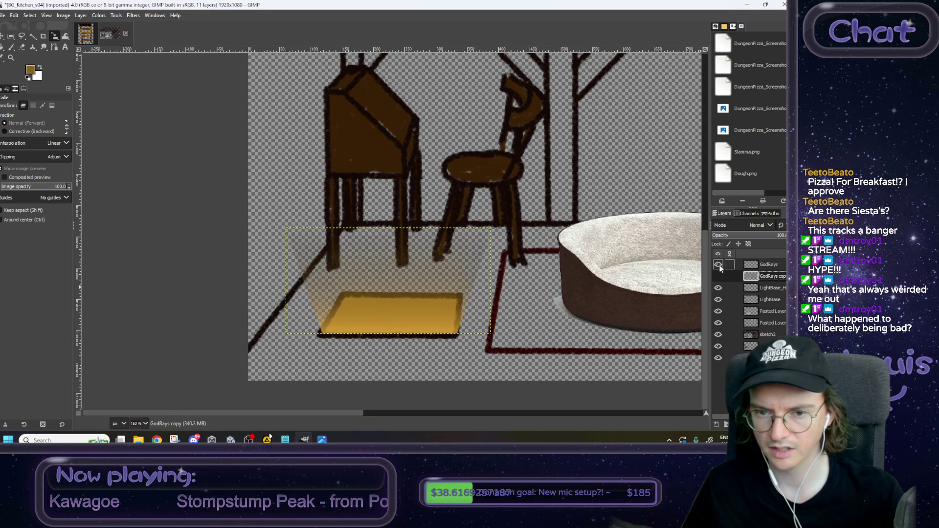
{"action": "left_click", "coordinate": [769, 265]}
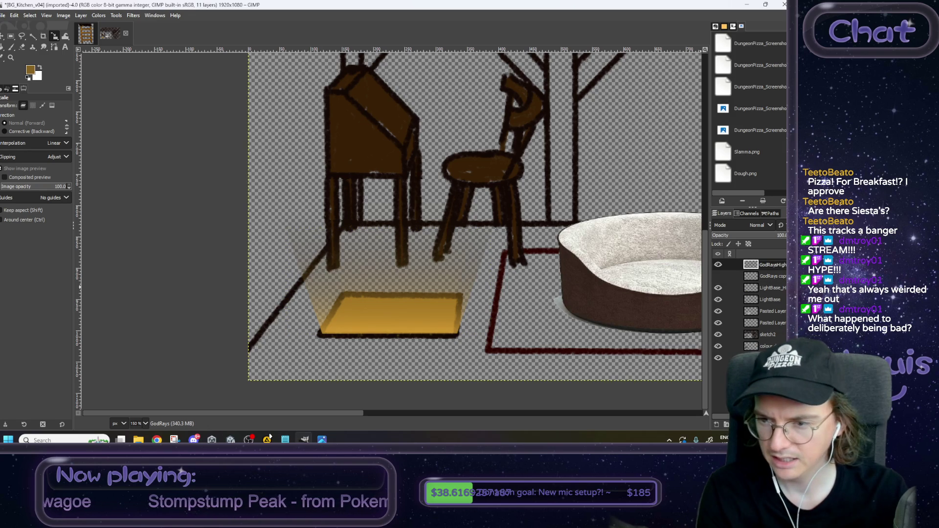
{"action": "double_click", "coordinate": [781, 265]}
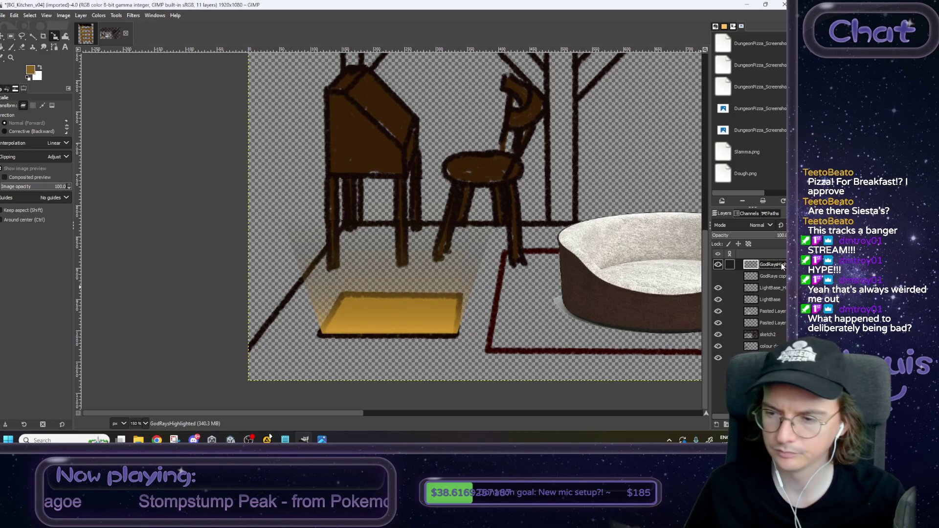
{"action": "left_click", "coordinate": [718, 264]}
{"action": "left_click", "coordinate": [718, 277]}
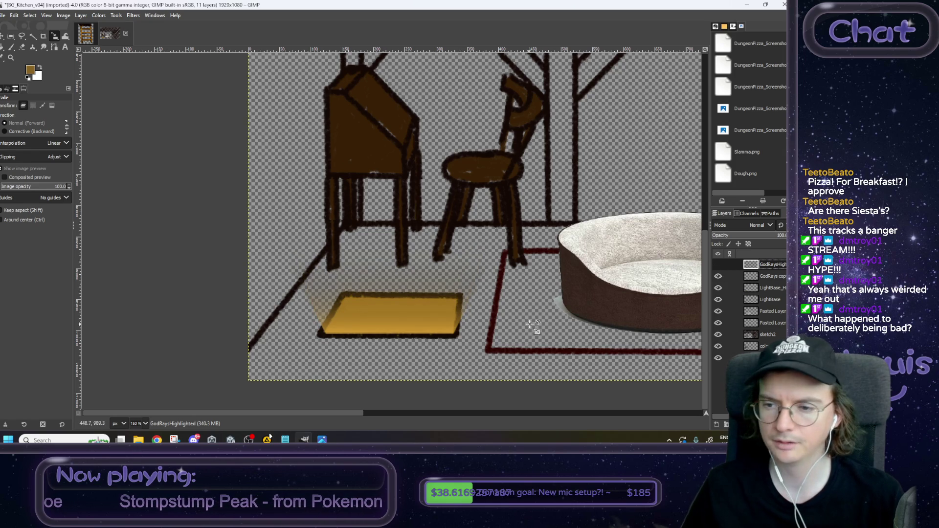
Step: Show the dark colour bg layer and hide the god-ray and light-base glow layers
{"action": "scroll", "coordinate": [415, 305], "scroll_direction": "down", "scroll_amount": 3}
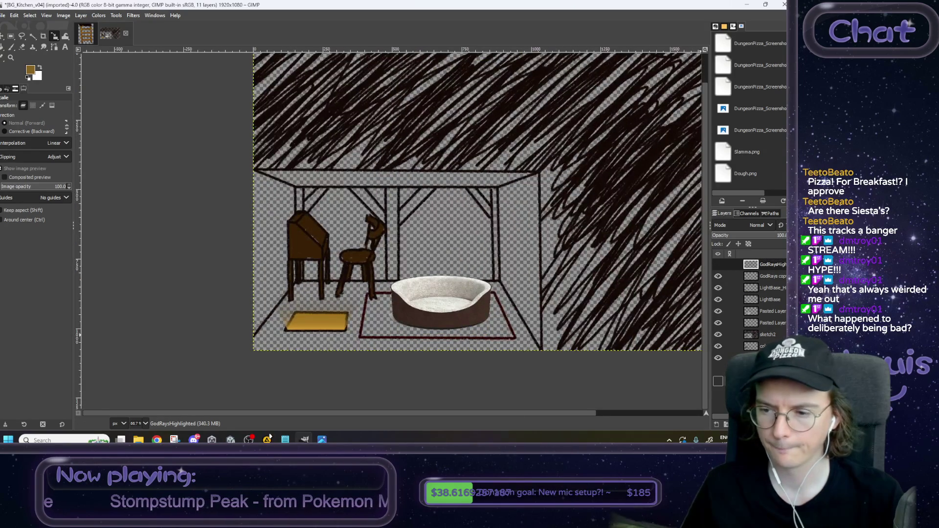
{"action": "left_click", "coordinate": [718, 381]}
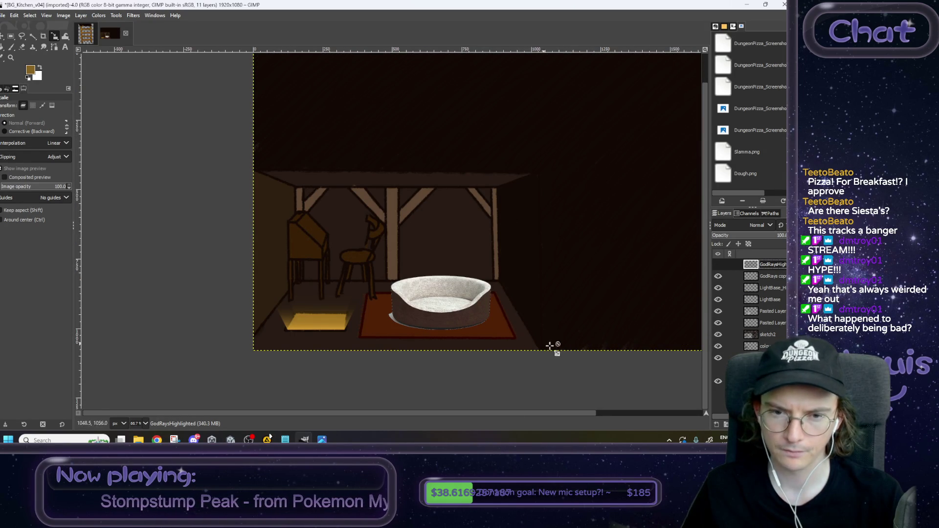
{"action": "left_click_drag", "start_coordinate": [719, 278], "coordinate": [718, 300]}
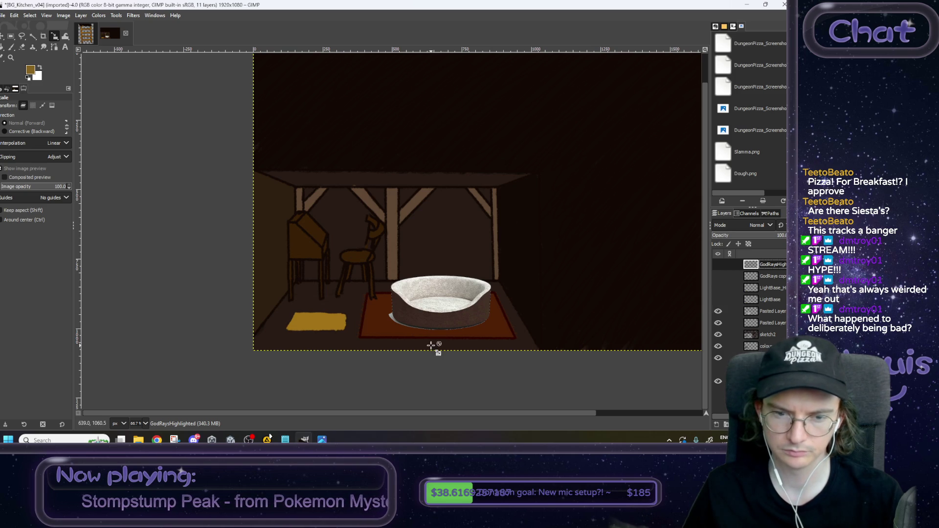
{"action": "scroll", "coordinate": [345, 347], "scroll_direction": "up", "scroll_amount": 3}
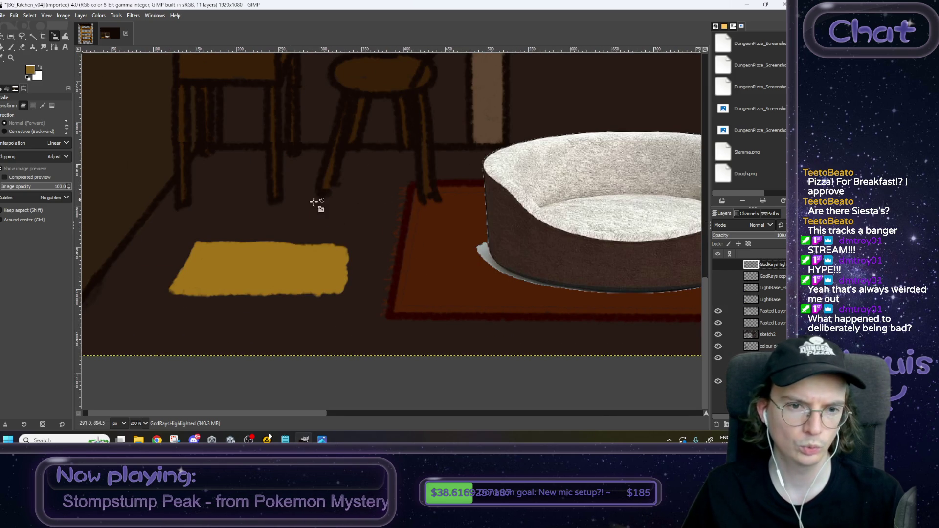
Step: Paint dark brown over the yellow floor patch on the colour bg layer
{"action": "left_click", "coordinate": [761, 381]}
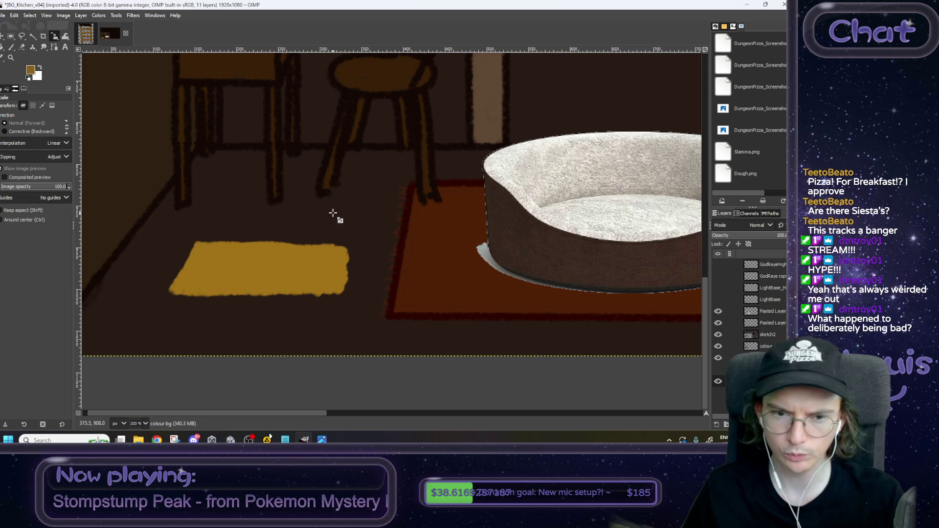
{"action": "key", "text": "p"}
{"action": "mouse_move", "coordinate": [346, 260]}
{"action": "left_mouse_down"}
{"action": "mouse_move", "coordinate": [329, 294]}
{"action": "mouse_move", "coordinate": [178, 247]}
{"action": "mouse_move", "coordinate": [237, 243]}
{"action": "left_mouse_up"}
{"action": "mouse_move", "coordinate": [174, 290]}
{"action": "left_mouse_down"}
{"action": "mouse_move", "coordinate": [274, 264]}
{"action": "mouse_move", "coordinate": [308, 297]}
{"action": "left_mouse_up"}
{"action": "mouse_move", "coordinate": [340, 261]}
{"action": "left_mouse_down"}
{"action": "mouse_move", "coordinate": [304, 300]}
{"action": "mouse_move", "coordinate": [296, 262]}
{"action": "mouse_move", "coordinate": [237, 257]}
{"action": "mouse_move", "coordinate": [227, 298]}
{"action": "mouse_move", "coordinate": [187, 283]}
{"action": "mouse_move", "coordinate": [275, 270]}
{"action": "left_mouse_up"}
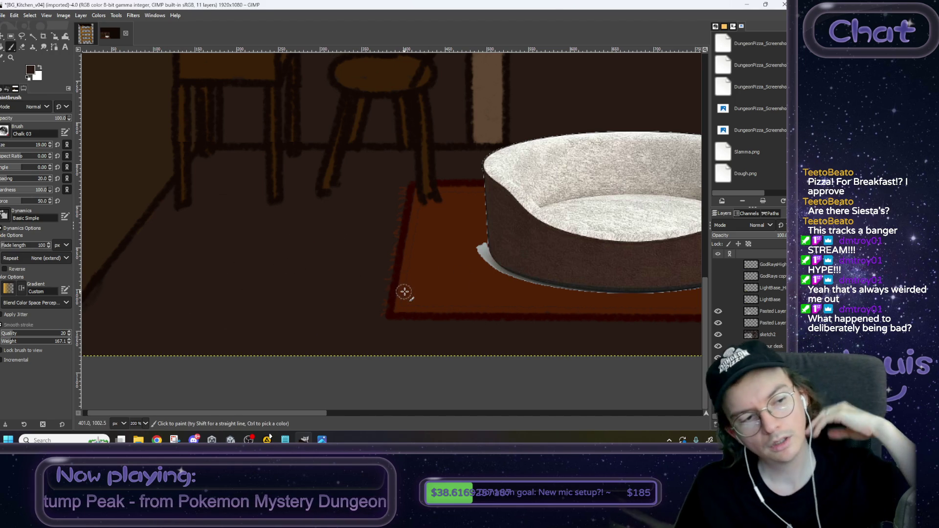
{"action": "scroll", "coordinate": [449, 265], "scroll_direction": "down", "scroll_amount": 2}
{"action": "scroll", "coordinate": [449, 265], "scroll_direction": "down", "scroll_amount": 1}
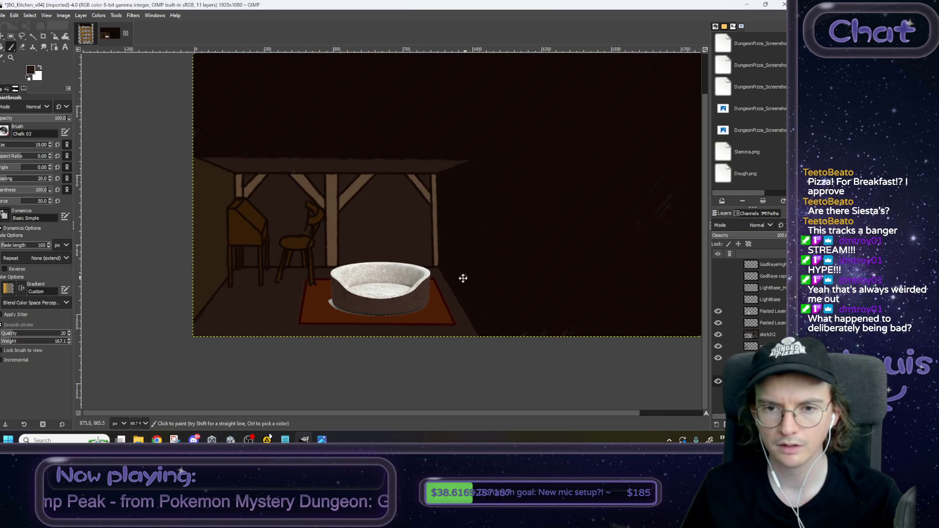
Step: Export the image as BG_Attic_Placeholder.PNG with the default PNG options
{"action": "left_click", "coordinate": [2, 15]}
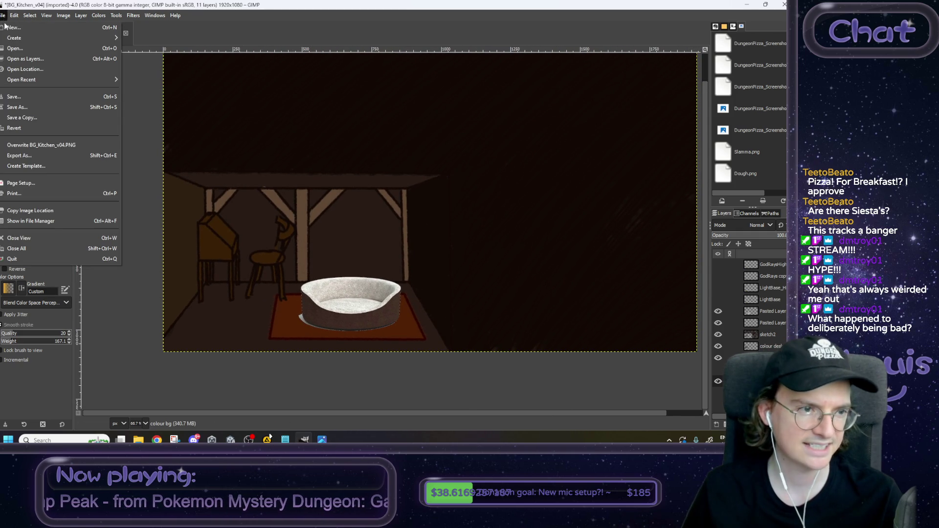
{"action": "left_click", "coordinate": [35, 155]}
{"action": "left_click", "coordinate": [321, 82]}
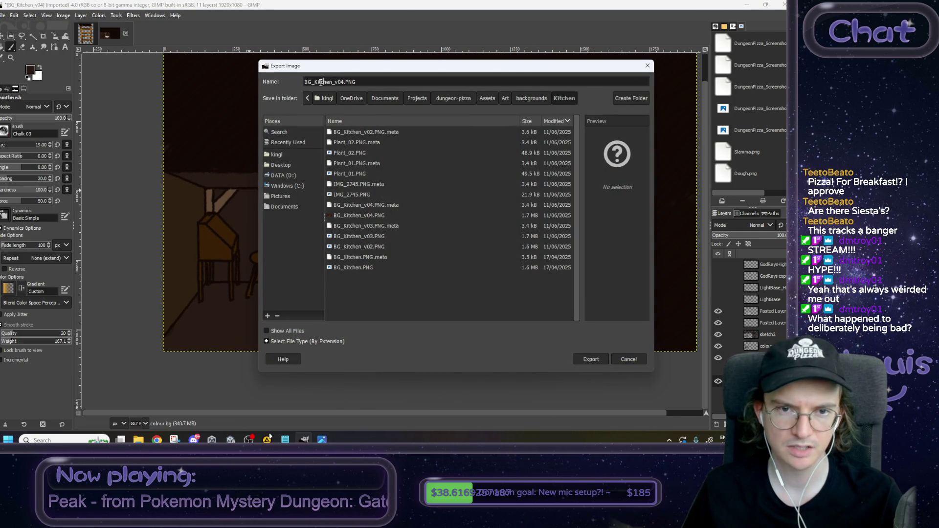
{"action": "type", "text": "Attic"}
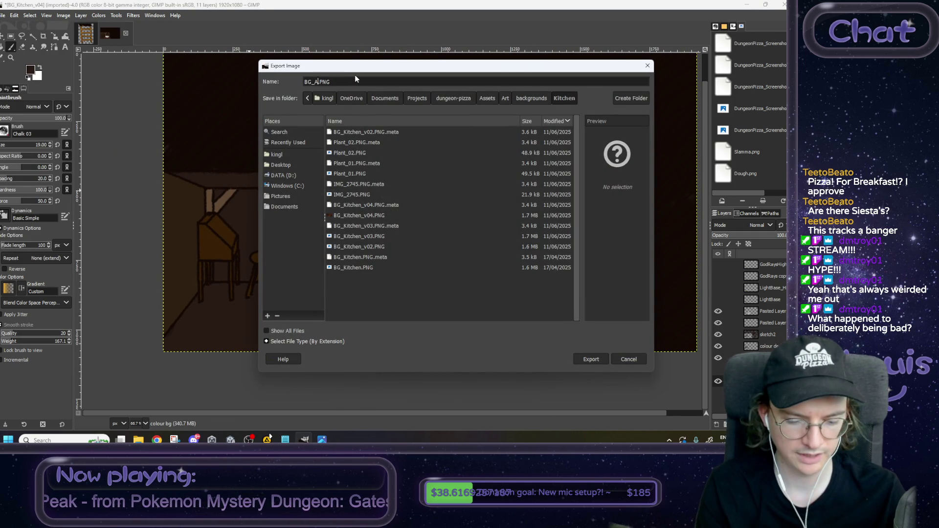
{"action": "type", "text": "_Placeholder"}
{"action": "key", "text": "Return"}
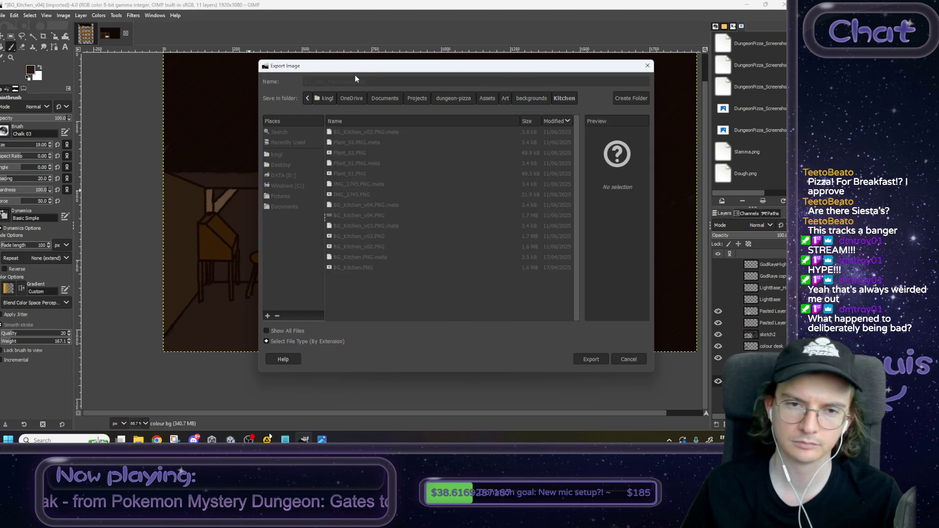
{"action": "left_click", "coordinate": [406, 325]}
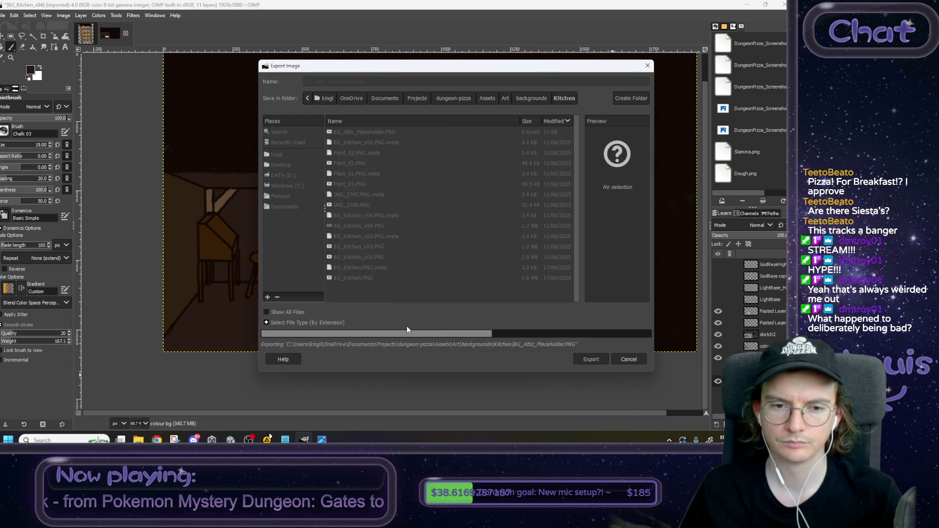
{"action": "scroll", "coordinate": [420, 323], "scroll_direction": "up", "scroll_amount": 2}
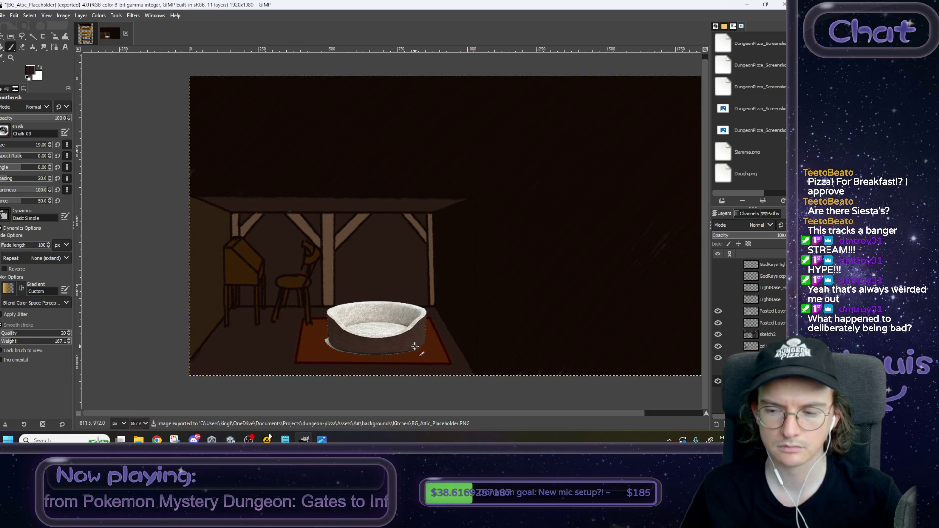
Step: Hide the background, sketch and bed layers, leaving only the light base and god rays visible
{"action": "left_click", "coordinate": [718, 381]}
{"action": "left_click", "coordinate": [718, 358]}
{"action": "left_click", "coordinate": [718, 346]}
{"action": "left_click", "coordinate": [718, 335]}
{"action": "left_click", "coordinate": [718, 323]}
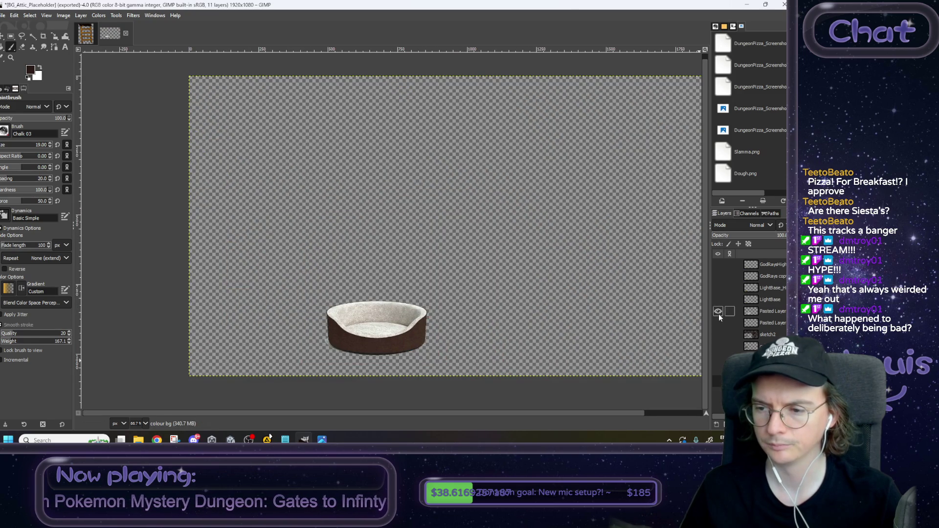
{"action": "left_click", "coordinate": [718, 311]}
{"action": "left_click", "coordinate": [718, 299]}
{"action": "left_click", "coordinate": [716, 277]}
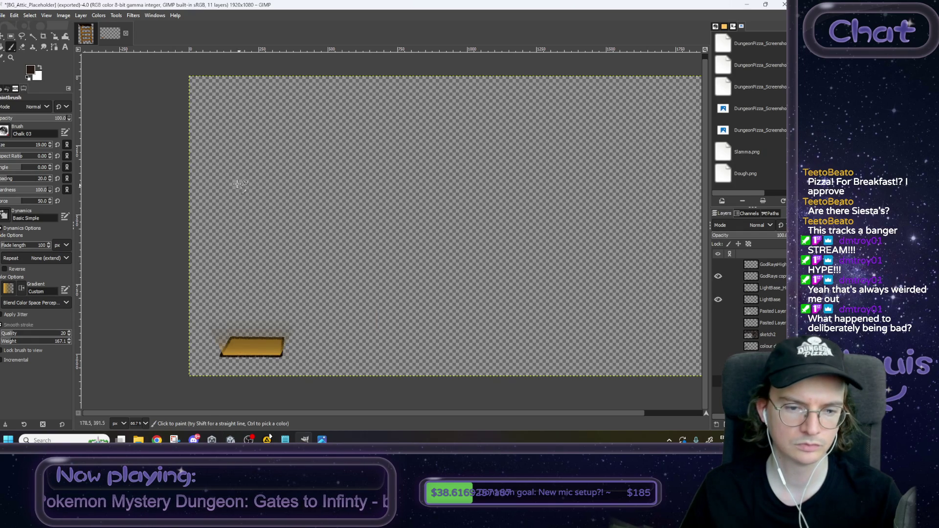
Step: Show the highlight glow layers, crop the image to content, then hide those glows again
{"action": "left_click", "coordinate": [14, 15]}
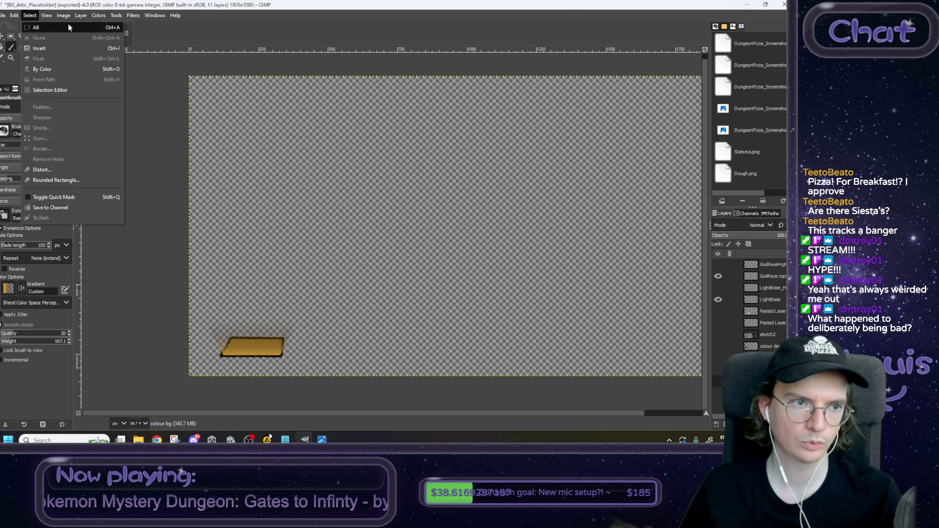
{"action": "mouse_move", "coordinate": [98, 16]}
{"action": "left_click", "coordinate": [733, 280]}
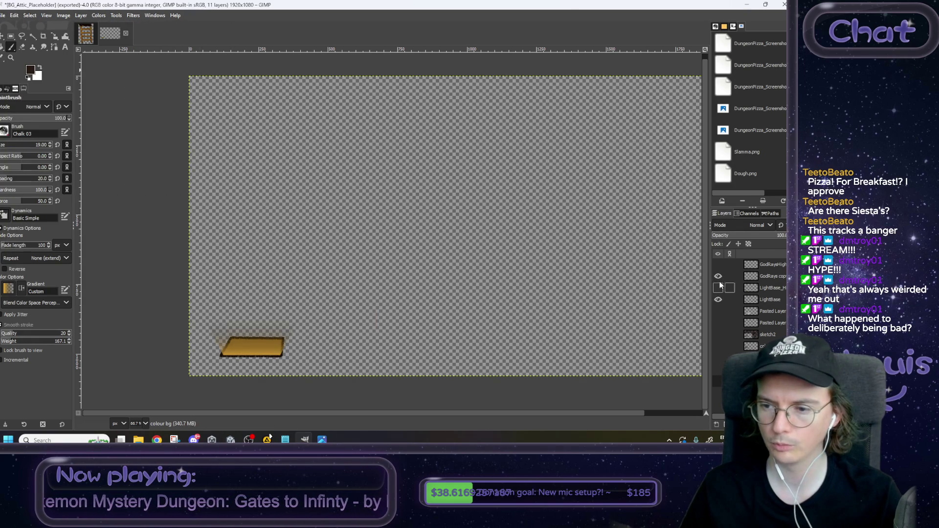
{"action": "left_click", "coordinate": [718, 288]}
{"action": "left_click", "coordinate": [718, 264]}
{"action": "left_click", "coordinate": [64, 15]}
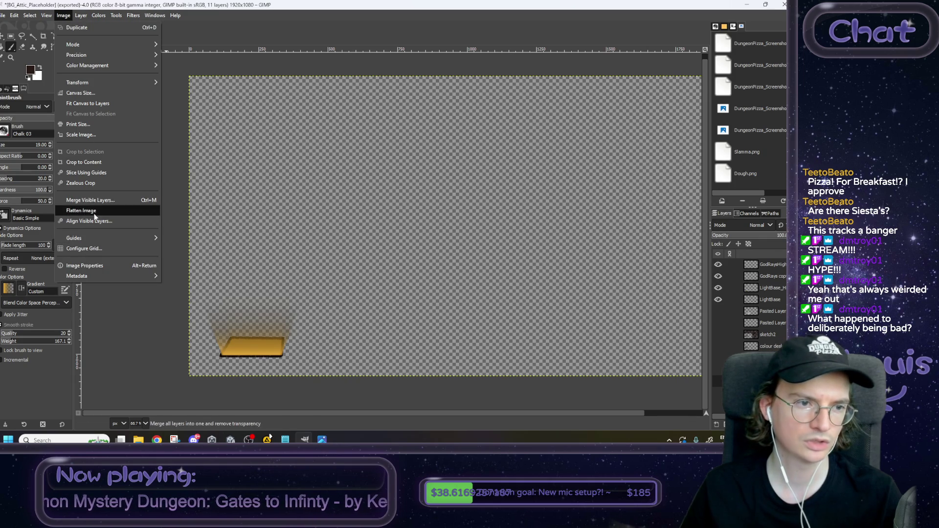
{"action": "left_click", "coordinate": [84, 162]}
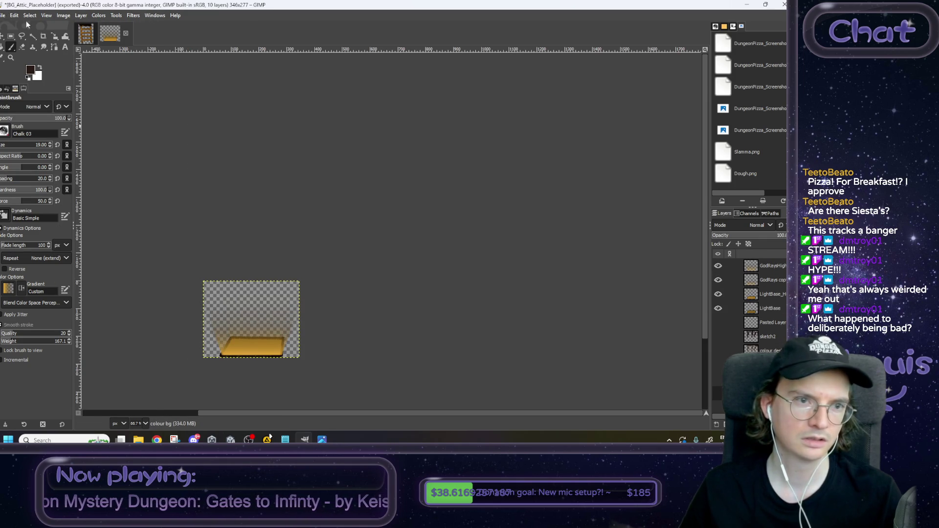
{"action": "left_click", "coordinate": [718, 294]}
{"action": "left_click", "coordinate": [718, 266]}
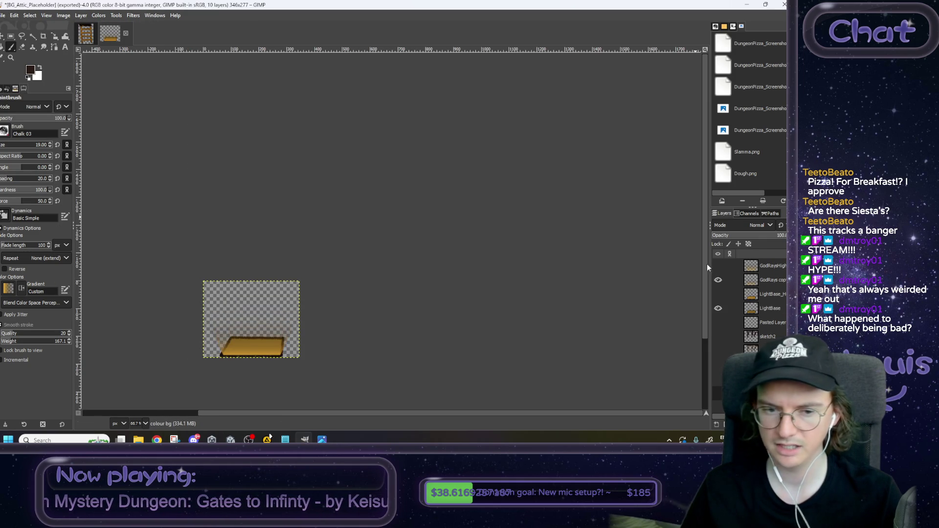
{"action": "left_click", "coordinate": [3, 15]}
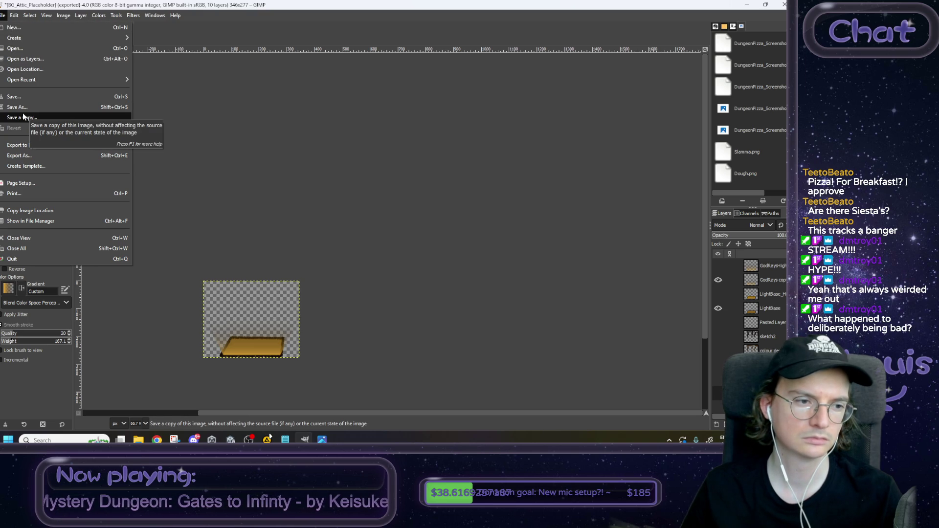
Step: Export the cropped light as Attic_Exit.PNG into Art > Sprites > Clickables, then show the highlighted layers
{"action": "left_click", "coordinate": [37, 155]}
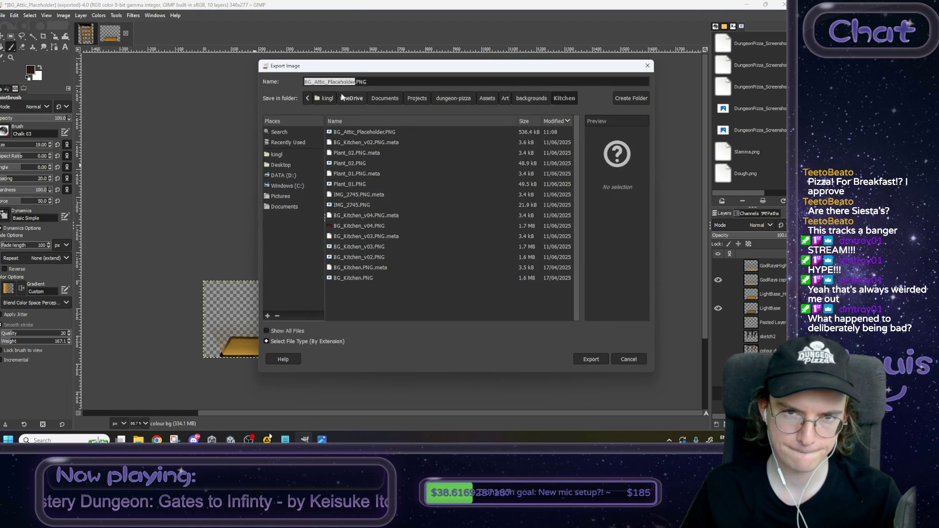
{"action": "left_click", "coordinate": [506, 98]}
{"action": "double_click", "coordinate": [348, 173]}
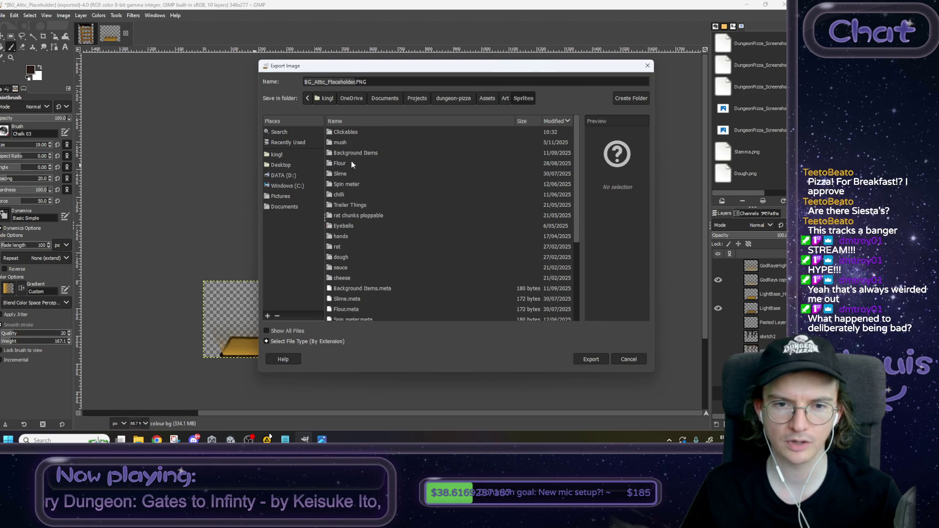
{"action": "double_click", "coordinate": [351, 132]}
{"action": "left_click_drag", "start_coordinate": [356, 82], "coordinate": [205, 80]}
{"action": "type", "text": "Attic_"}
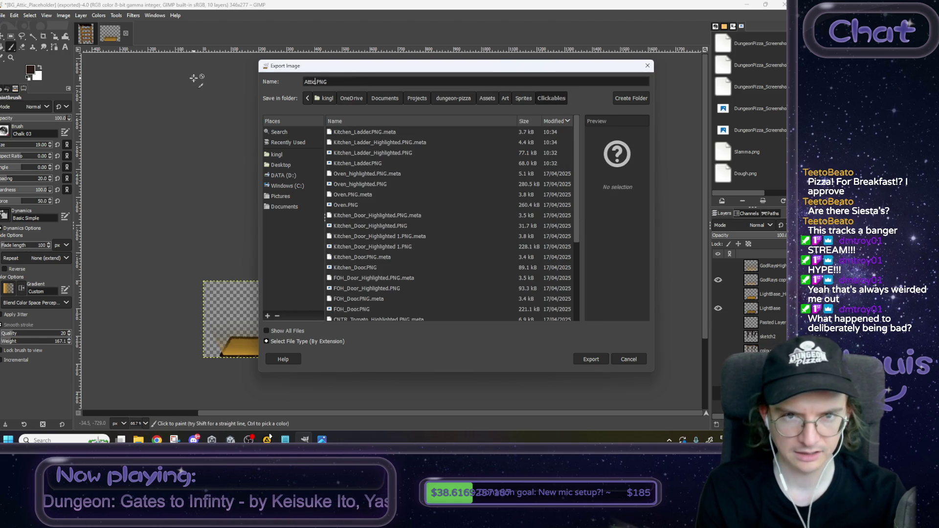
{"action": "type", "text": "Exit"}
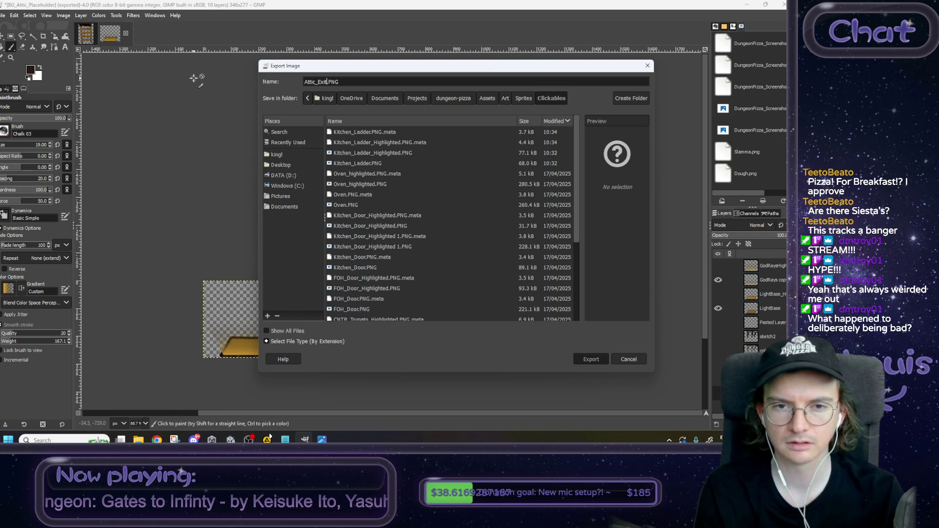
{"action": "key", "text": "Return"}
{"action": "left_click", "coordinate": [398, 325]}
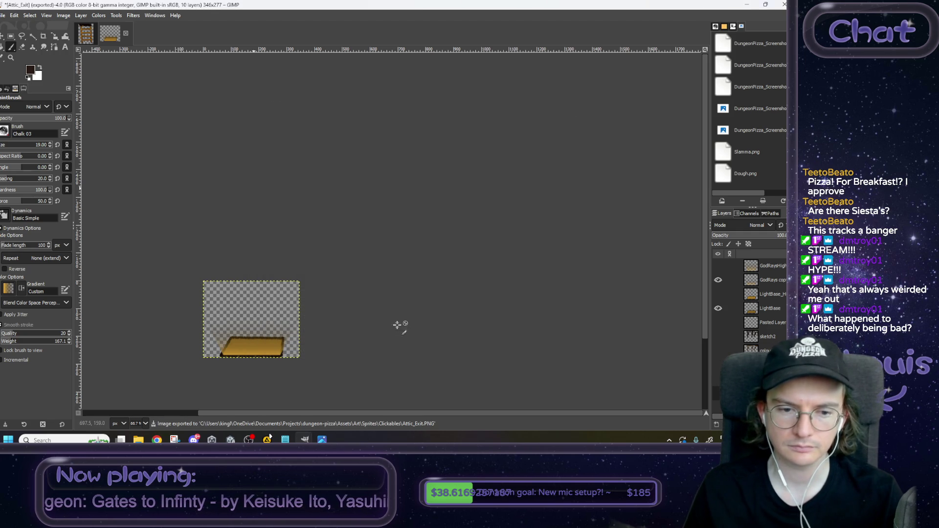
{"action": "left_click", "coordinate": [718, 294], "text": "shift"}
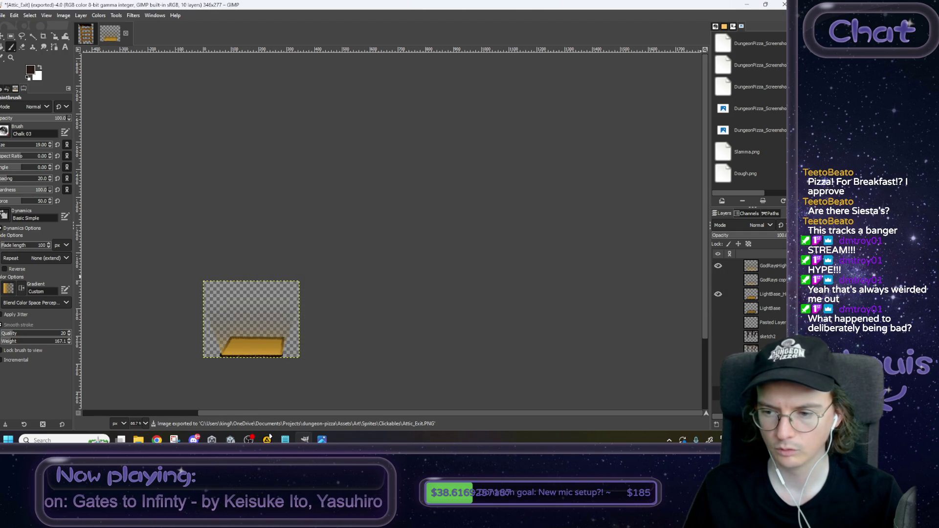
Step: Add a new GIMP layer named 'sparkles'
{"action": "key", "text": "shift+ctrl+n"}
{"action": "type", "text": "sparkles"}
{"action": "key", "text": "Return"}
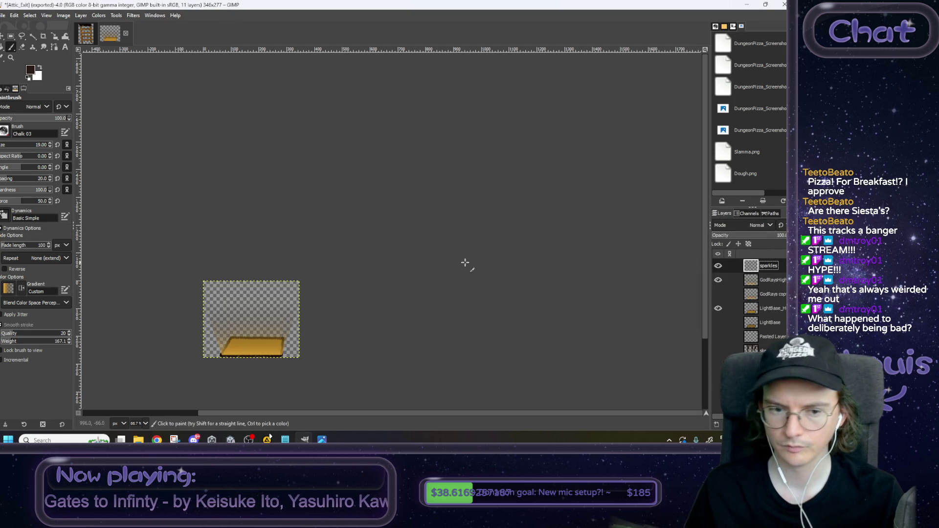
Step: Float the brush settings and set the Paintbrush size to 5, undoing a trial stroke
{"action": "scroll", "coordinate": [310, 338], "scroll_direction": "up", "scroll_amount": 3}
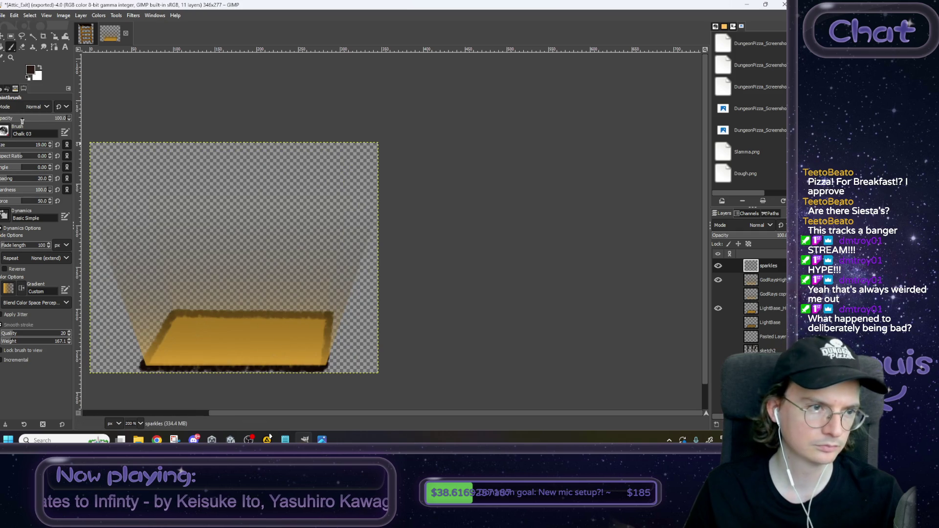
{"action": "mouse_move", "coordinate": [51, 145]}
{"action": "left_mouse_down"}
{"action": "mouse_move", "coordinate": [59, 109]}
{"action": "mouse_move", "coordinate": [20, 65]}
{"action": "mouse_move", "coordinate": [161, 97]}
{"action": "mouse_move", "coordinate": [30, 102]}
{"action": "mouse_move", "coordinate": [6, 83]}
{"action": "mouse_move", "coordinate": [9, 119]}
{"action": "mouse_move", "coordinate": [6, 86]}
{"action": "left_mouse_up"}
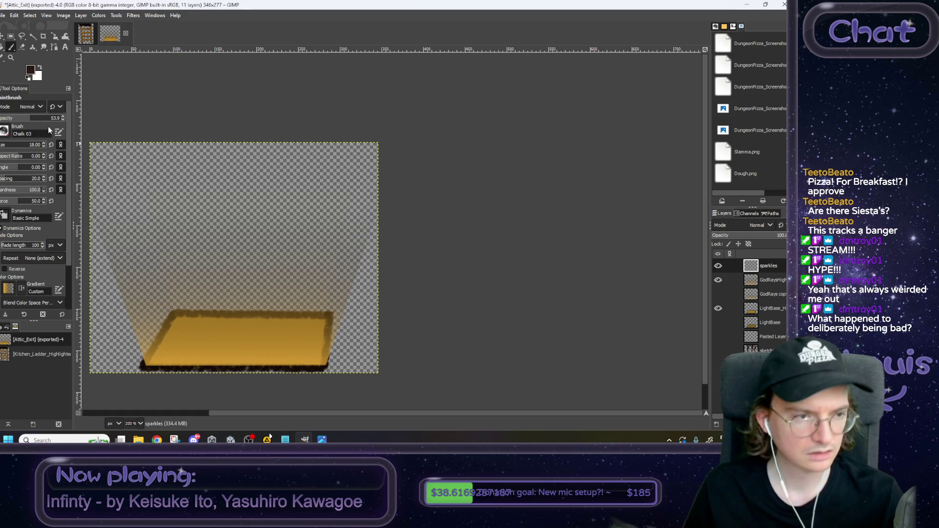
{"action": "left_click", "coordinate": [44, 146]}
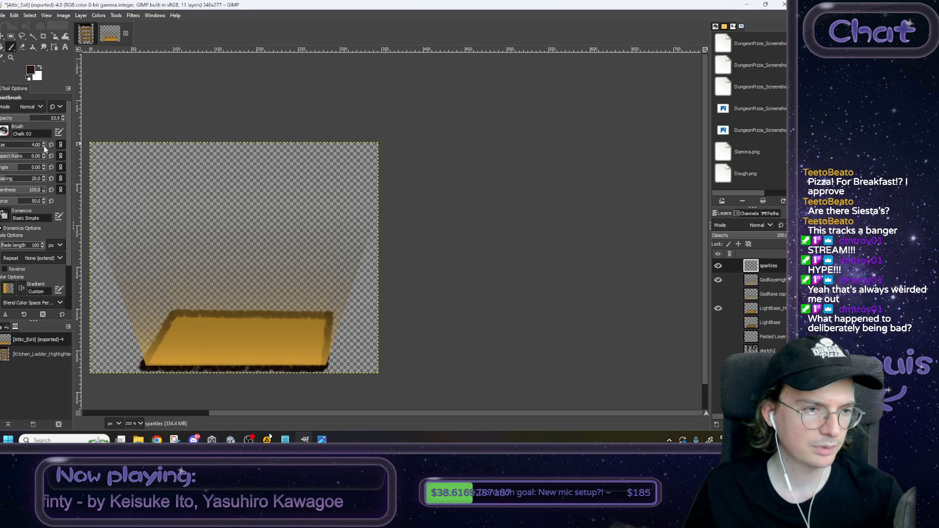
{"action": "left_click_drag", "start_coordinate": [246, 261], "coordinate": [320, 233]}
{"action": "key", "text": "ctrl"}
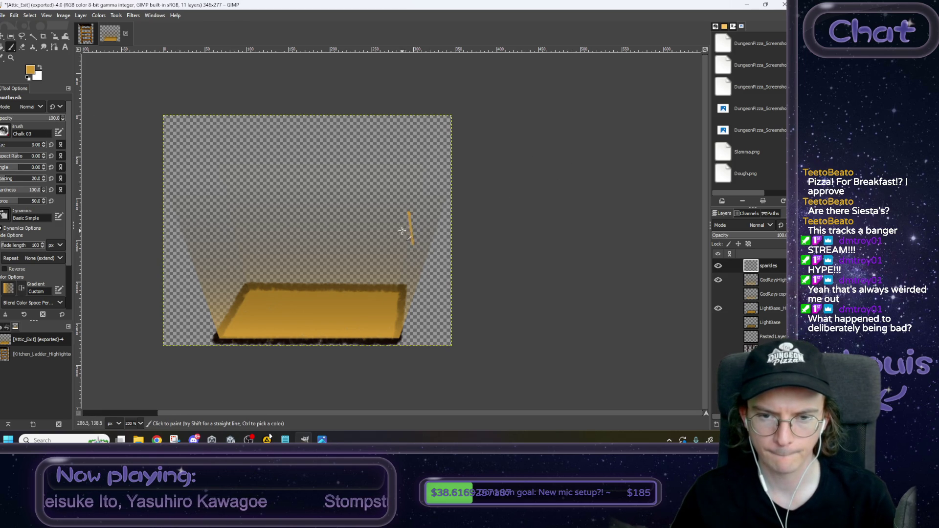
{"action": "key", "text": "ctrl+z"}
{"action": "key", "text": "3"}
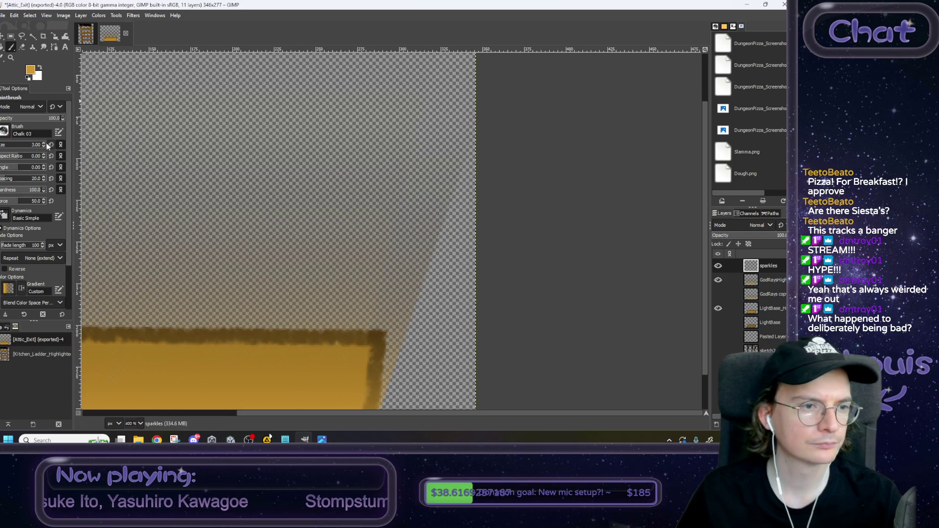
{"action": "left_click", "coordinate": [44, 143]}
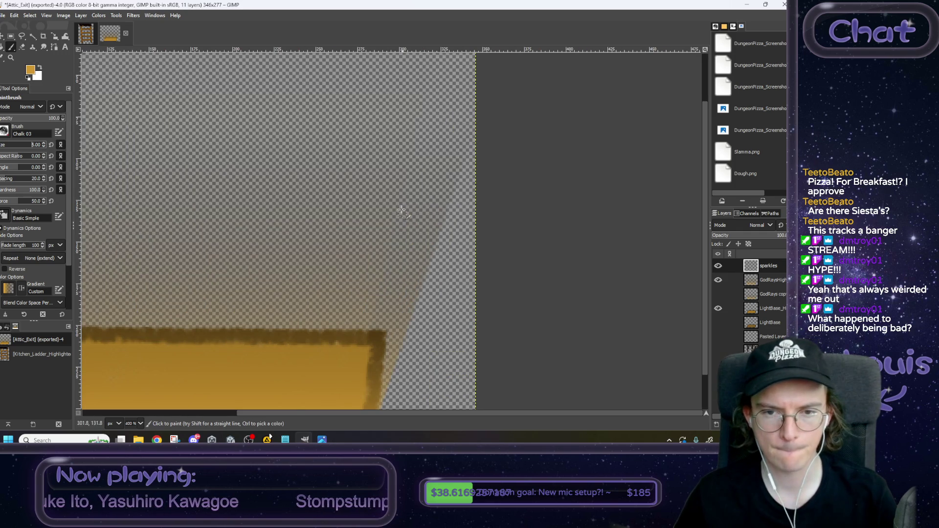
Step: Paint the first orange sparkle strokes beside the light beam, undoing an oversized cross
{"action": "left_click_drag", "start_coordinate": [395, 181], "coordinate": [397, 238]}
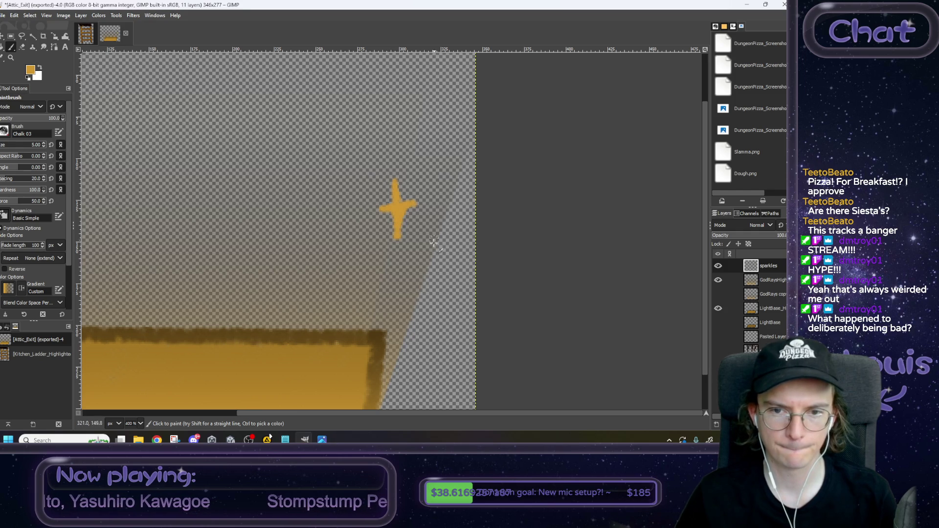
{"action": "left_click_drag", "start_coordinate": [428, 232], "coordinate": [428, 240]}
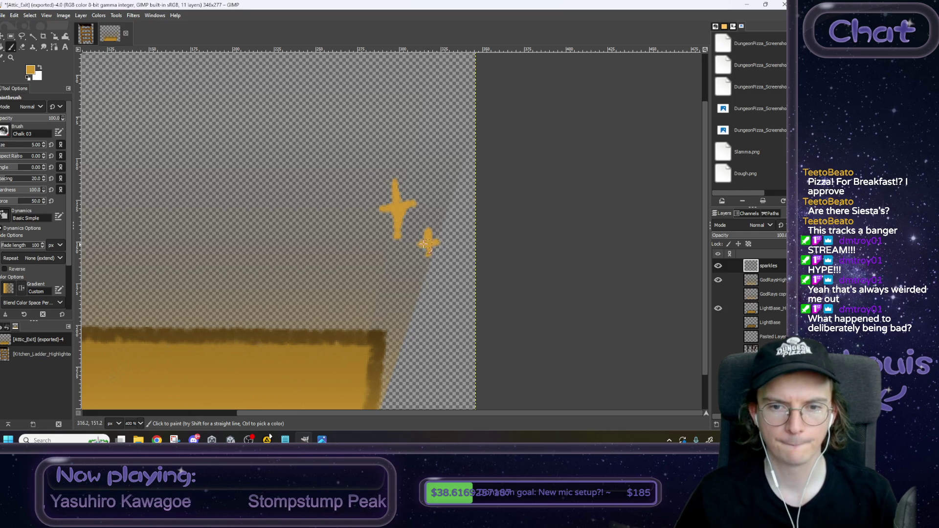
{"action": "scroll", "coordinate": [423, 243], "scroll_direction": "left", "scroll_amount": 10}
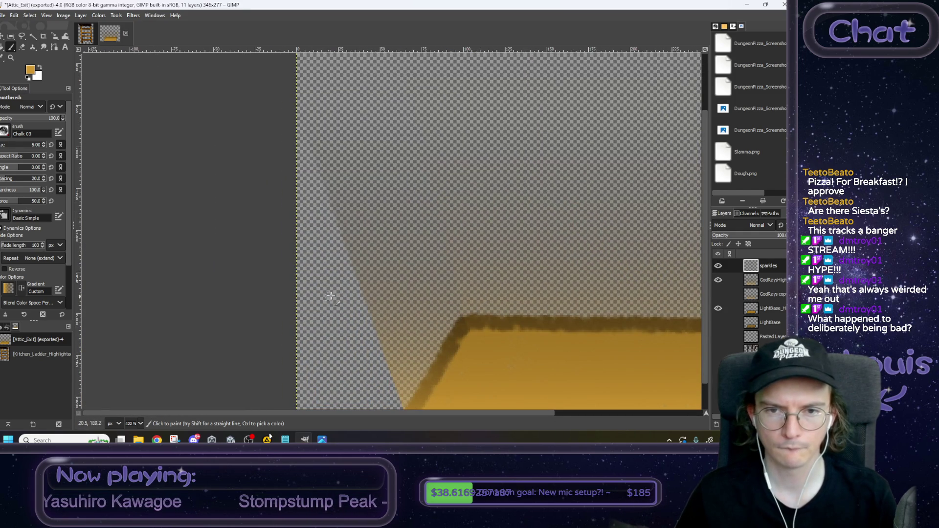
{"action": "left_click_drag", "start_coordinate": [406, 107], "coordinate": [403, 212]}
{"action": "left_click_drag", "start_coordinate": [363, 157], "coordinate": [453, 157]}
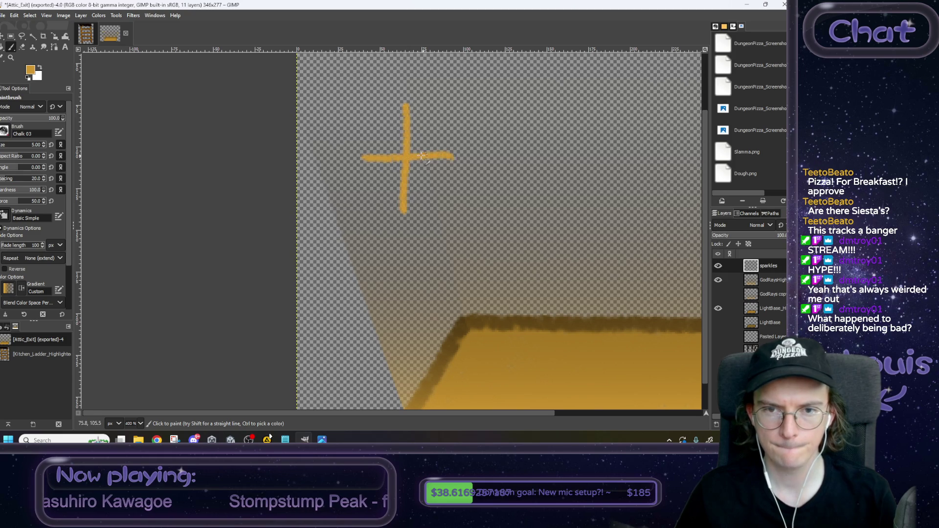
{"action": "key", "text": "ctrl+z"}
{"action": "key", "text": "ctrl+z"}
Step: Paint crossed sparkles on the left and one at the upper right of the beam
{"action": "left_click_drag", "start_coordinate": [398, 147], "coordinate": [402, 211]}
{"action": "left_click_drag", "start_coordinate": [387, 173], "coordinate": [420, 174]}
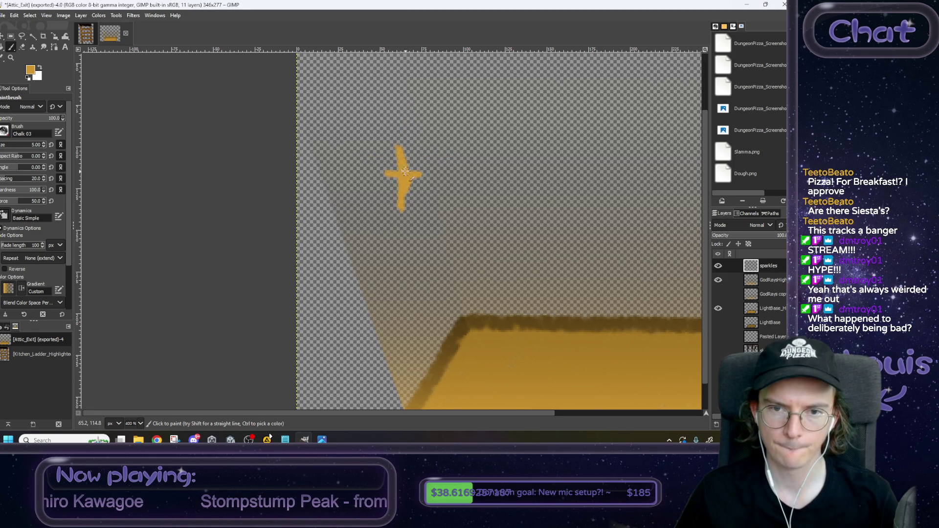
{"action": "left_click_drag", "start_coordinate": [371, 212], "coordinate": [369, 255]}
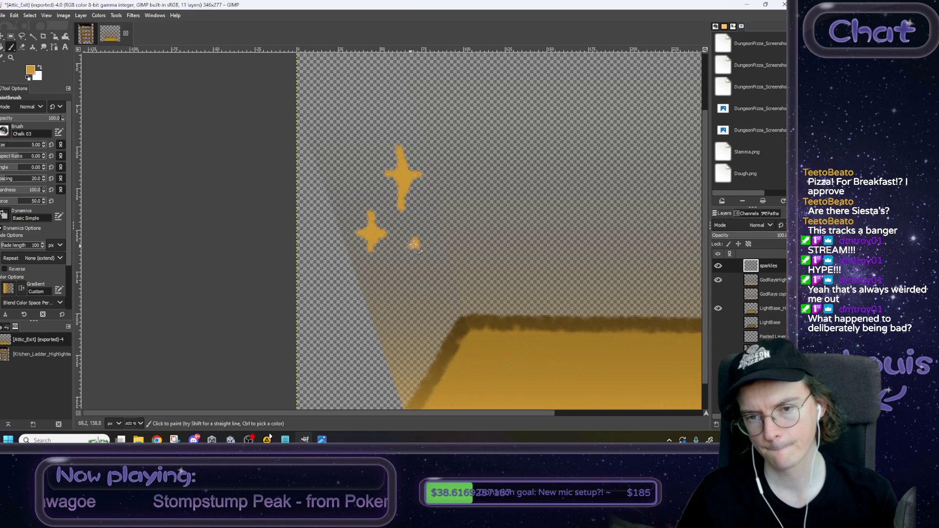
{"action": "key", "text": "ctrl"}
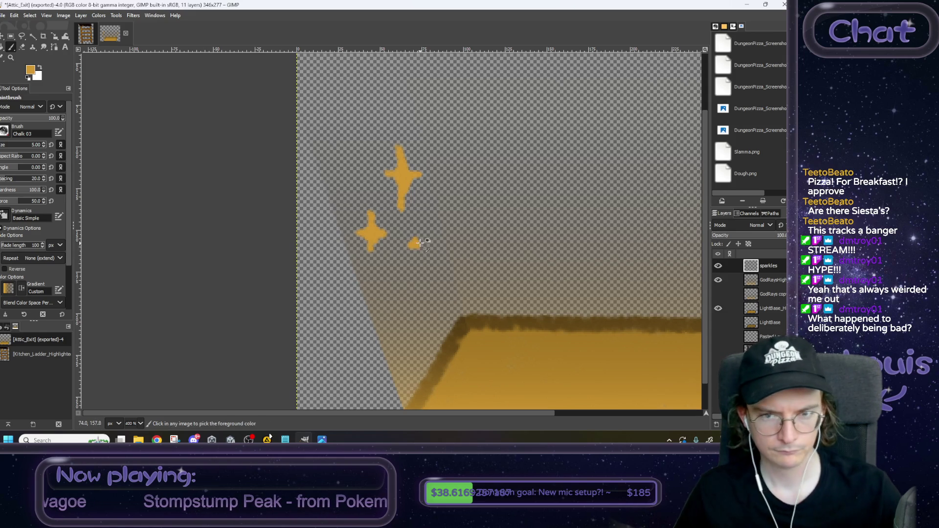
{"action": "key", "text": "ctrl+z"}
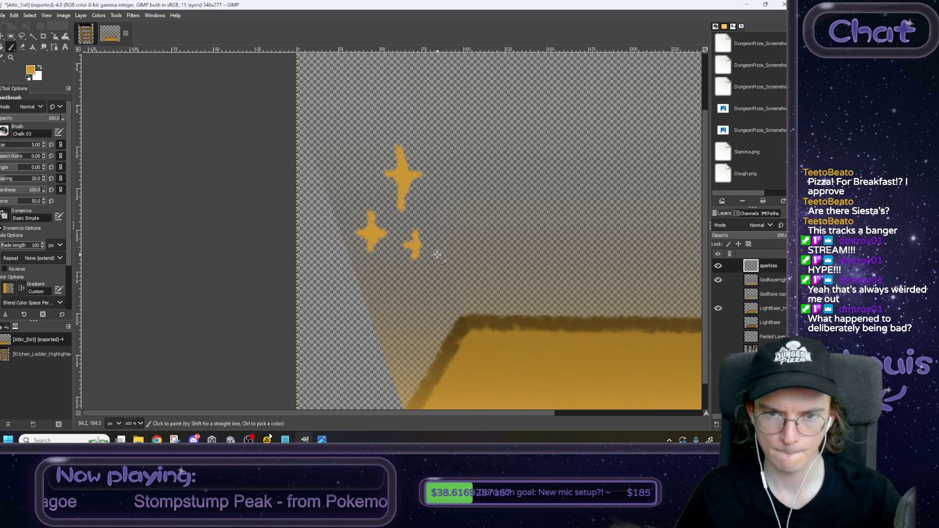
{"action": "left_click_drag", "start_coordinate": [645, 116], "coordinate": [641, 168]}
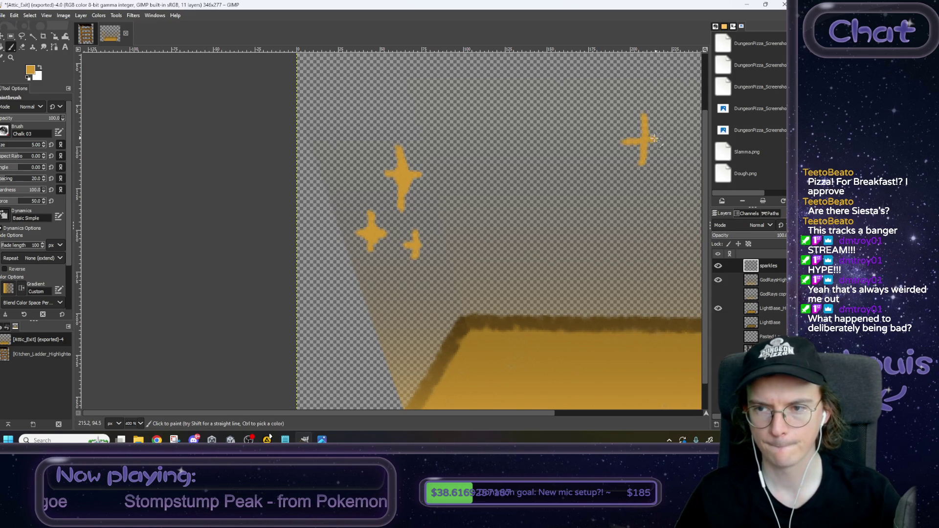
{"action": "scroll", "coordinate": [641, 137], "scroll_direction": "down", "scroll_amount": 3}
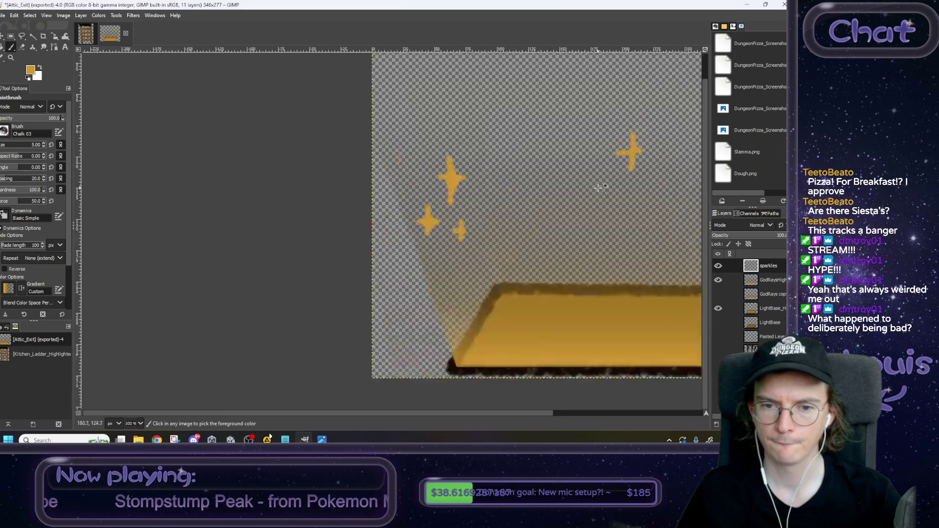
{"action": "key", "text": "ctrl"}
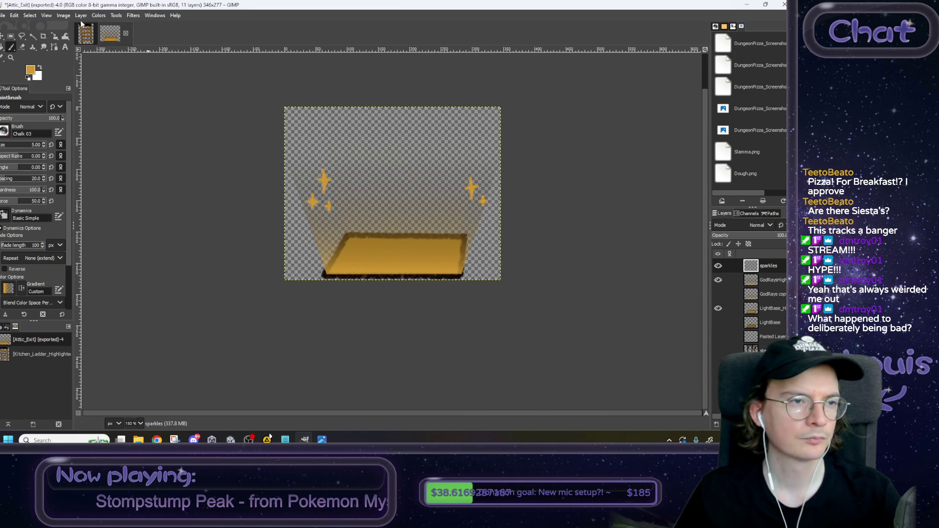
Step: Export the image as Attic_Exit_Highlighted.PNG into Clickables with default PNG settings, then switch to Unity
{"action": "left_click", "coordinate": [3, 15]}
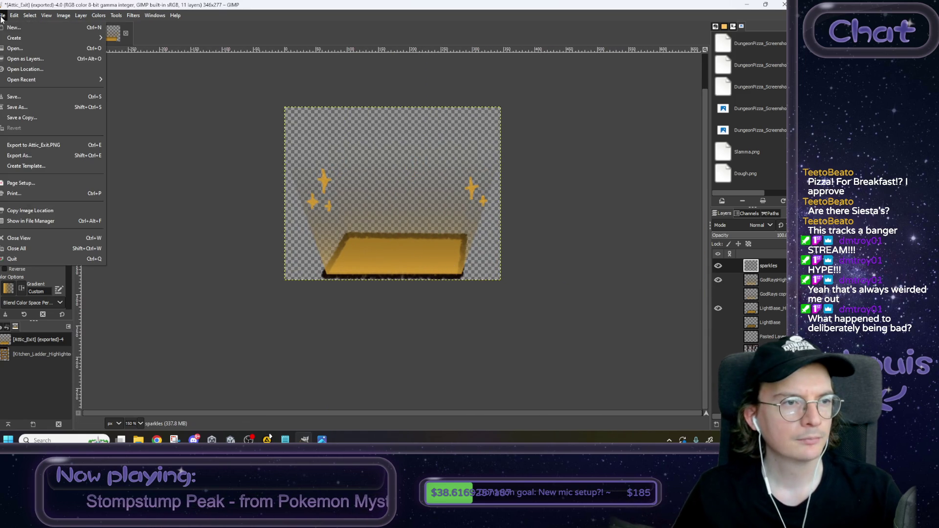
{"action": "left_click", "coordinate": [36, 152]}
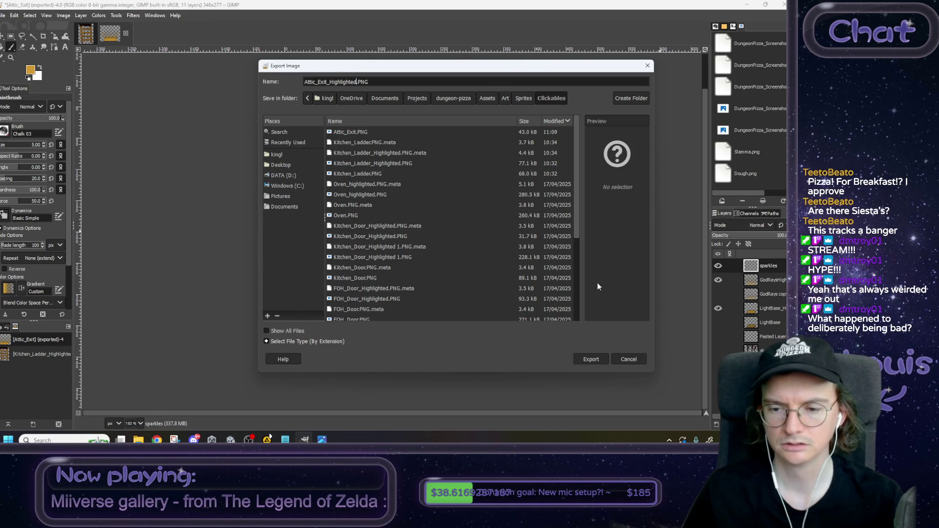
{"action": "left_click", "coordinate": [592, 359]}
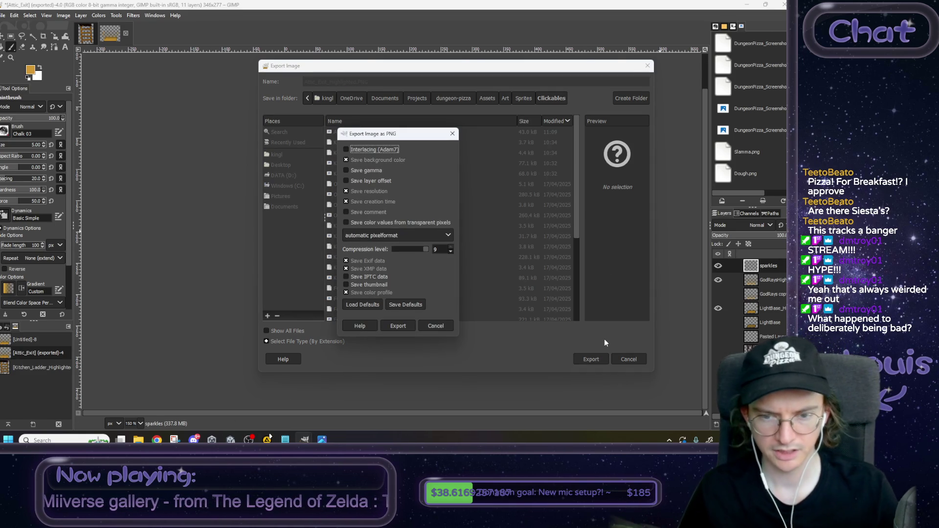
{"action": "left_click", "coordinate": [399, 325]}
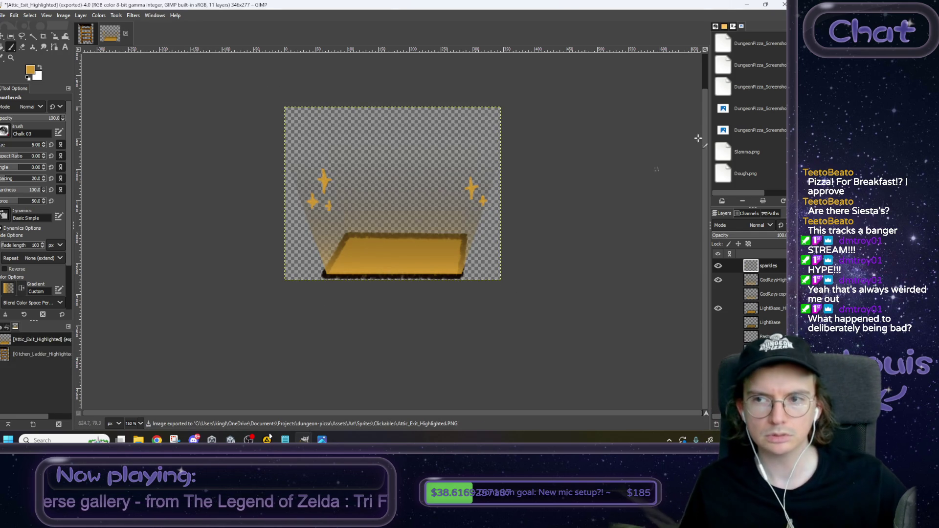
{"action": "left_click", "coordinate": [747, 3]}
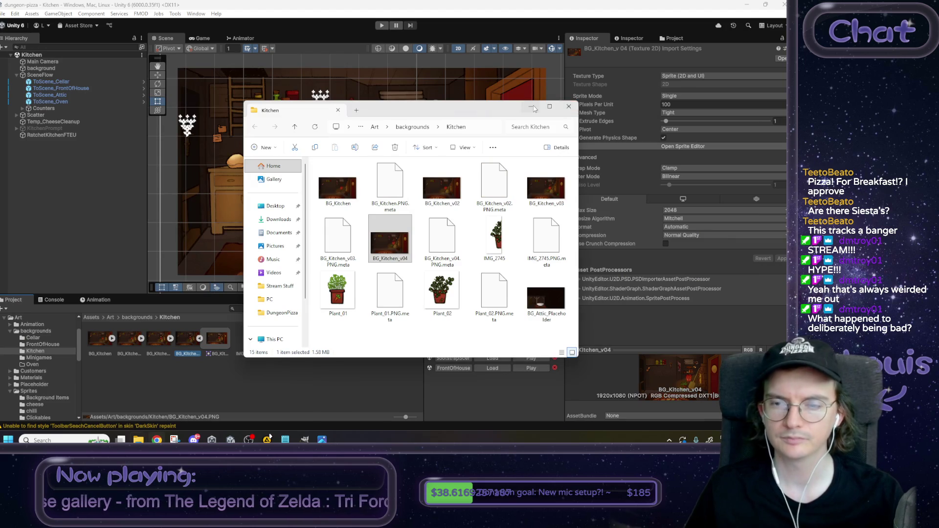
Step: Close Explorer and create a new folder named Attic inside backgrounds
{"action": "left_click", "coordinate": [569, 108]}
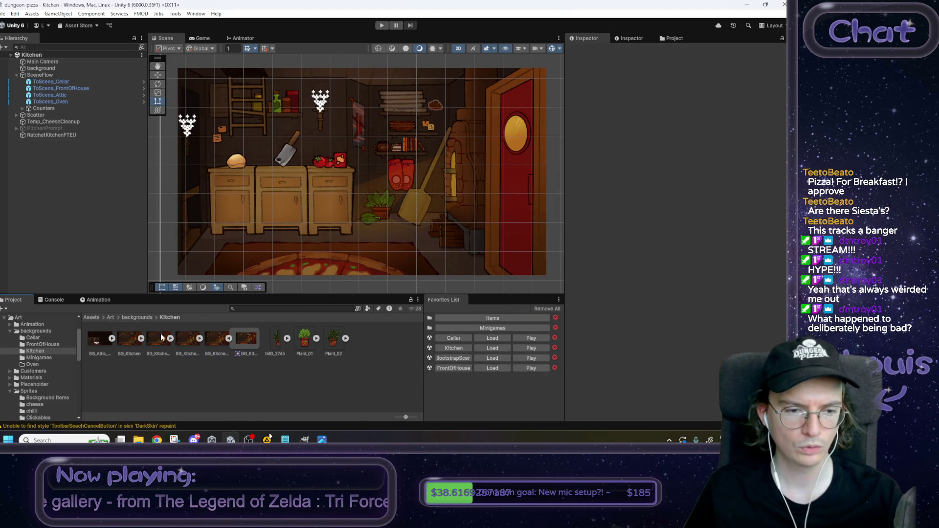
{"action": "left_click", "coordinate": [137, 318]}
{"action": "right_click", "coordinate": [265, 353]}
{"action": "mouse_move", "coordinate": [300, 96]}
{"action": "left_click", "coordinate": [441, 94]}
{"action": "type", "text": "Attic"}
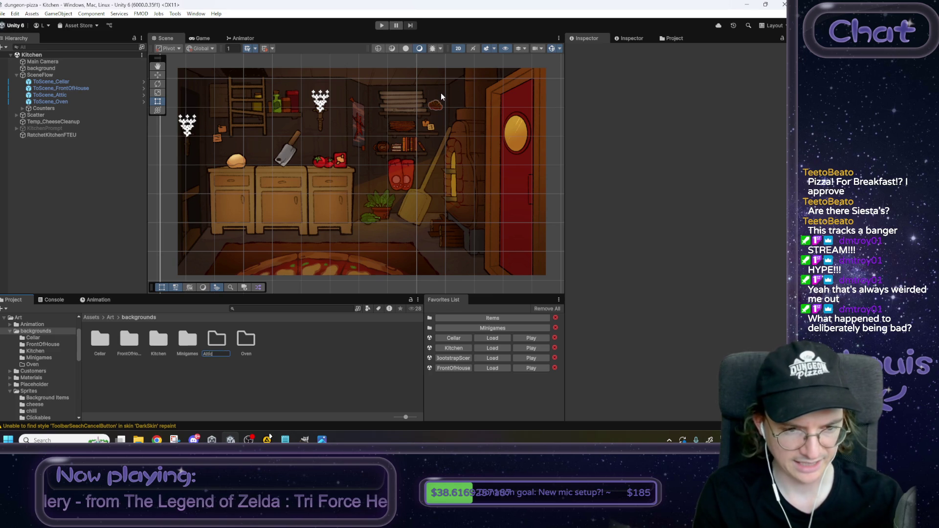
{"action": "key", "text": "Return"}
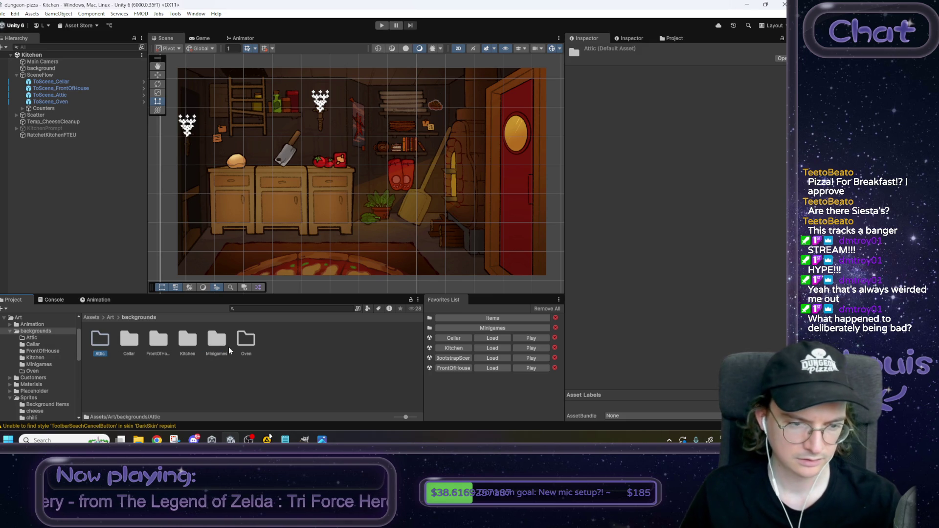
Step: Move BG_Attic_Placeholder into the Attic folder and set its Sprite Mode to Single
{"action": "double_click", "coordinate": [196, 345]}
{"action": "left_click_drag", "start_coordinate": [102, 341], "coordinate": [39, 337]}
{"action": "left_click", "coordinate": [35, 338]}
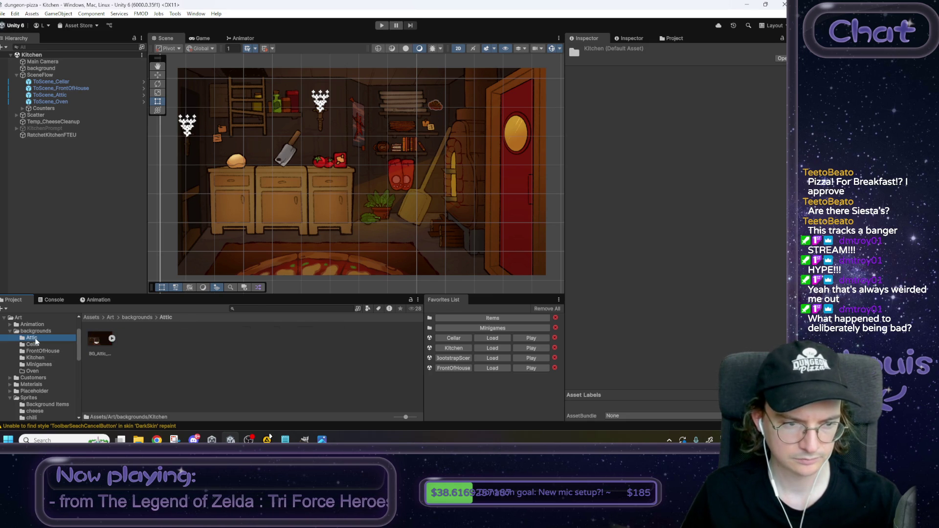
{"action": "left_click", "coordinate": [112, 342]}
{"action": "left_click", "coordinate": [687, 96]}
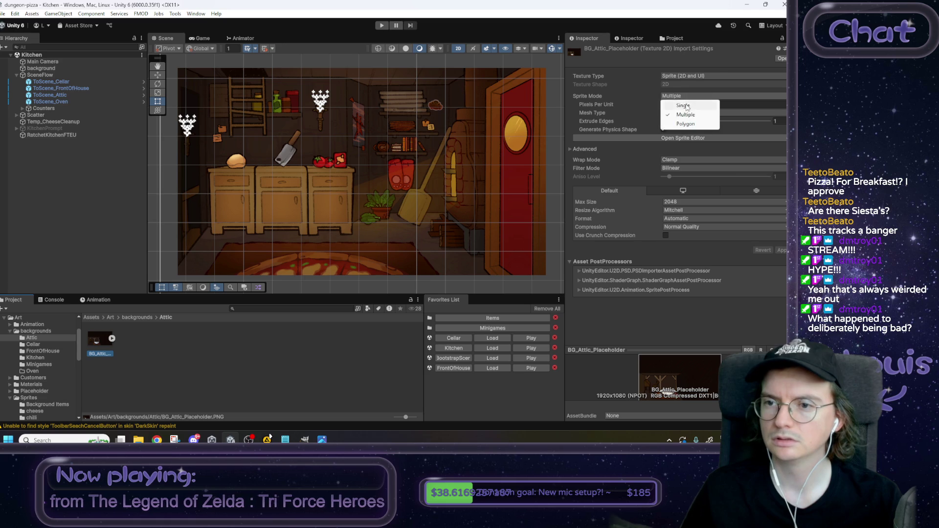
{"action": "left_click", "coordinate": [687, 104]}
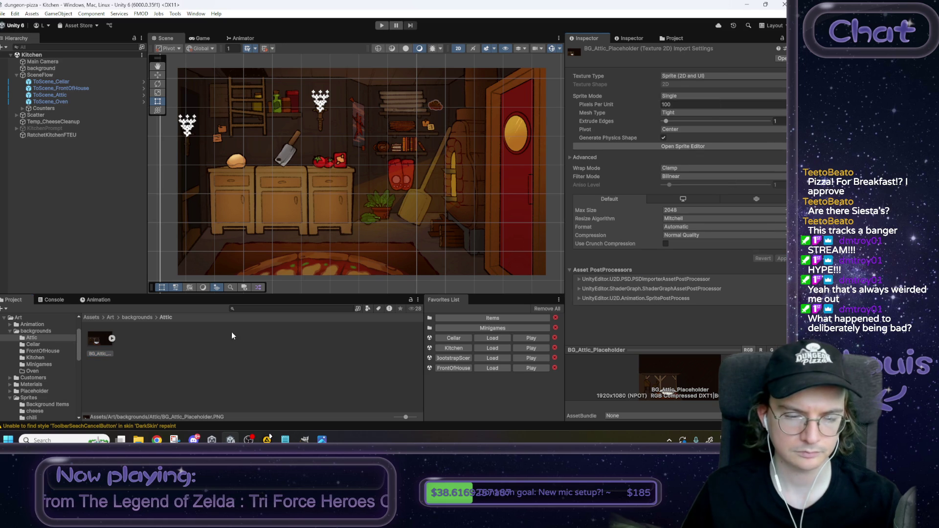
{"action": "left_click", "coordinate": [117, 206]}
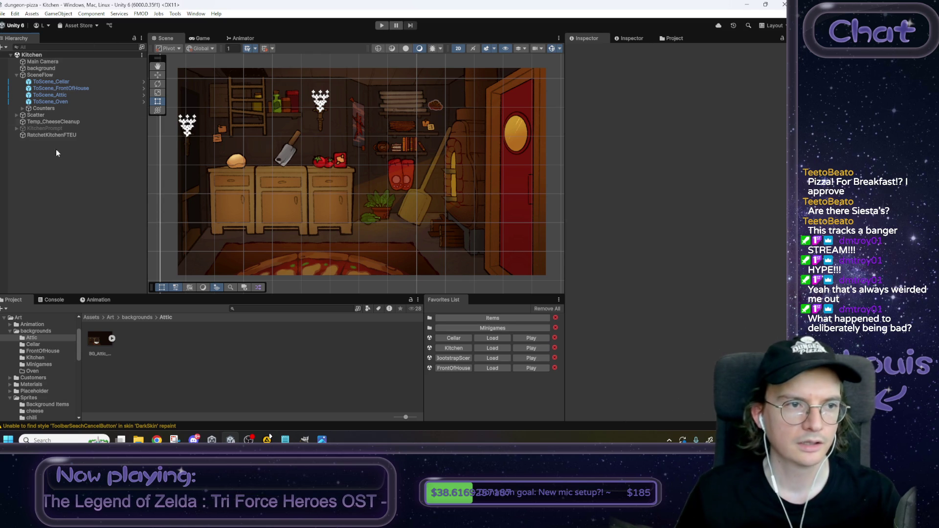
Step: Duplicate the Kitchen scene in Assets/Scenes and rename the copy Attic
{"action": "left_click", "coordinate": [92, 318]}
{"action": "double_click", "coordinate": [169, 373]}
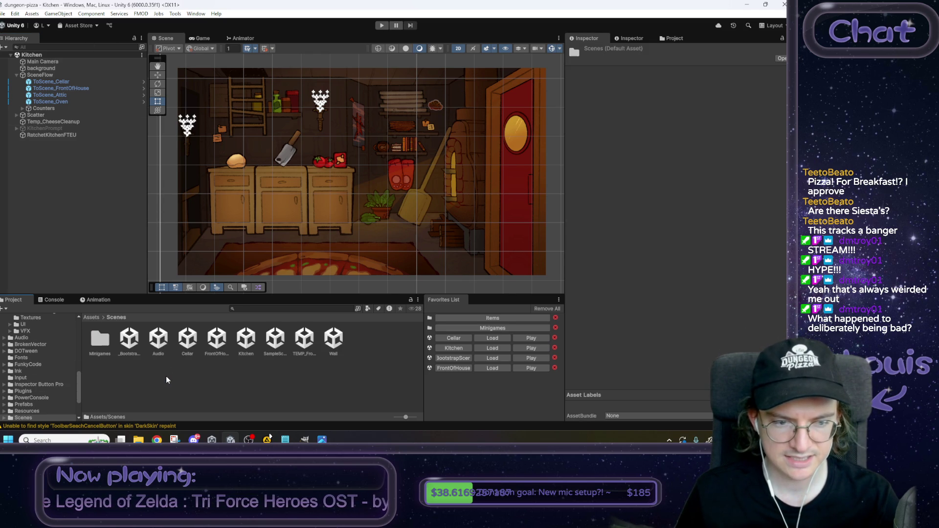
{"action": "left_click", "coordinate": [249, 344]}
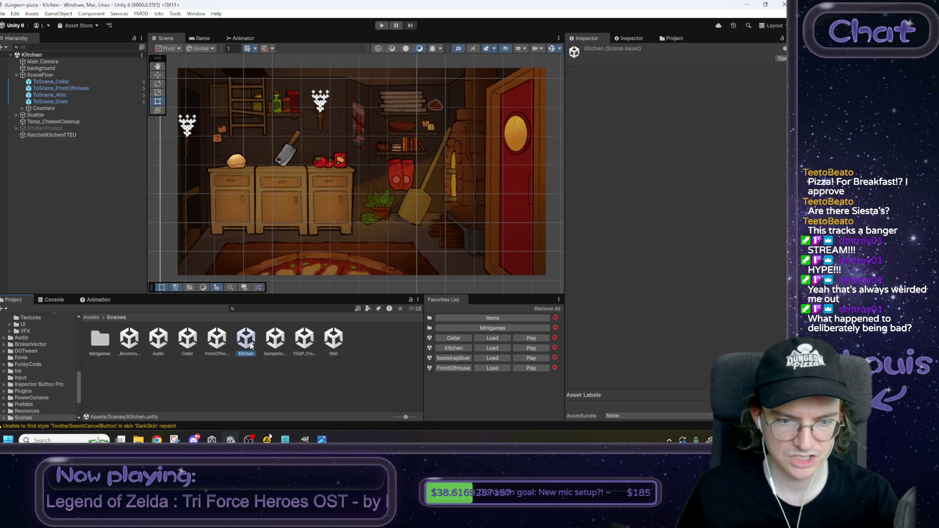
{"action": "key", "text": "ctrl+d"}
{"action": "key", "text": "F2"}
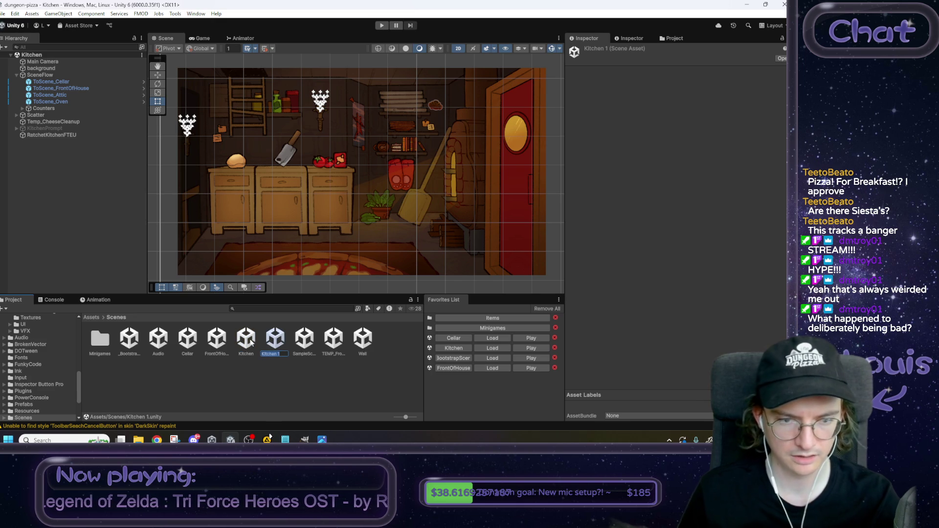
{"action": "type", "text": "Attic"}
{"action": "key", "text": "Return"}
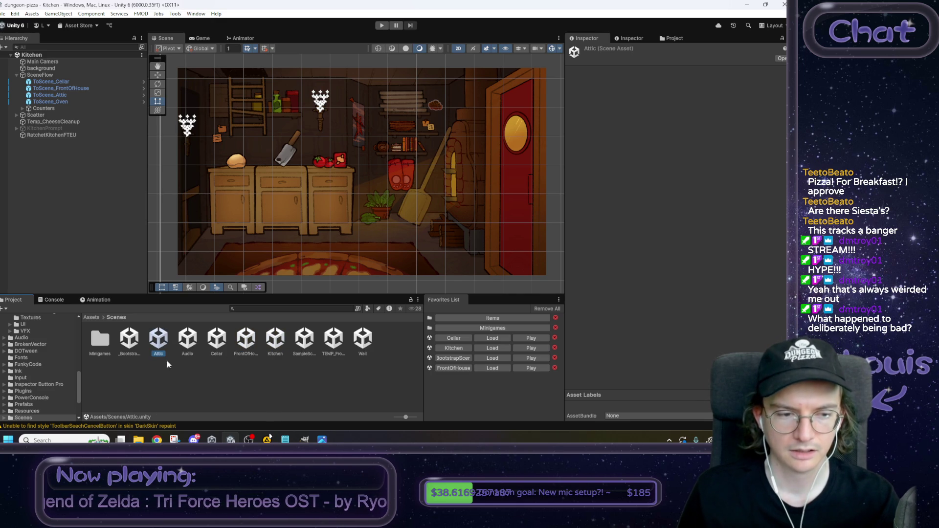
Step: Duplicate the Kitchen scene data in Resources/SceneData and name the copy Attic
{"action": "left_click", "coordinate": [93, 318]}
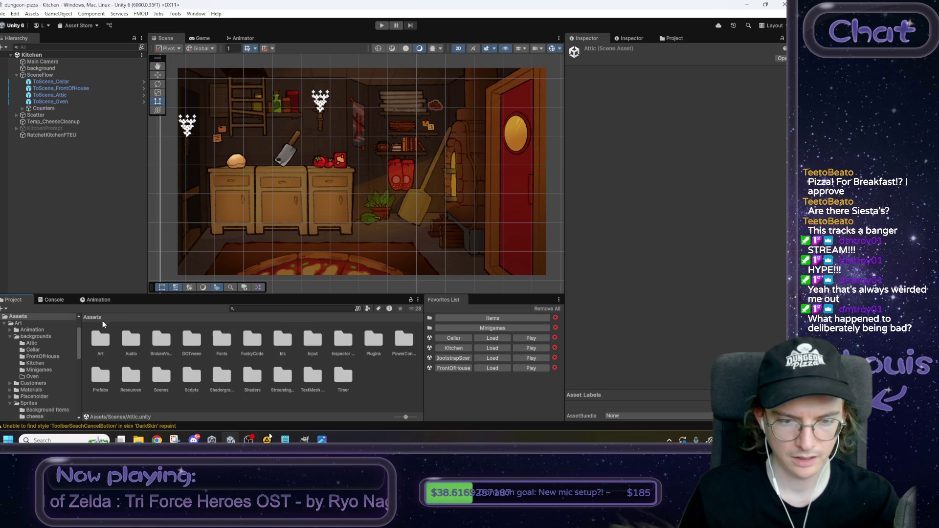
{"action": "left_click", "coordinate": [130, 378]}
{"action": "double_click", "coordinate": [130, 379]}
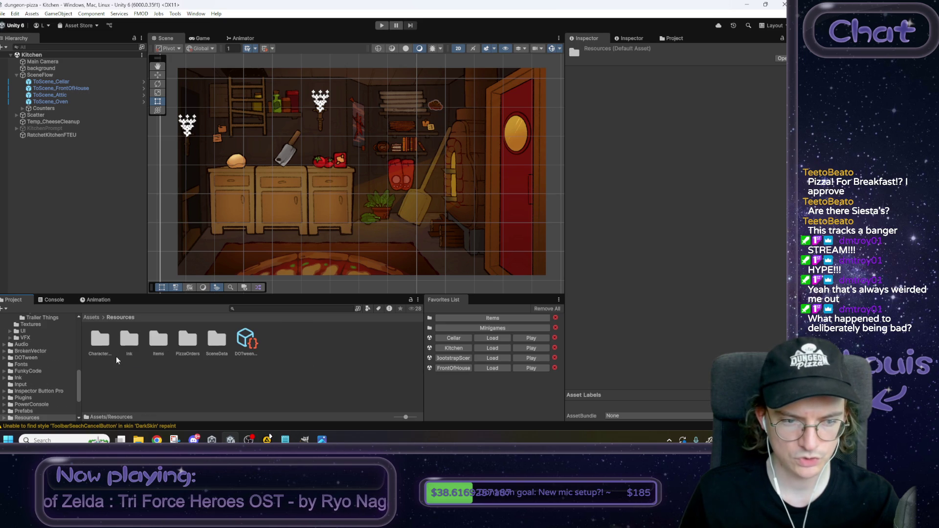
{"action": "double_click", "coordinate": [221, 344]}
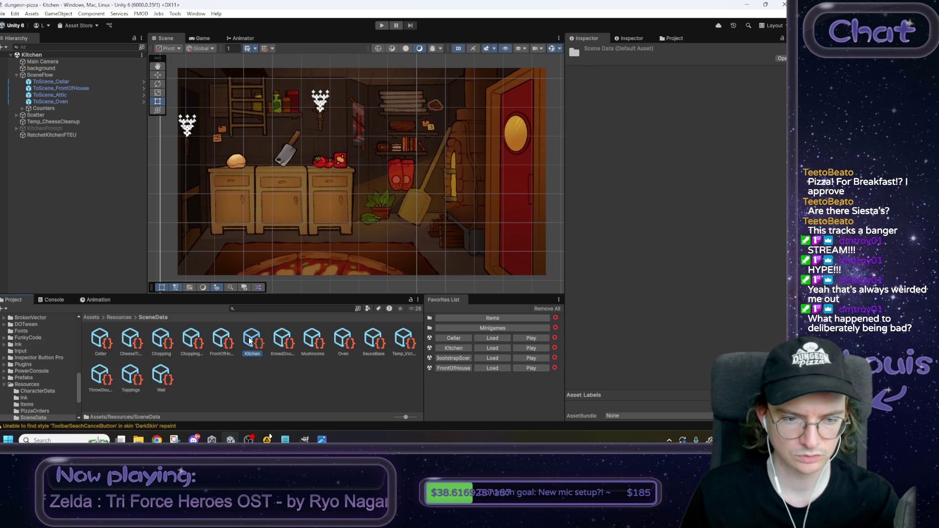
{"action": "key", "text": "ctrl+d"}
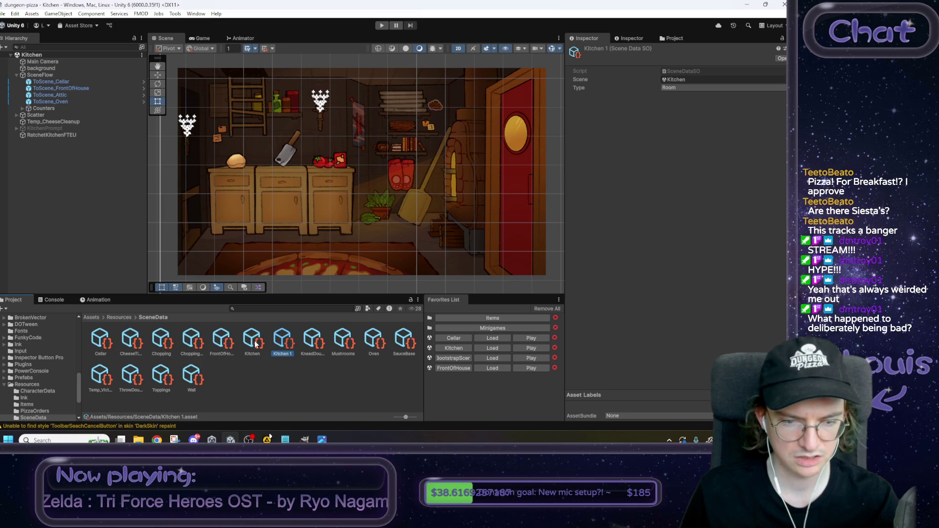
{"action": "type", "text": "Attic"}
{"action": "key", "text": "Return"}
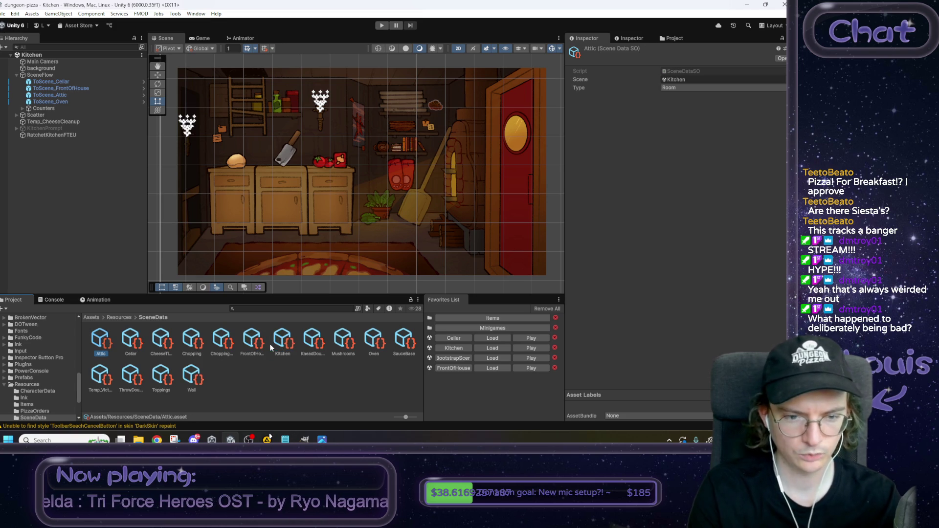
Step: Set the Attic scene data's Scene field to the Attic scene
{"action": "left_click", "coordinate": [692, 88]}
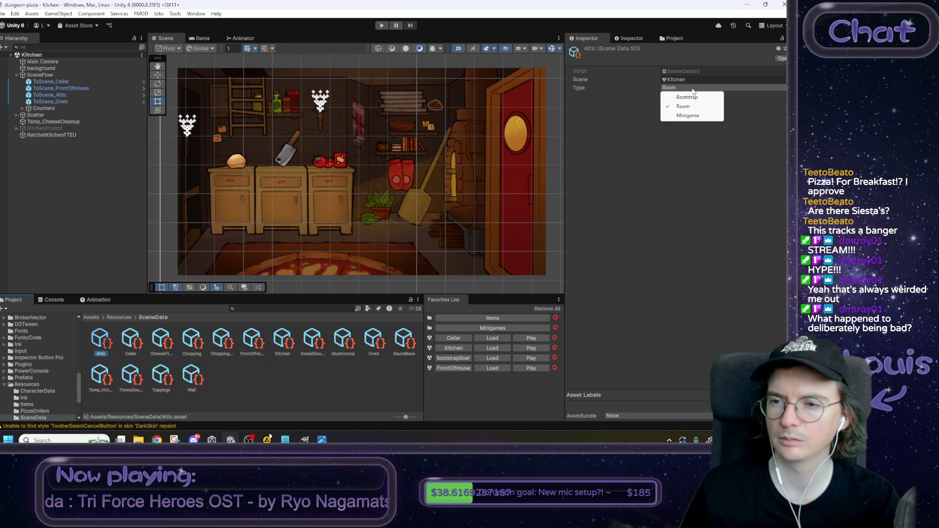
{"action": "left_click", "coordinate": [675, 79]}
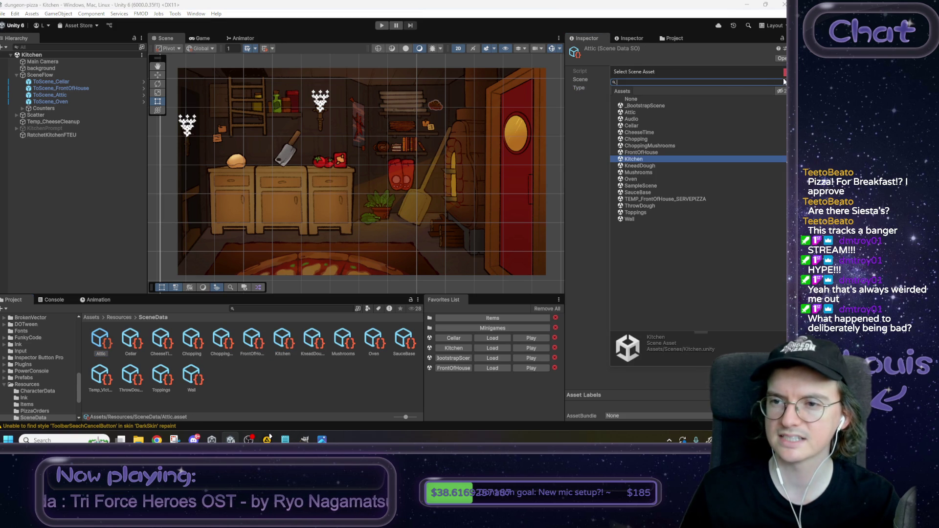
{"action": "left_click", "coordinate": [645, 110]}
{"action": "left_click", "coordinate": [3, 13]}
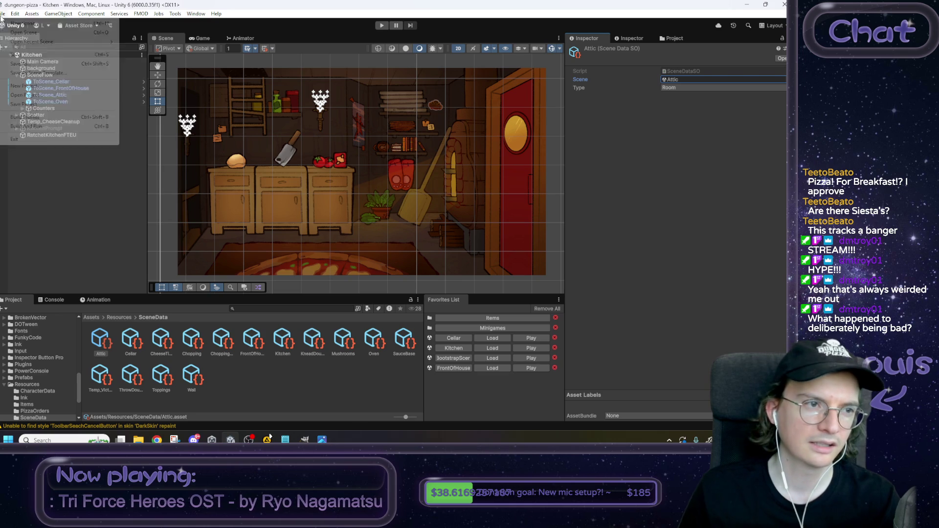
Step: Close Build Profiles, open the Attic scene and add it to the favourites
{"action": "left_click", "coordinate": [27, 117]}
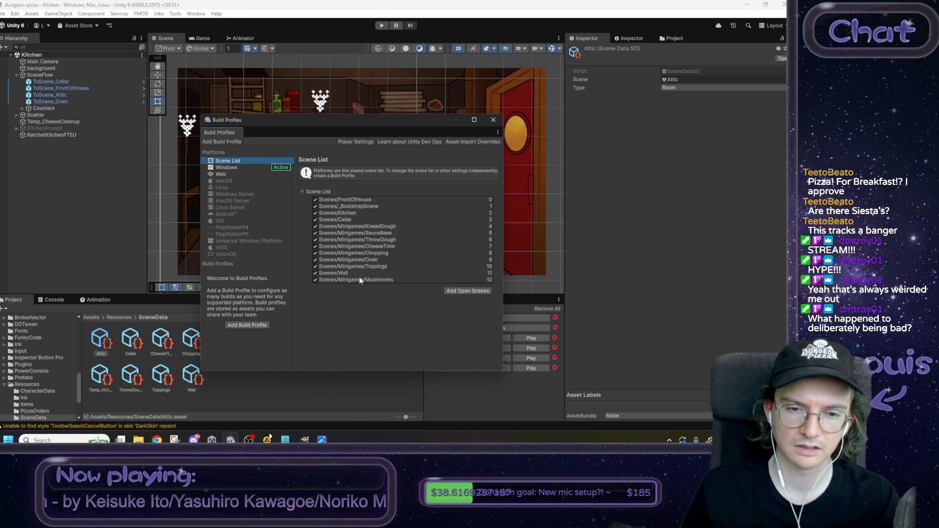
{"action": "left_click", "coordinate": [494, 119]}
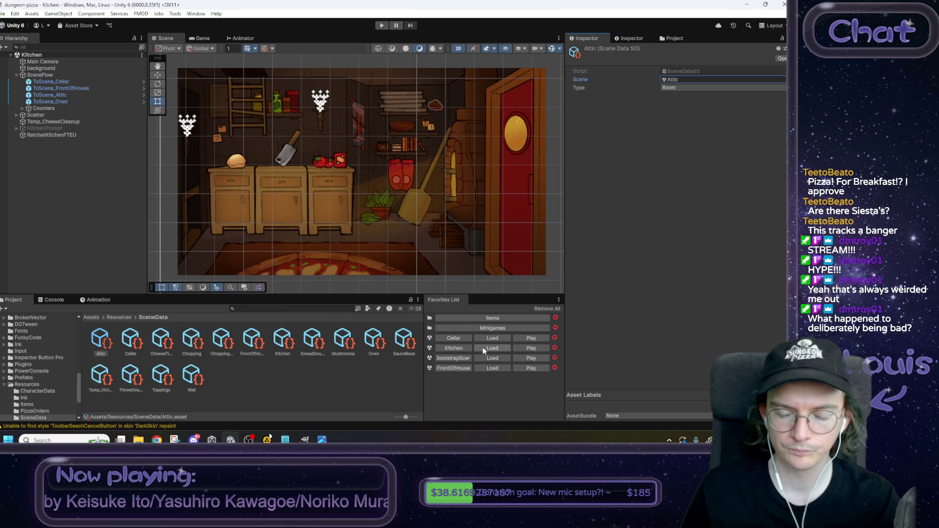
{"action": "left_click", "coordinate": [456, 349]}
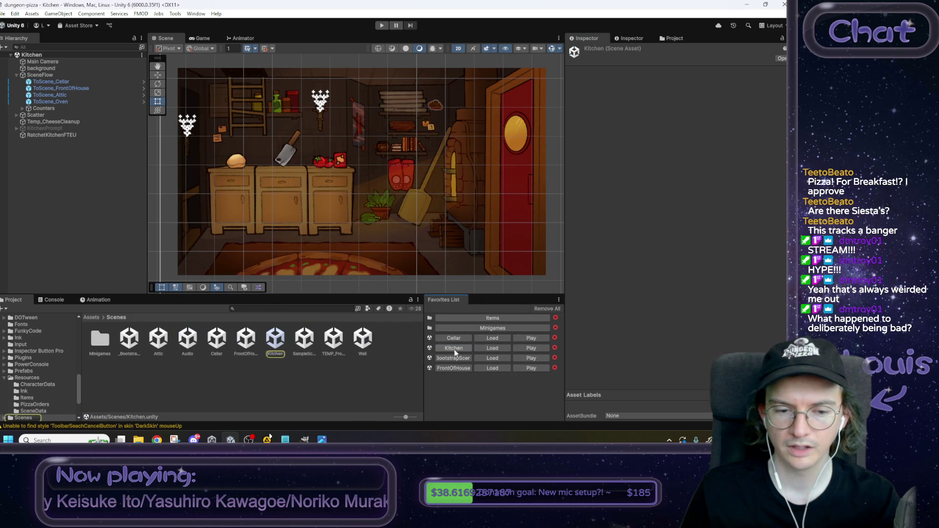
{"action": "double_click", "coordinate": [164, 341]}
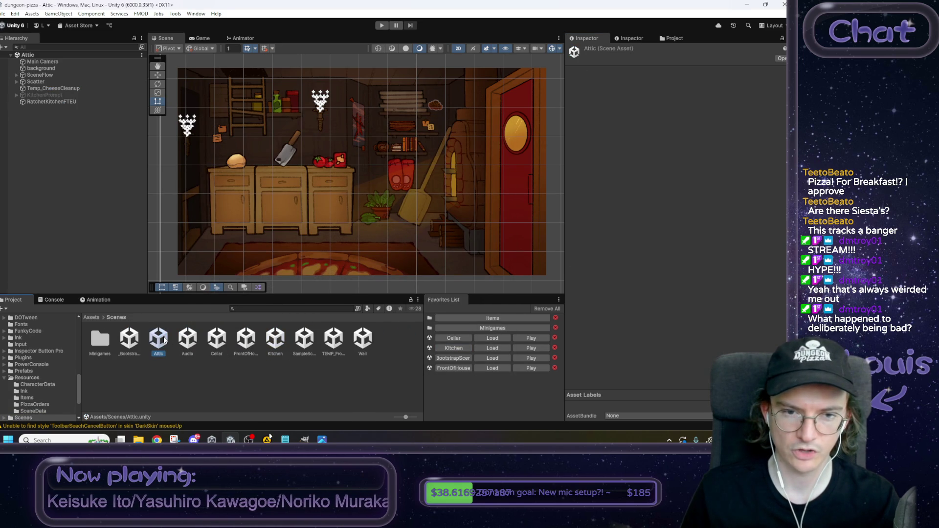
{"action": "left_click_drag", "start_coordinate": [163, 341], "coordinate": [516, 402]}
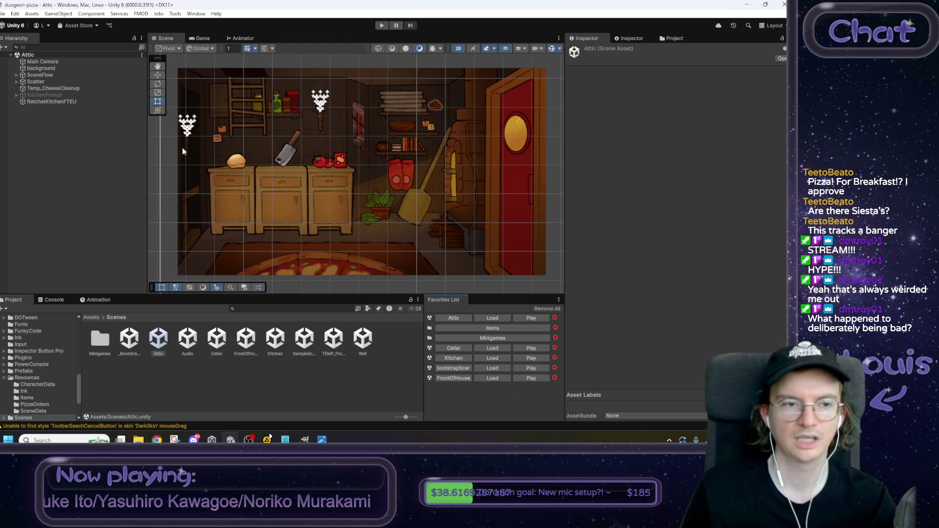
Step: Add the open Attic scene to the Build Profiles scene list
{"action": "left_click", "coordinate": [4, 14]}
{"action": "left_click", "coordinate": [29, 116]}
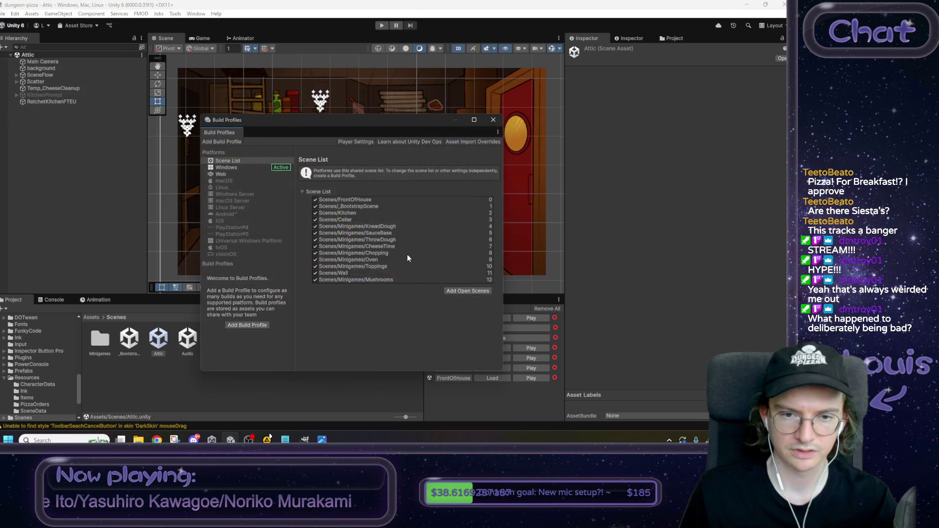
{"action": "left_click", "coordinate": [447, 292]}
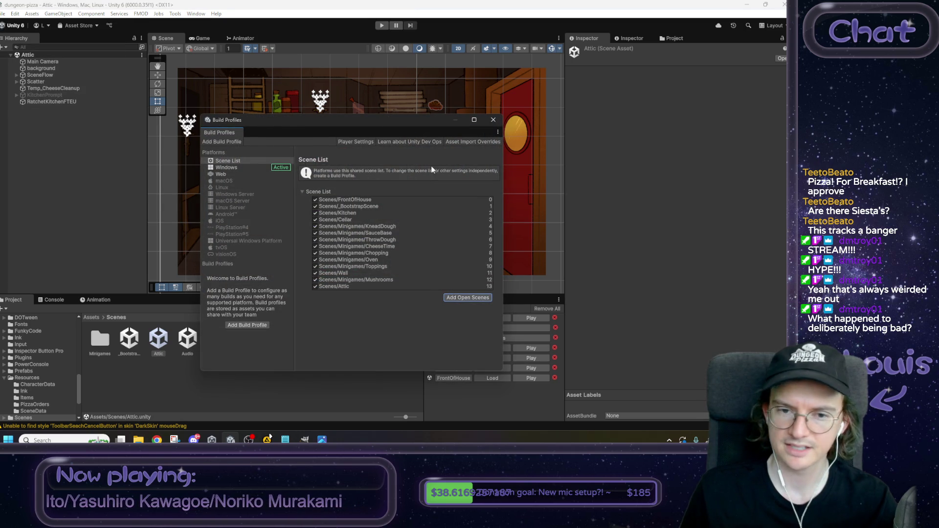
{"action": "left_click", "coordinate": [493, 120]}
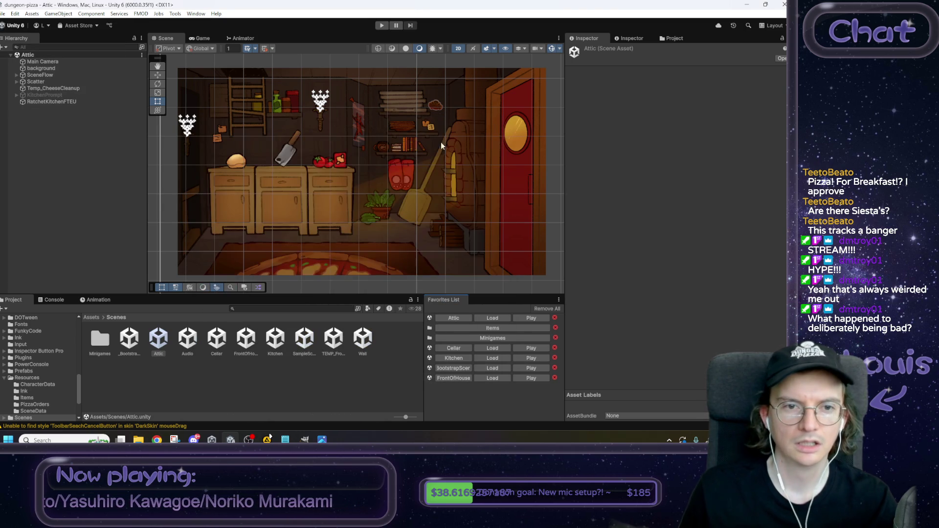
Step: Set the background object's sprite to BG_Attic_Placeholder
{"action": "left_click", "coordinate": [44, 69]}
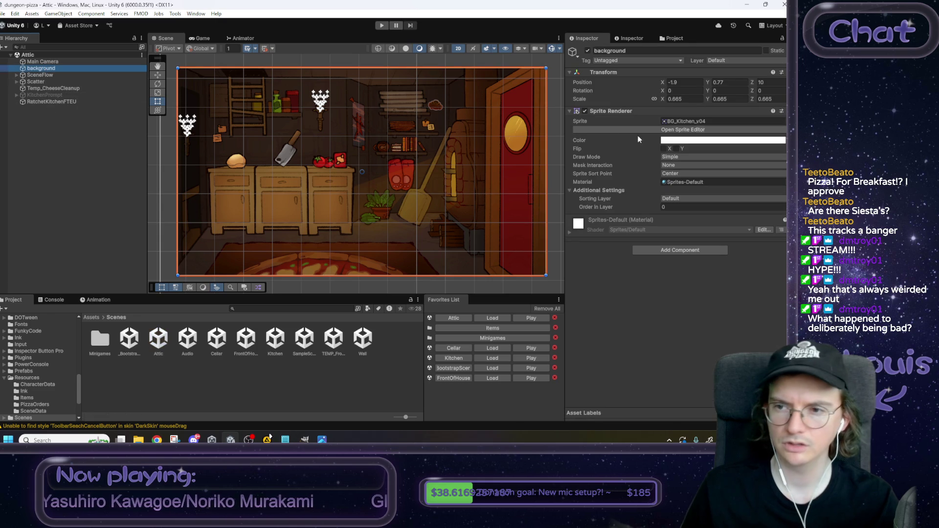
{"action": "left_click", "coordinate": [782, 120]}
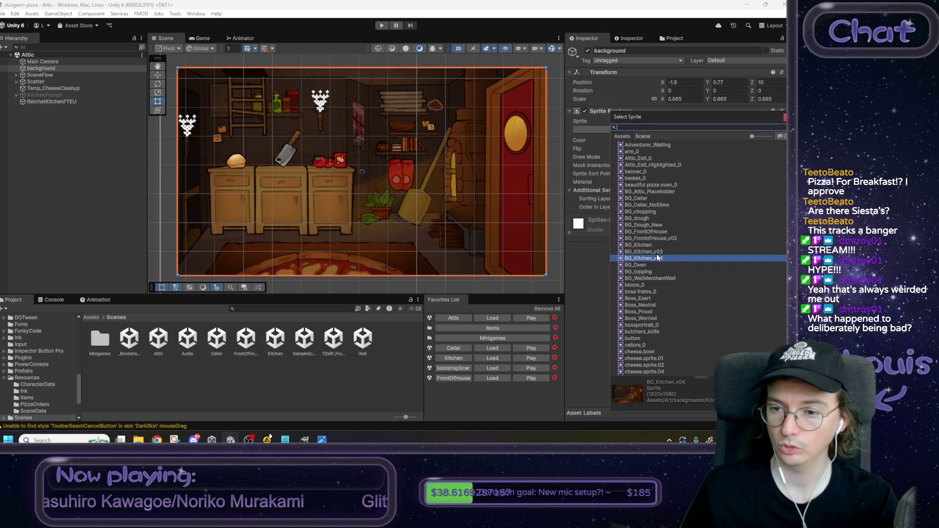
{"action": "double_click", "coordinate": [646, 193]}
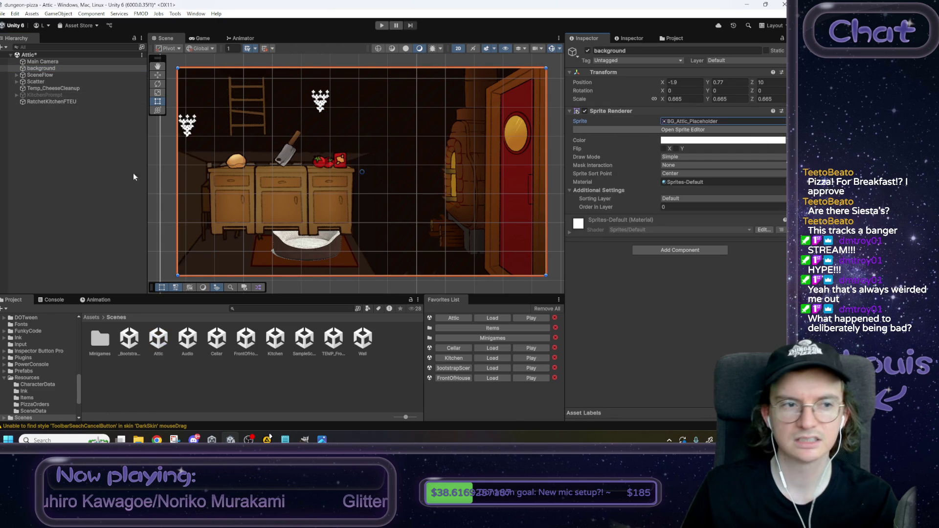
{"action": "left_click", "coordinate": [67, 120]}
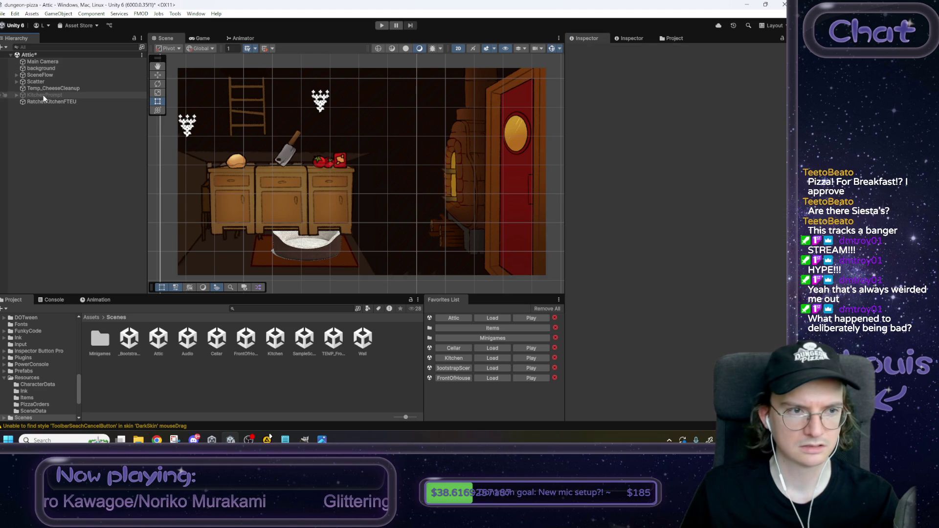
Step: Delete Sconce (1), Temp_CheeseCleanup, RatchetKitchenFTEU and KitchenPrompt from the Attic hierarchy
{"action": "left_click", "coordinate": [16, 82]}
{"action": "left_click", "coordinate": [23, 88]}
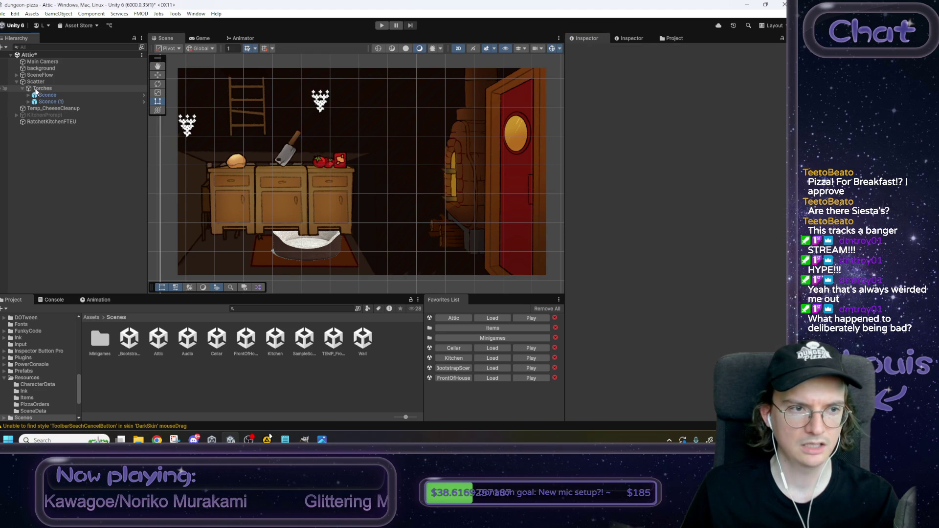
{"action": "left_click", "coordinate": [44, 90]}
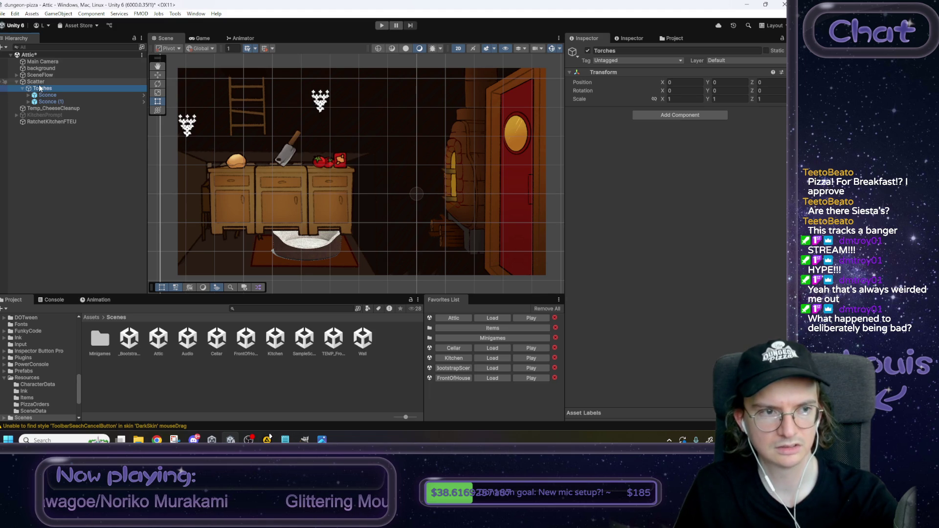
{"action": "left_click", "coordinate": [79, 101]}
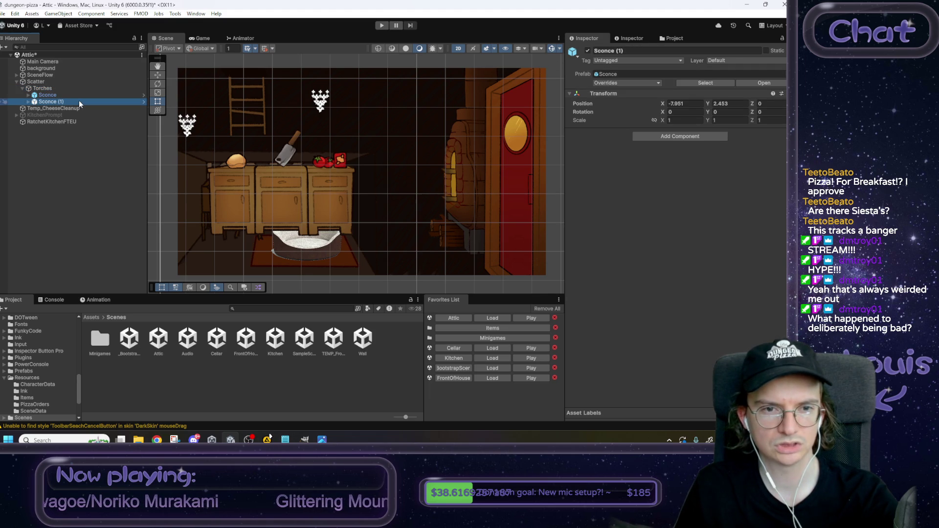
{"action": "key", "text": "Delete"}
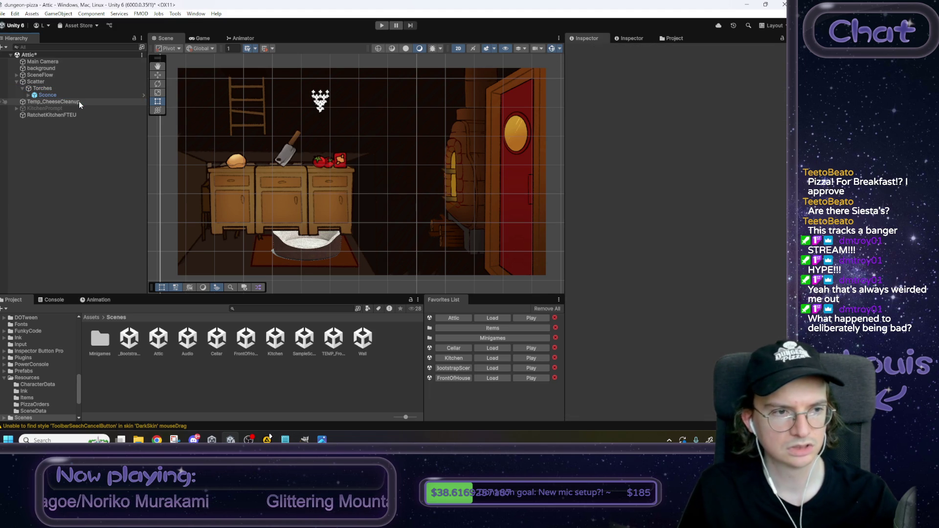
{"action": "left_click", "coordinate": [78, 101]}
{"action": "key", "text": "Delete"}
{"action": "left_click", "coordinate": [78, 108]}
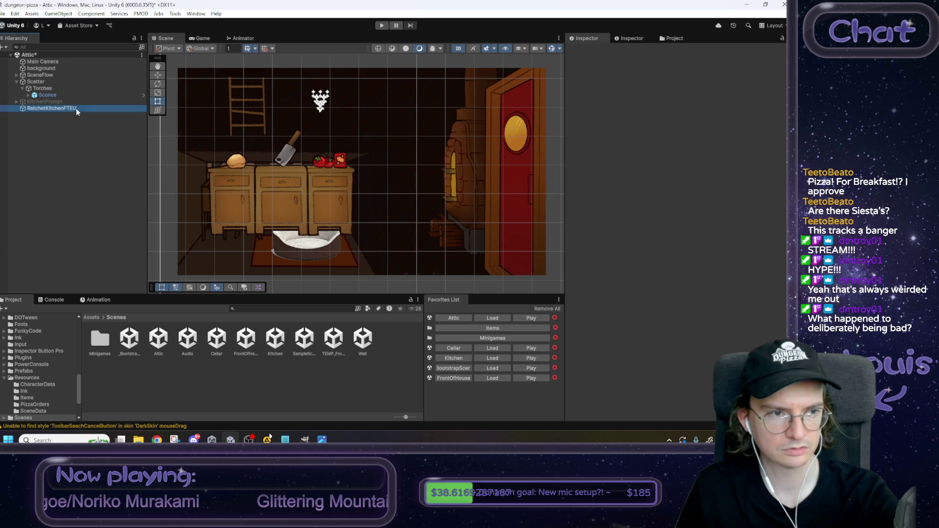
{"action": "key", "text": "Delete"}
{"action": "left_click", "coordinate": [69, 101]}
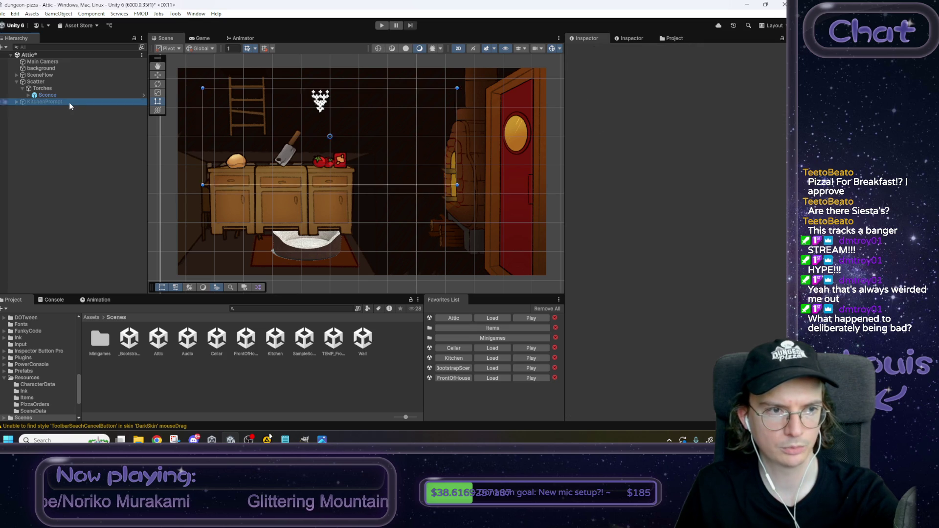
{"action": "key", "text": "Delete"}
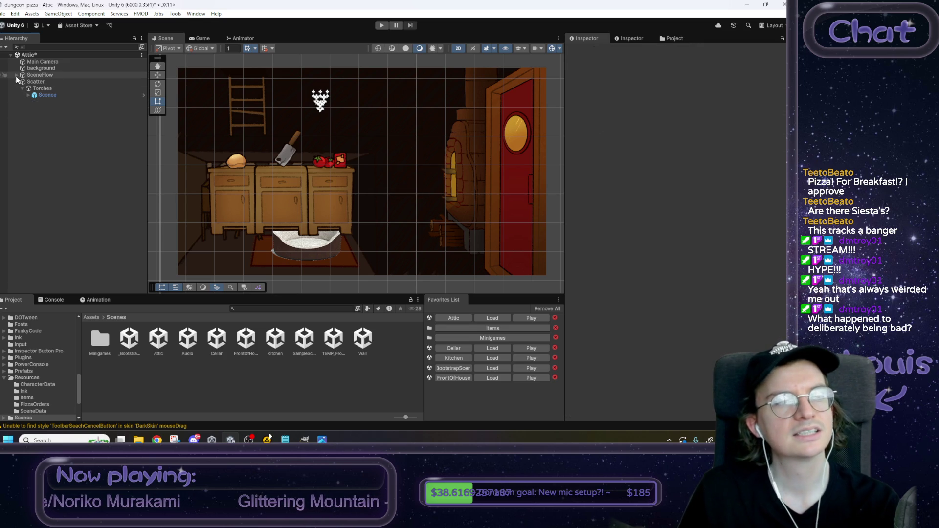
Step: Delete the ToScene_Cellar, ToScene_FrontOfHouse and ToScene_Oven exits, leaving ToScene_Attic selected
{"action": "left_click", "coordinate": [17, 76]}
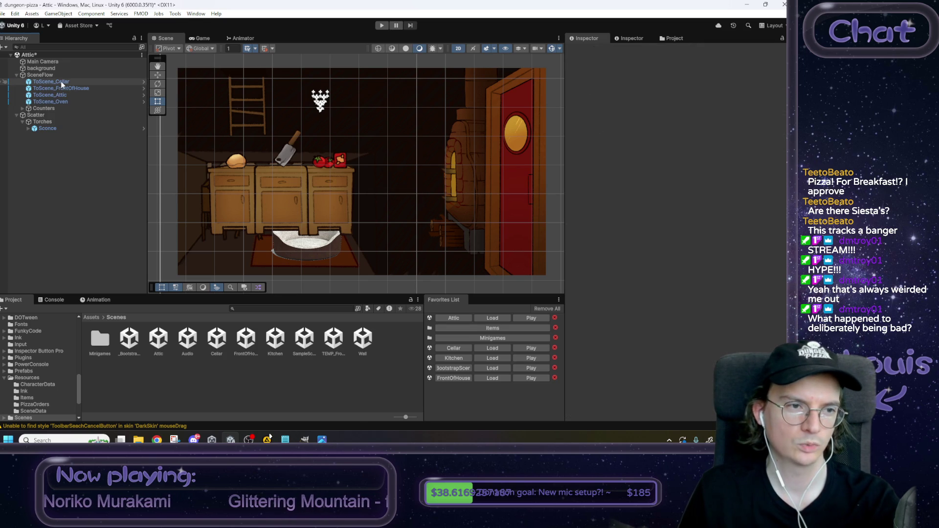
{"action": "left_click", "coordinate": [60, 81]}
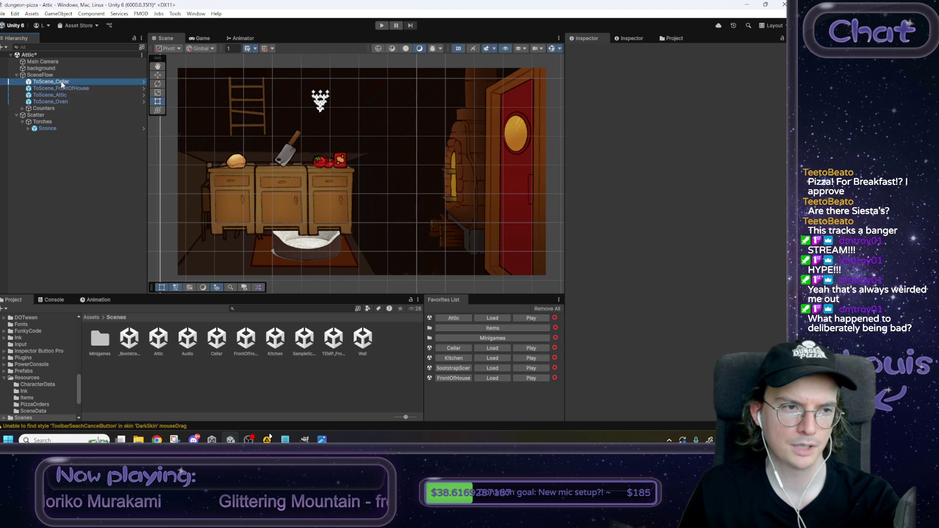
{"action": "key", "text": "Delete"}
{"action": "left_click", "coordinate": [61, 82]}
{"action": "key", "text": "Delete"}
{"action": "left_click", "coordinate": [61, 89]}
{"action": "key", "text": "Delete"}
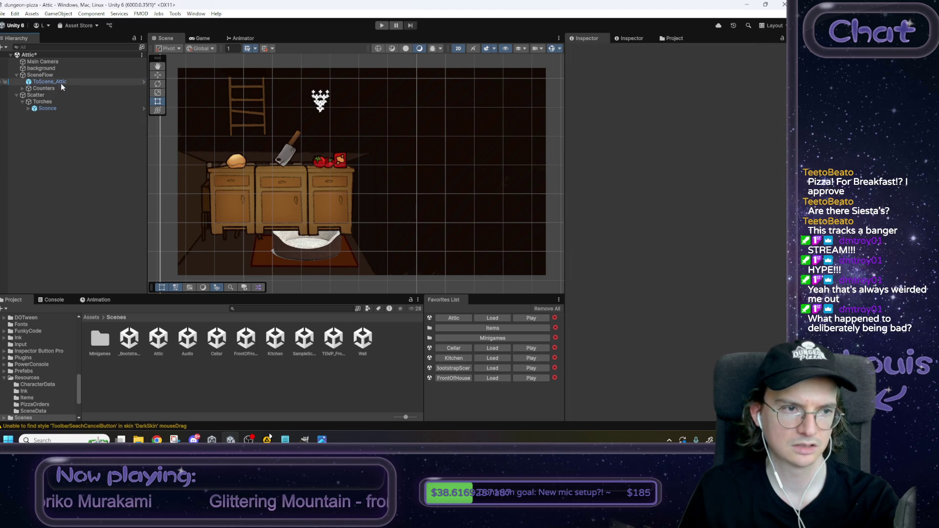
{"action": "left_click", "coordinate": [61, 83]}
{"action": "double_click", "coordinate": [620, 51]}
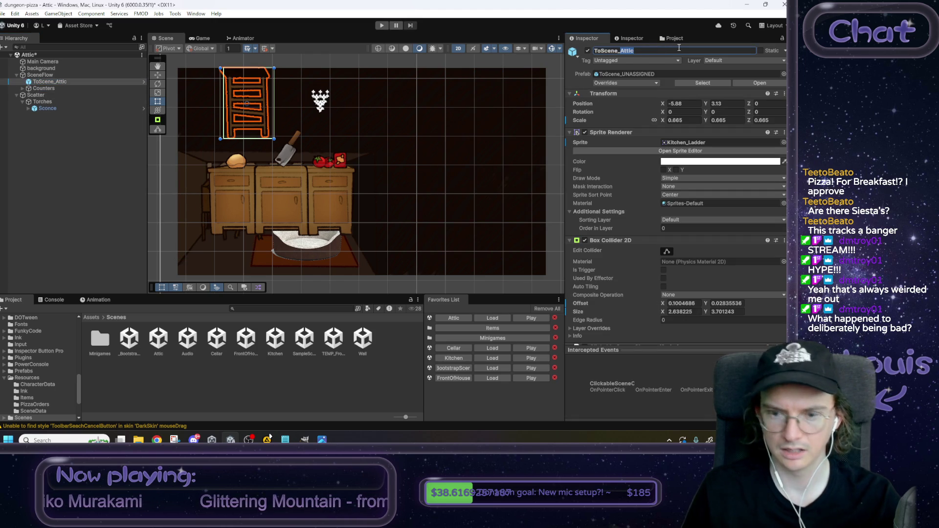
Step: Rename the exit ToScene_Kitchen and give it the Attic_Exit_0 sprite
{"action": "type", "text": "Kitchen"}
{"action": "key", "text": "Return"}
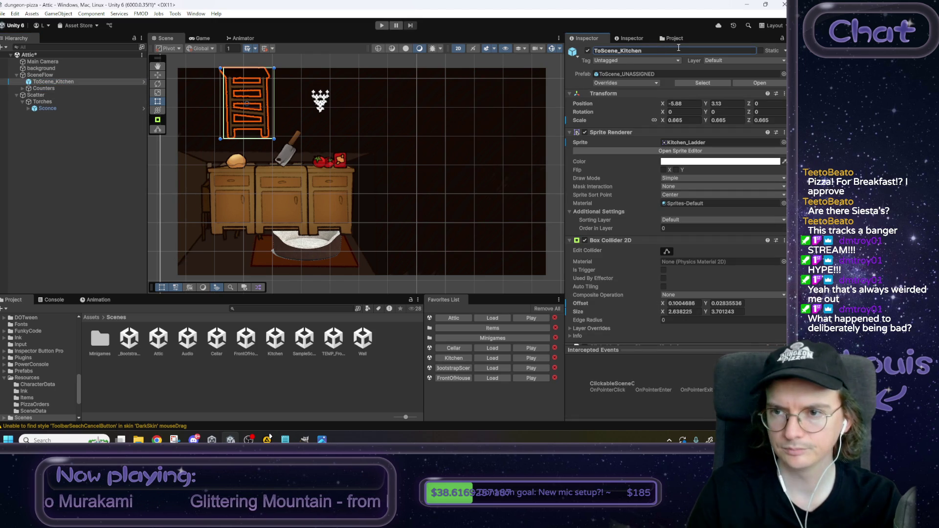
{"action": "left_click", "coordinate": [783, 142]}
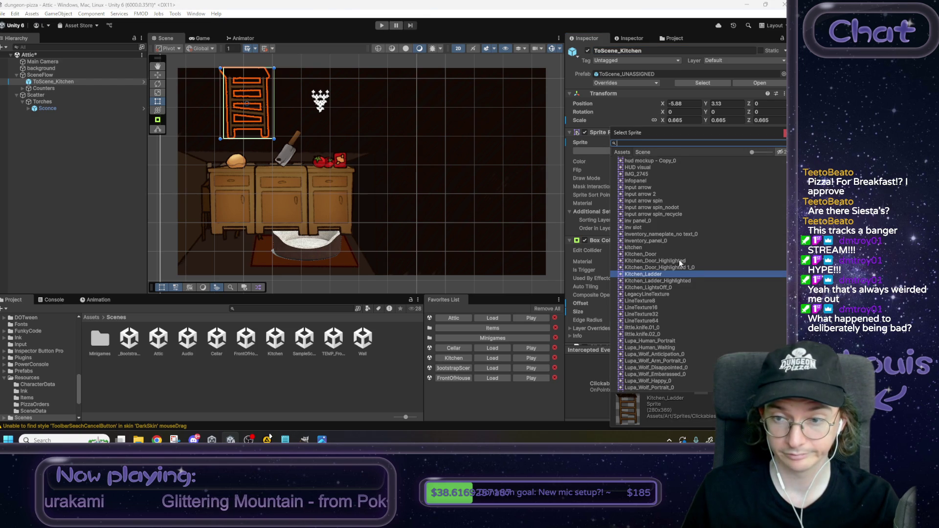
{"action": "type", "text": "attt"}
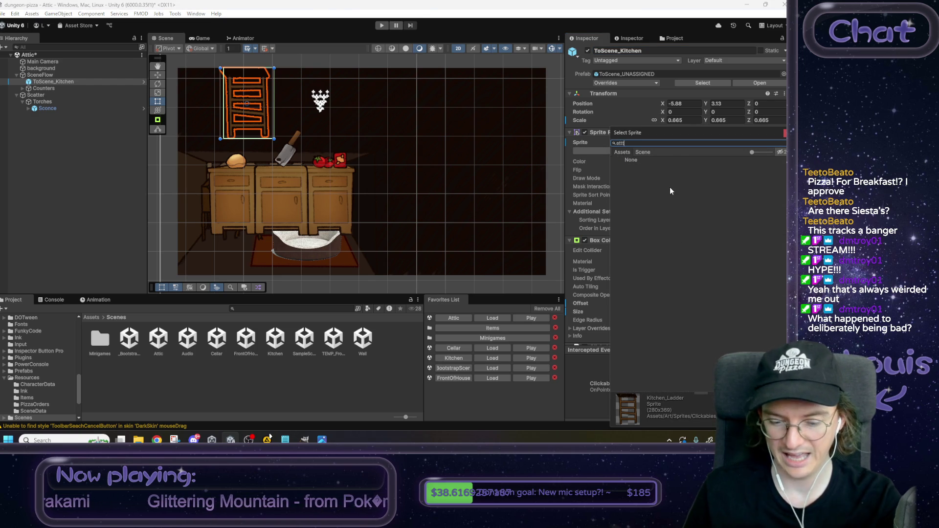
{"action": "key", "text": "BackSpace"}
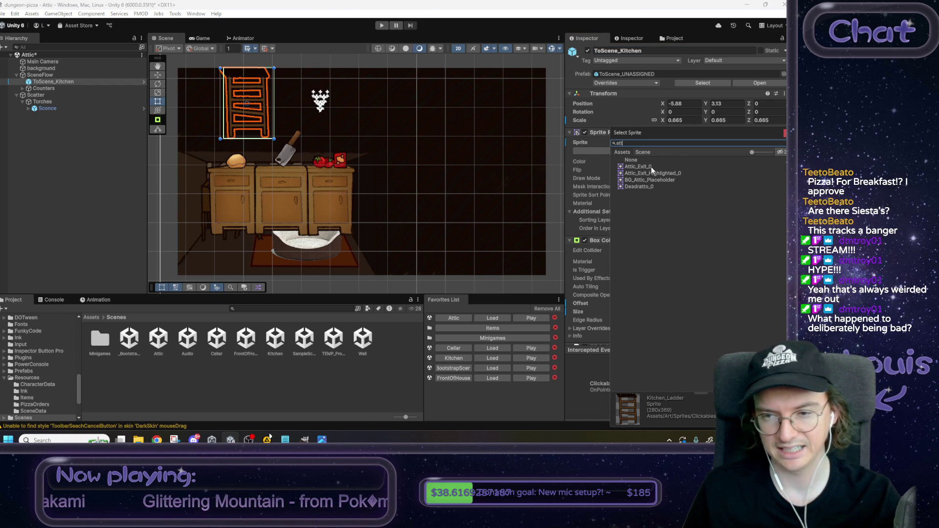
{"action": "left_click", "coordinate": [651, 166]}
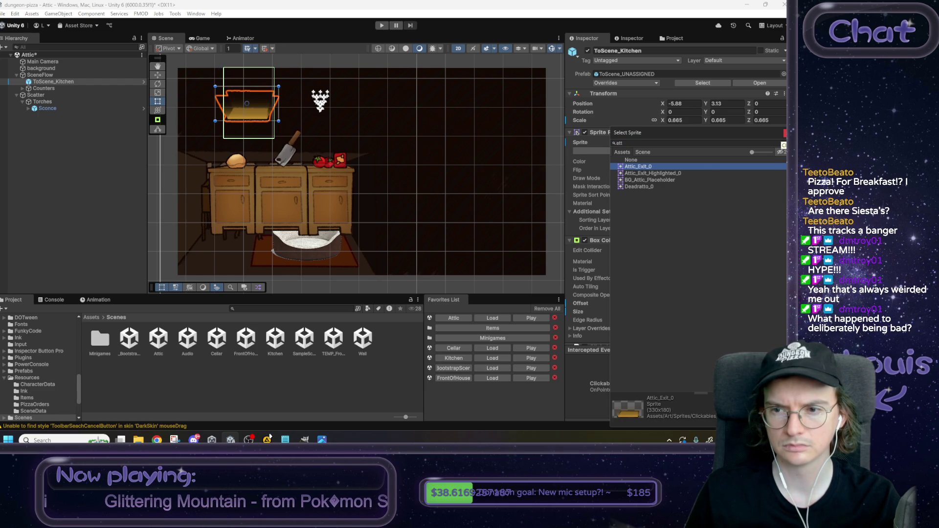
Step: Compare Attic_Exit_Highlighted_0 on the exit, then keep Attic_Exit_0
{"action": "left_click", "coordinate": [669, 173]}
{"action": "left_click", "coordinate": [659, 166]}
{"action": "left_click", "coordinate": [659, 173]}
{"action": "left_click", "coordinate": [659, 166]}
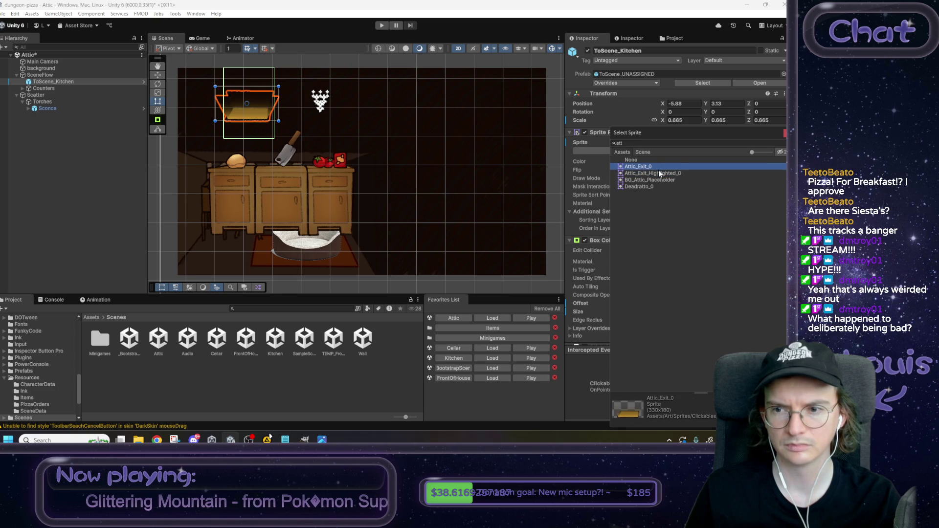
{"action": "left_click", "coordinate": [659, 173]}
{"action": "left_click", "coordinate": [656, 167]}
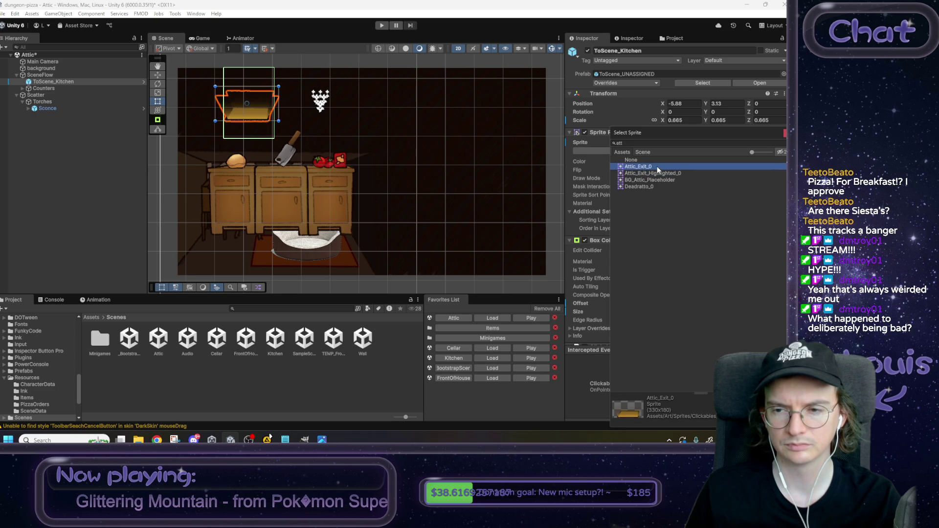
{"action": "key", "text": "Return"}
Step: Set both Attic_Exit and Attic_Exit_Highlighted textures to Single sprite mode and apply
{"action": "left_click", "coordinate": [677, 142]}
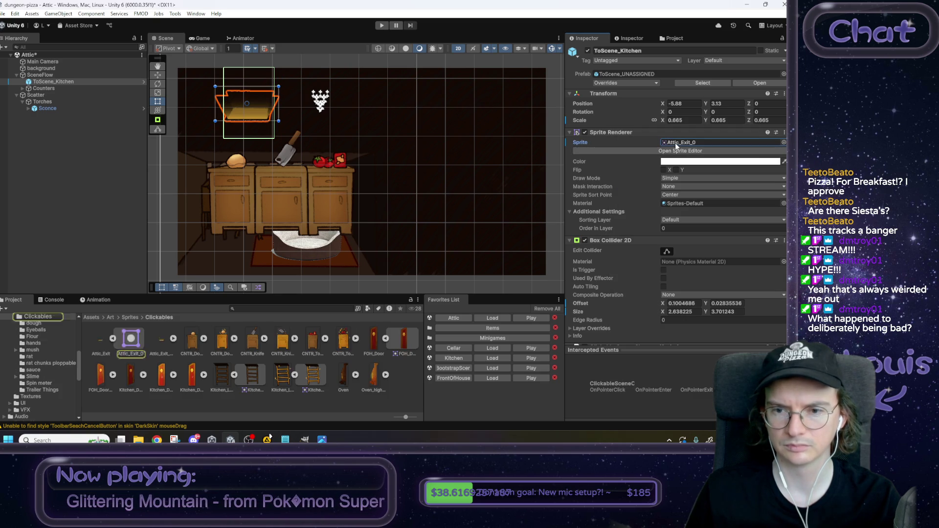
{"action": "left_click", "coordinate": [162, 341]}
{"action": "left_click", "coordinate": [96, 345], "text": "ctrl"}
{"action": "left_click", "coordinate": [675, 96]}
{"action": "left_click", "coordinate": [680, 104]}
{"action": "left_click", "coordinate": [781, 259]}
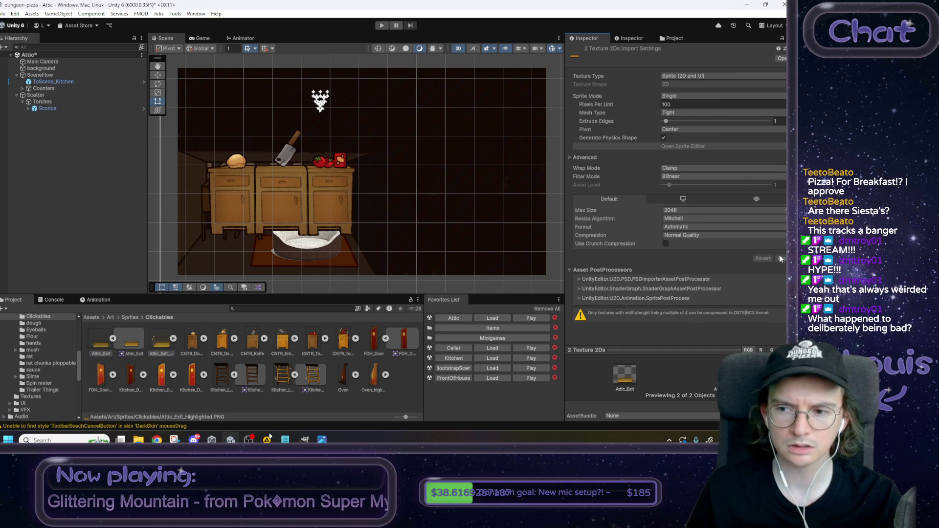
Step: Reassign the single Attic_Exit sprite to ToScene_Kitchen
{"action": "left_click", "coordinate": [68, 81]}
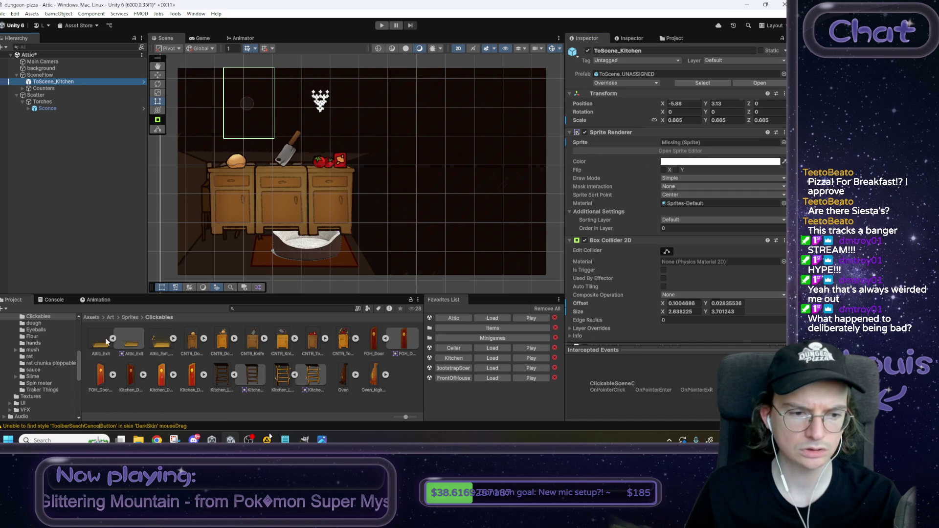
{"action": "left_click", "coordinate": [173, 338]}
{"action": "mouse_move", "coordinate": [136, 342]}
{"action": "left_mouse_down"}
{"action": "mouse_move", "coordinate": [440, 220]}
{"action": "mouse_move", "coordinate": [679, 140]}
{"action": "left_mouse_up"}
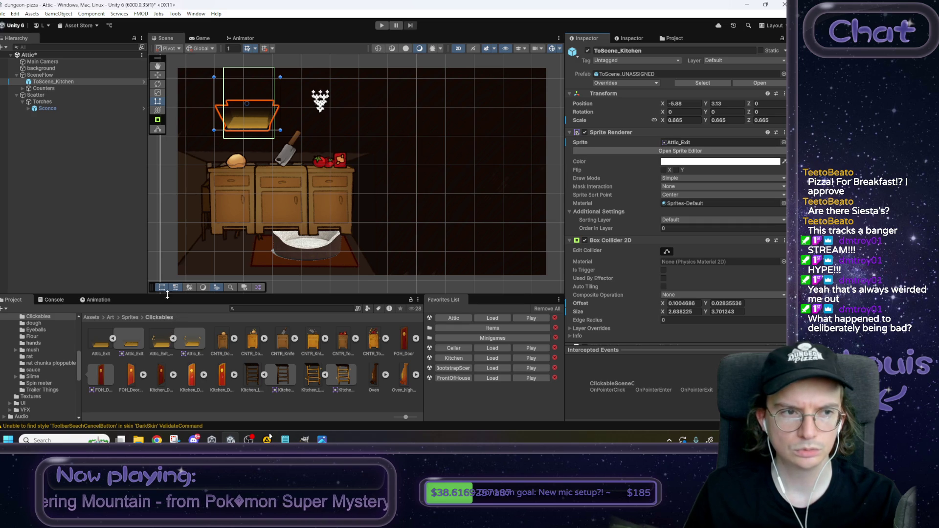
{"action": "left_click", "coordinate": [38, 90]}
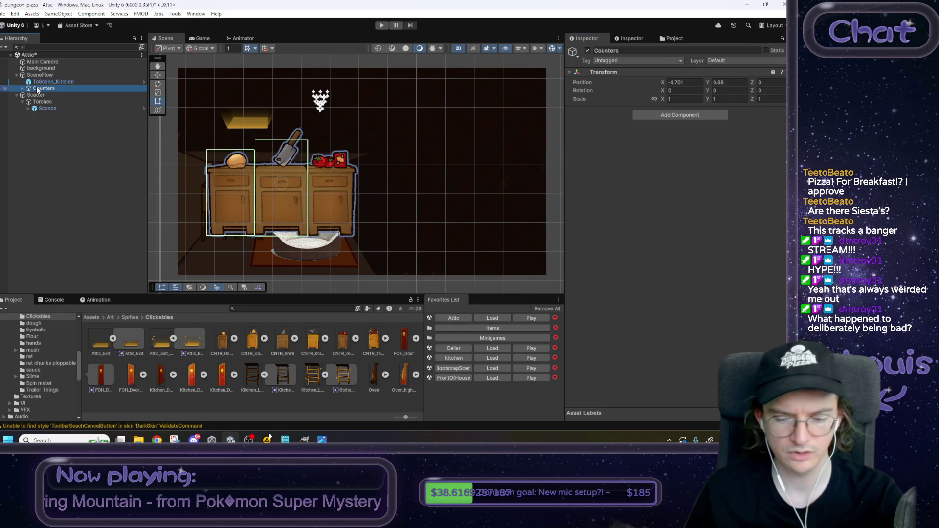
Step: Delete Counters and move the ToScene_Kitchen trapdoor to the room's lower left
{"action": "key", "text": "Delete"}
{"action": "left_click", "coordinate": [43, 82]}
{"action": "key", "text": "w"}
{"action": "left_click_drag", "start_coordinate": [251, 102], "coordinate": [225, 237]}
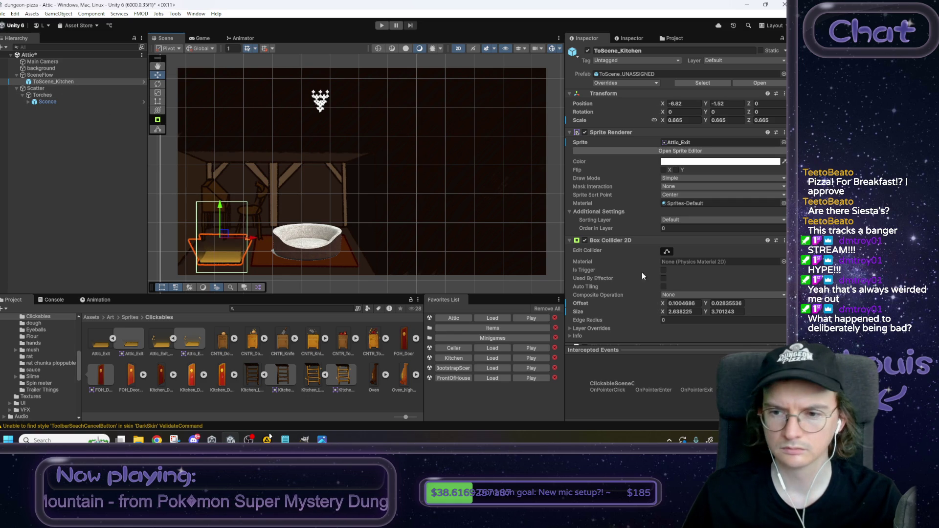
Step: Resize the exit's Box Collider 2D to 3.20 × 1.81 around the trapdoor
{"action": "left_click", "coordinate": [665, 251]}
{"action": "mouse_move", "coordinate": [220, 202]}
{"action": "left_mouse_down"}
{"action": "mouse_move", "coordinate": [223, 237]}
{"action": "mouse_move", "coordinate": [191, 254]}
{"action": "left_mouse_up"}
{"action": "left_click_drag", "start_coordinate": [247, 258], "coordinate": [220, 266]}
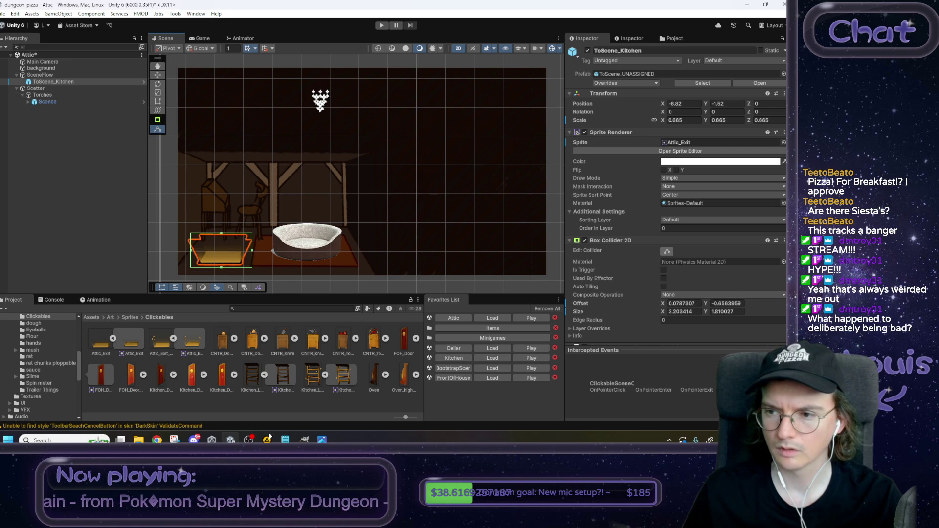
{"action": "scroll", "coordinate": [733, 296], "scroll_direction": "down", "scroll_amount": 4}
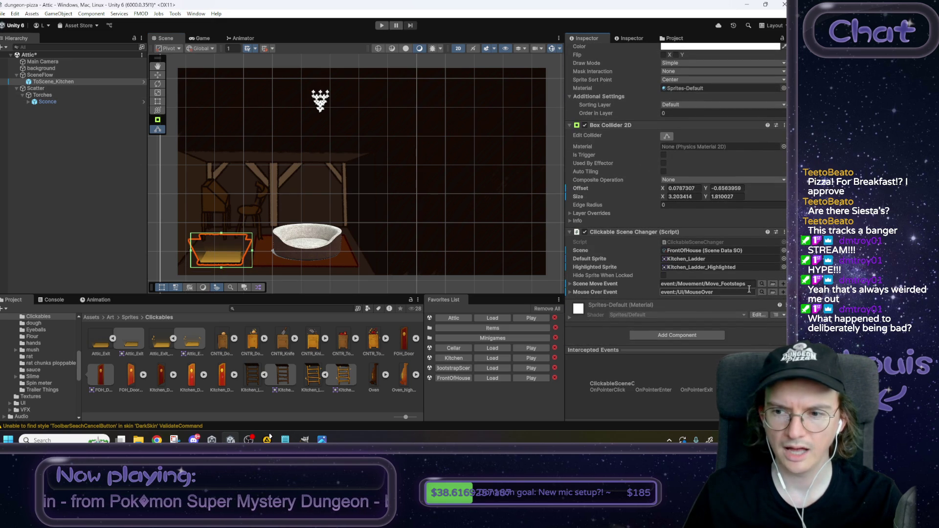
Step: Point ToScene_Kitchen at the Kitchen scene data and reuse the default sprite as its highlighted sprite
{"action": "left_click", "coordinate": [784, 251]}
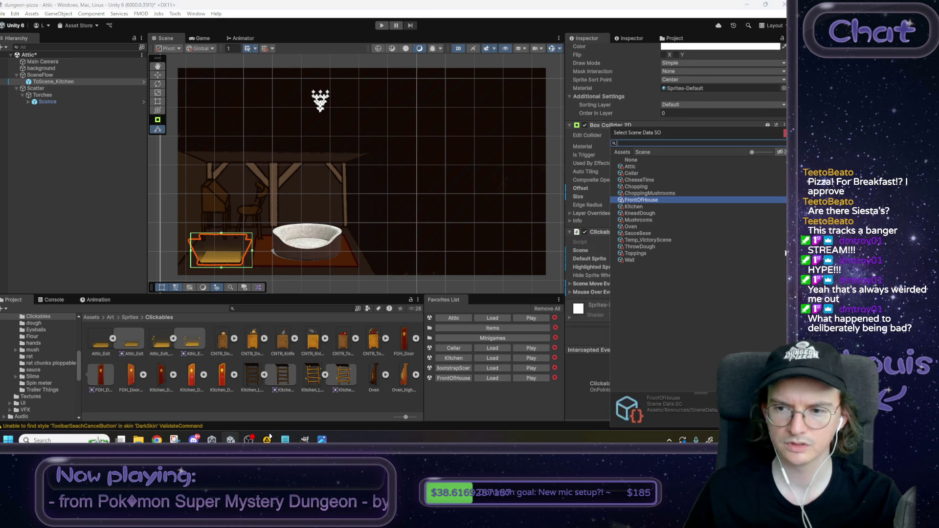
{"action": "double_click", "coordinate": [636, 206]}
{"action": "mouse_move", "coordinate": [721, 258]}
{"action": "left_mouse_down"}
{"action": "mouse_move", "coordinate": [696, 267]}
{"action": "mouse_move", "coordinate": [692, 259]}
{"action": "mouse_move", "coordinate": [713, 268]}
{"action": "left_mouse_up"}
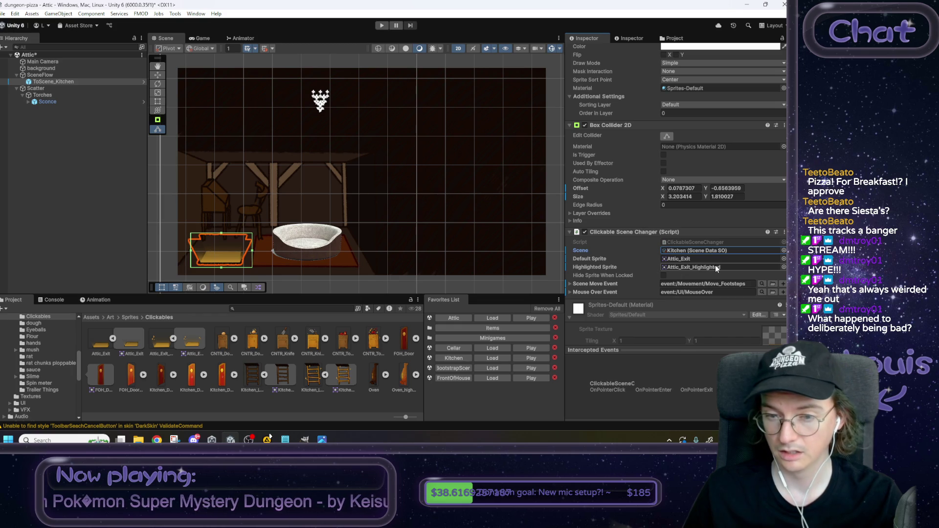
Step: Change the exit's Scene Move Event to event:/Movement/Move_Cellar
{"action": "left_click", "coordinate": [773, 282]}
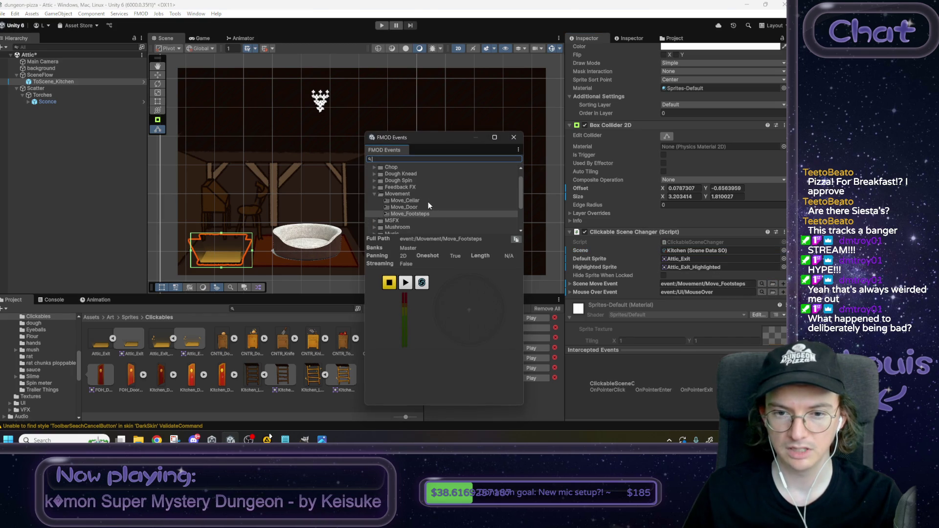
{"action": "left_click", "coordinate": [744, 284]}
{"action": "key", "text": "ctrl+shift+Left"}
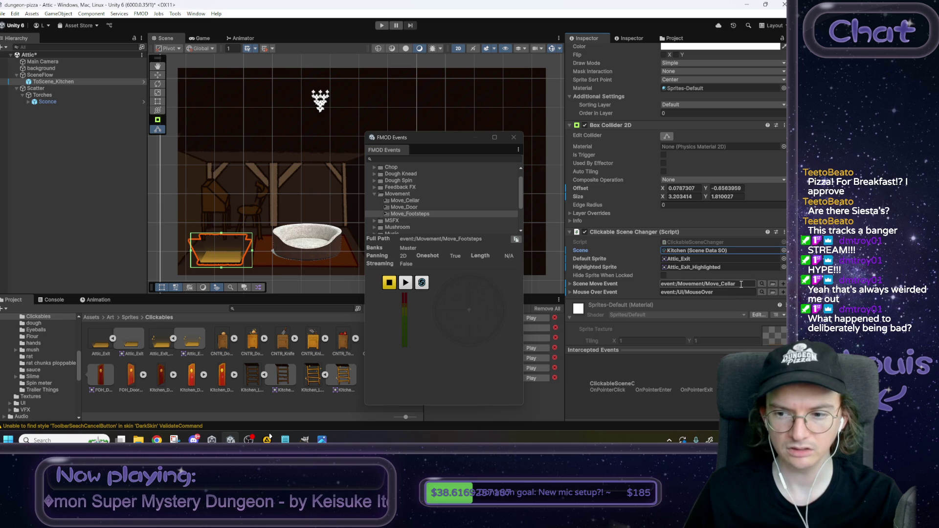
{"action": "type", "text": "Cellar"}
{"action": "left_click", "coordinate": [513, 139]}
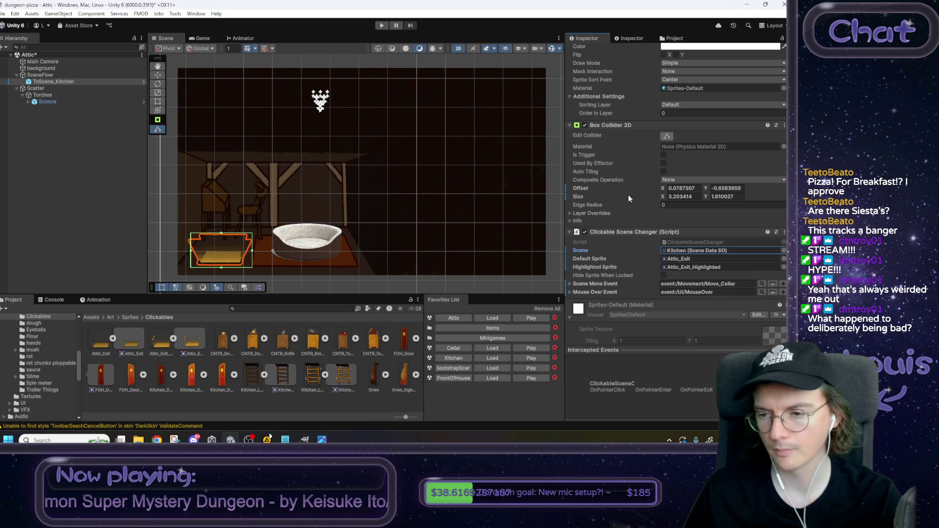
{"action": "left_click", "coordinate": [557, 184]}
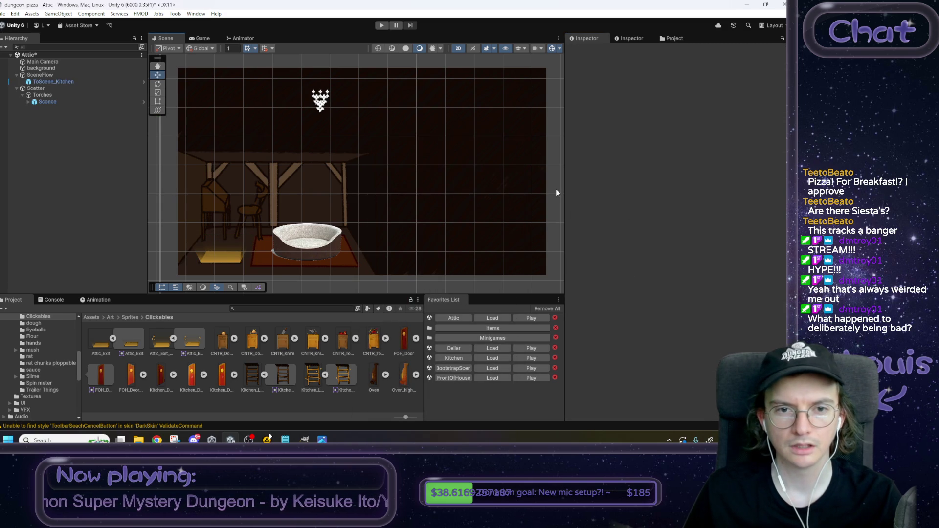
Step: Lower the Attic Sconce to about Y 0.31 and nudge it slightly left beside the beams
{"action": "left_click", "coordinate": [53, 101]}
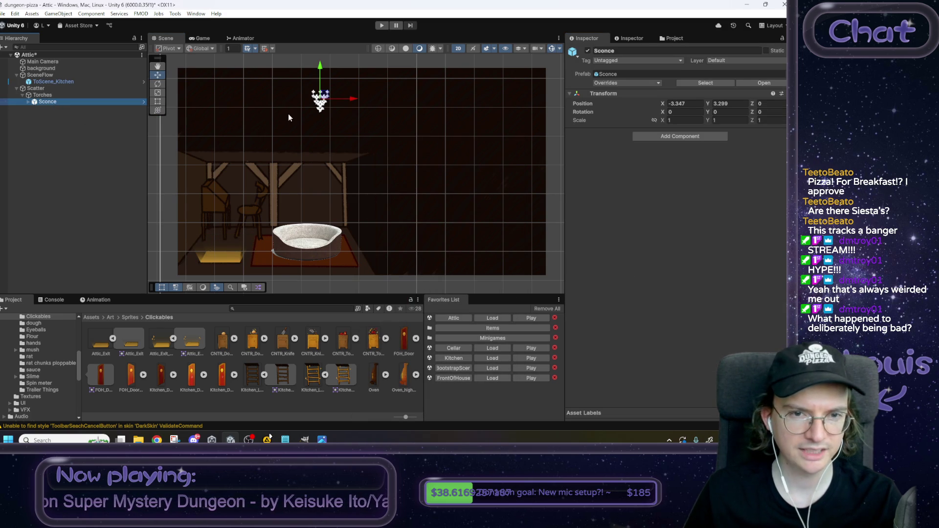
{"action": "left_click_drag", "start_coordinate": [324, 80], "coordinate": [313, 153]}
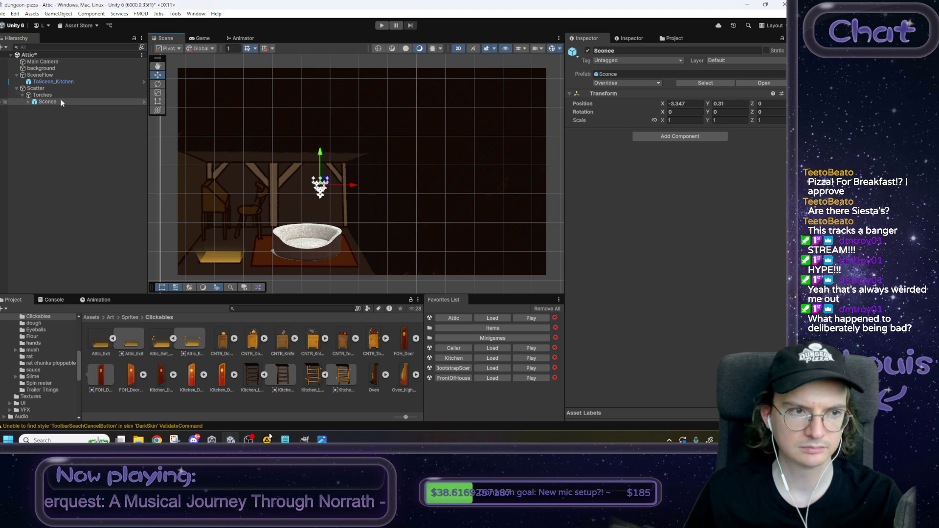
{"action": "left_click", "coordinate": [28, 101]}
{"action": "scroll", "coordinate": [333, 179], "scroll_direction": "up", "scroll_amount": 6}
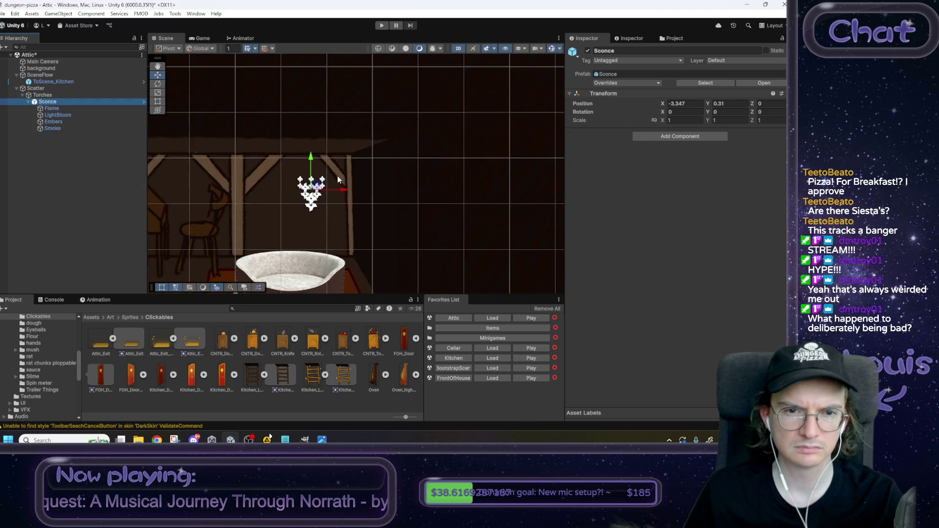
{"action": "left_click_drag", "start_coordinate": [330, 195], "coordinate": [324, 189]}
{"action": "left_click", "coordinate": [378, 195]}
{"action": "scroll", "coordinate": [378, 194], "scroll_direction": "down", "scroll_amount": 5}
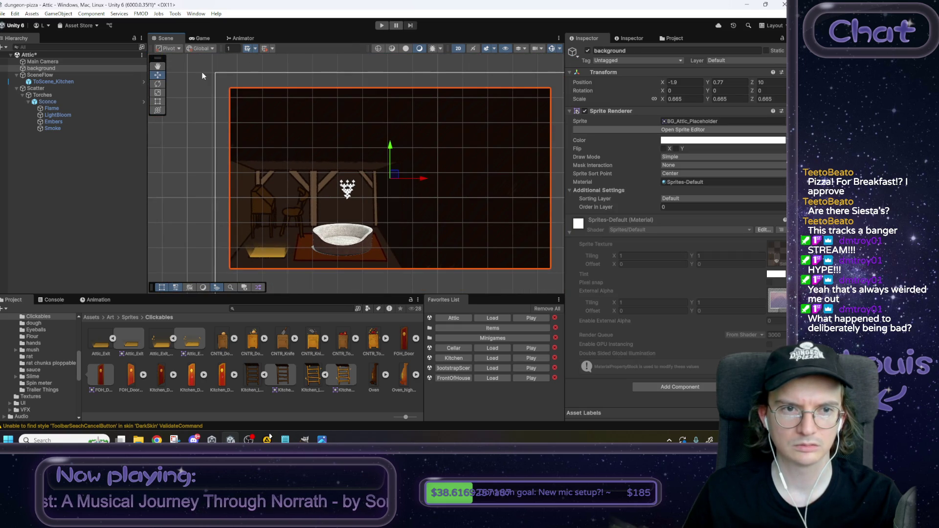
{"action": "left_click", "coordinate": [203, 76]}
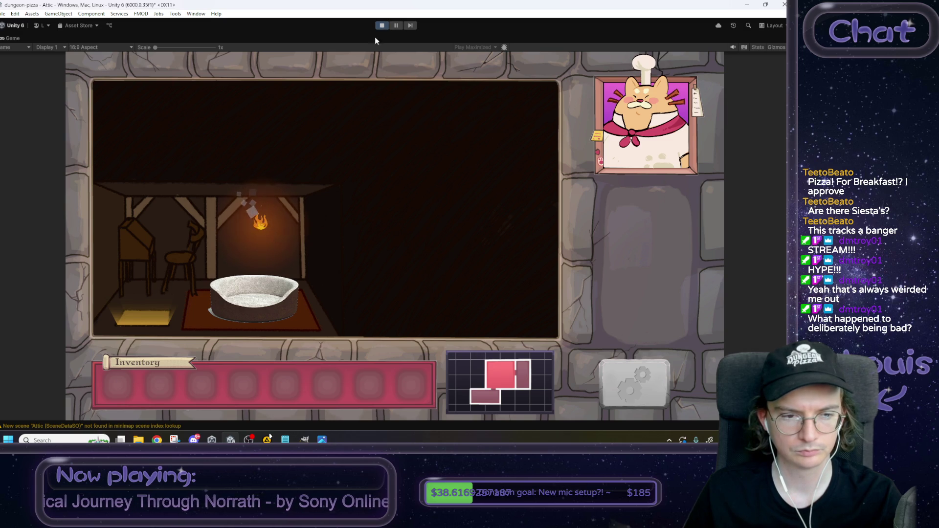
Step: Take the glowing hatch down to the Kitchen, stop the playtest, and load the Kitchen scene
{"action": "left_click", "coordinate": [162, 315]}
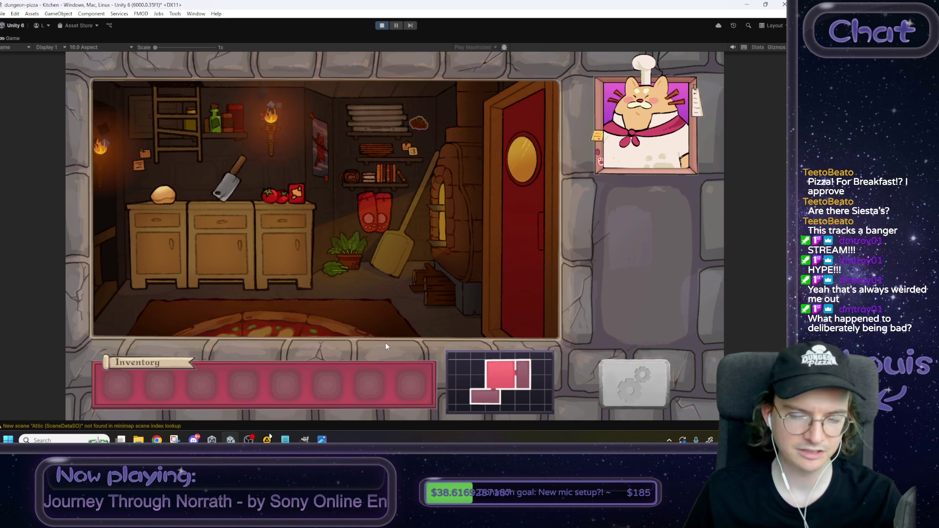
{"action": "left_click", "coordinate": [385, 25]}
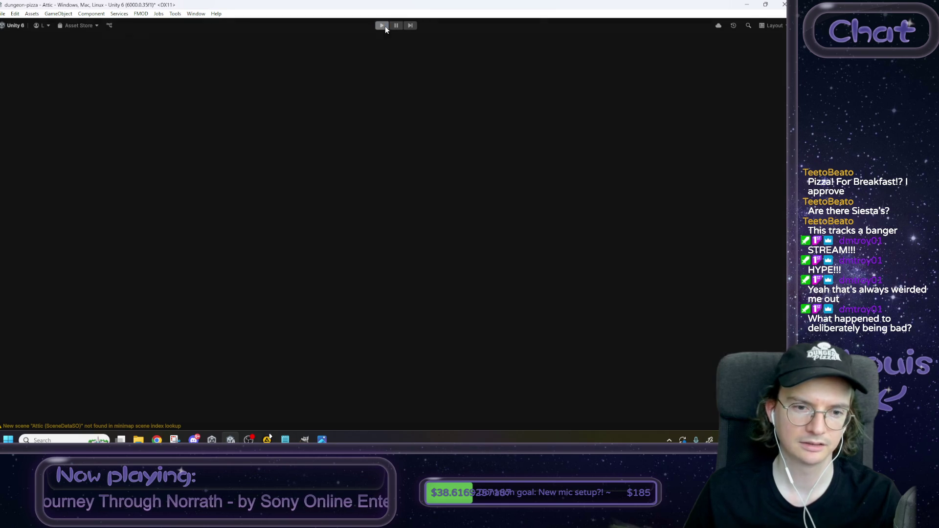
{"action": "left_click", "coordinate": [486, 359]}
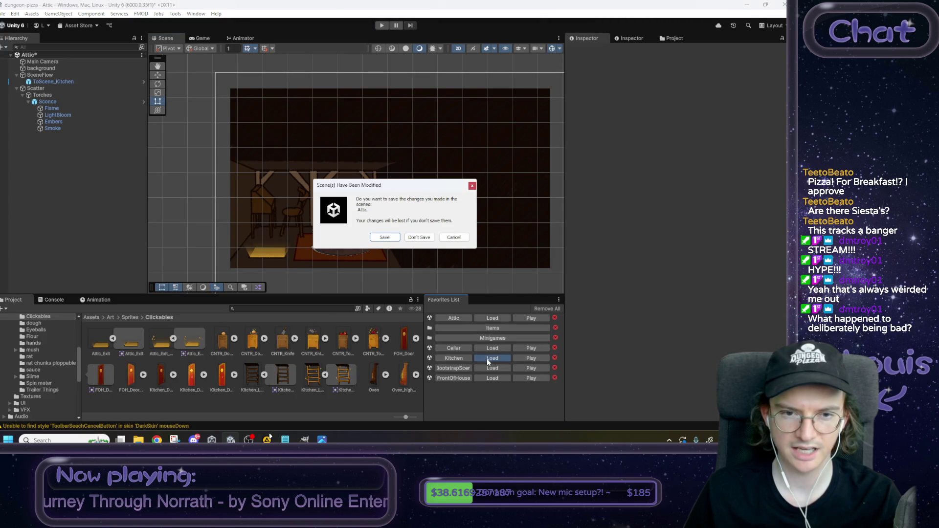
Step: Save the Attic, set the Kitchen ladder's target scene to Attic, and start a playtest
{"action": "left_click", "coordinate": [394, 240]}
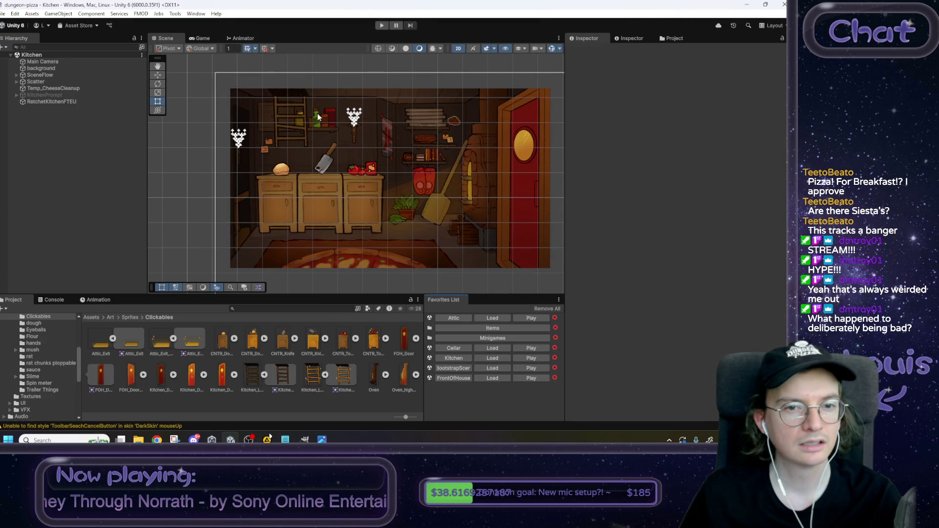
{"action": "left_click", "coordinate": [305, 113]}
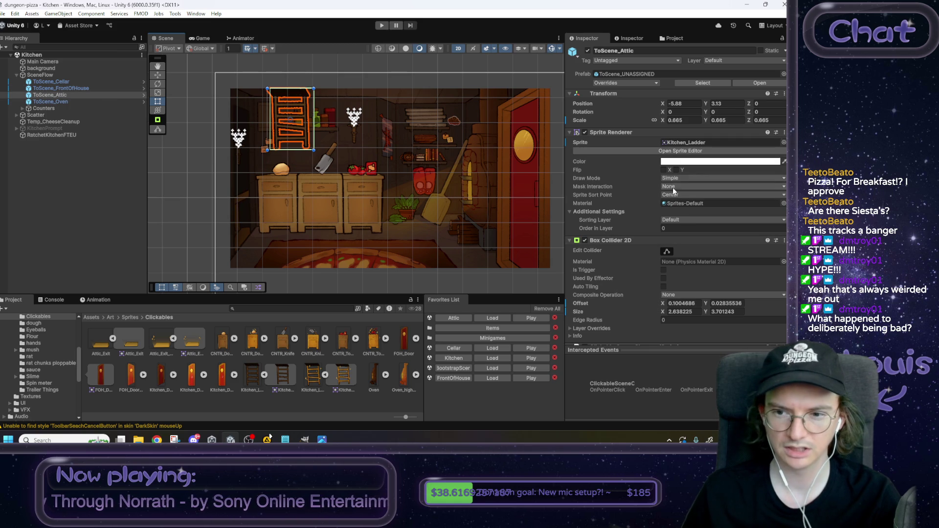
{"action": "scroll", "coordinate": [672, 188], "scroll_direction": "down", "scroll_amount": 5}
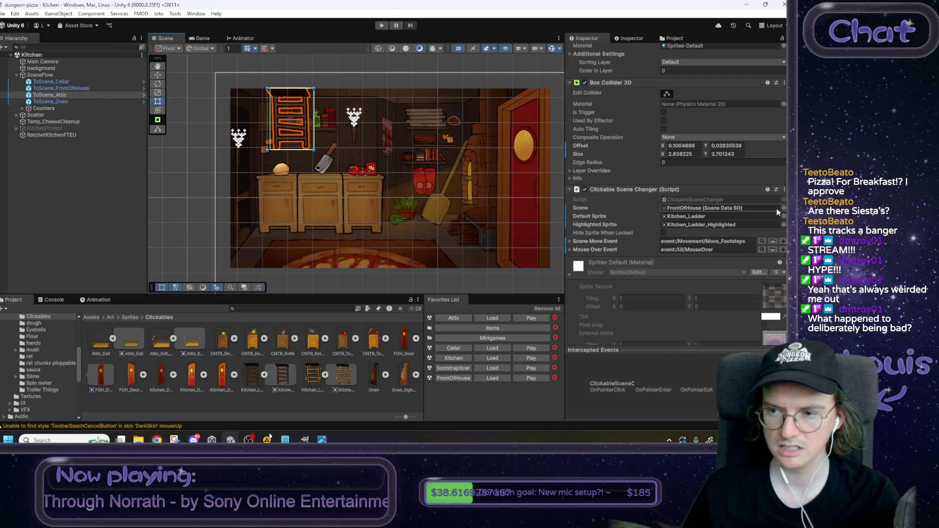
{"action": "left_click", "coordinate": [781, 208]}
{"action": "left_click", "coordinate": [638, 163]}
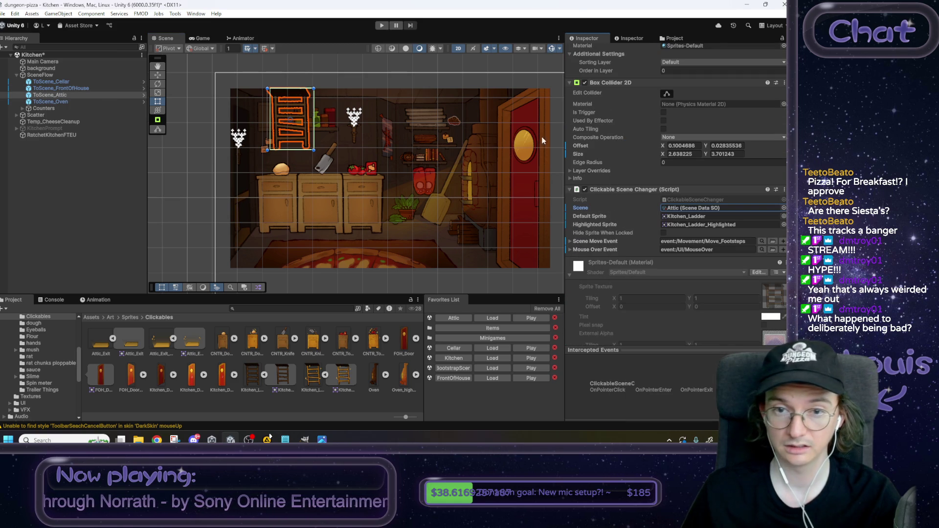
{"action": "left_click", "coordinate": [381, 26]}
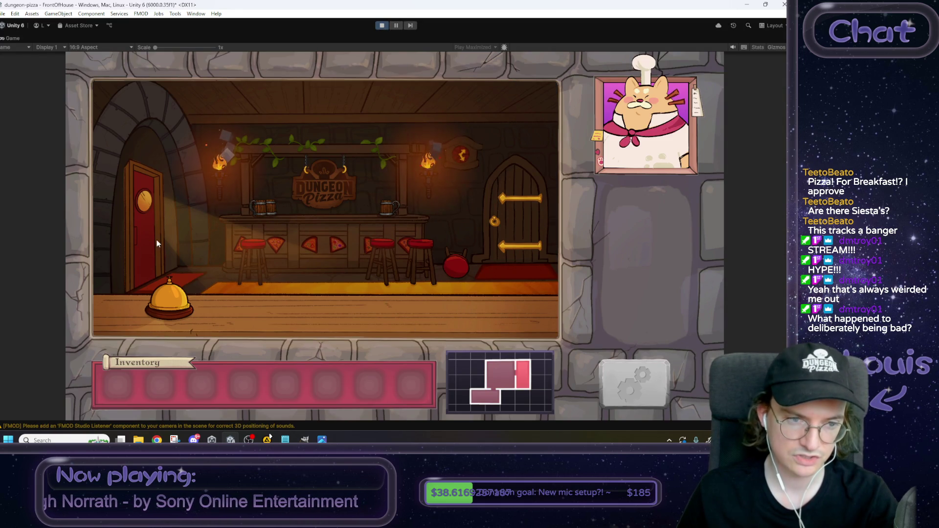
Step: Restart the game and turn the Music Volume all the way down in the settings
{"action": "left_click", "coordinate": [384, 26]}
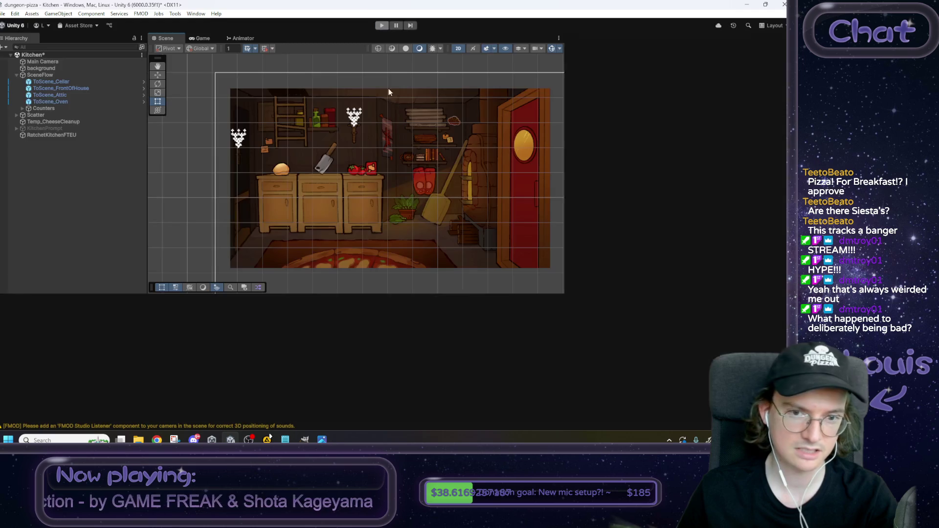
{"action": "left_click", "coordinate": [382, 26]}
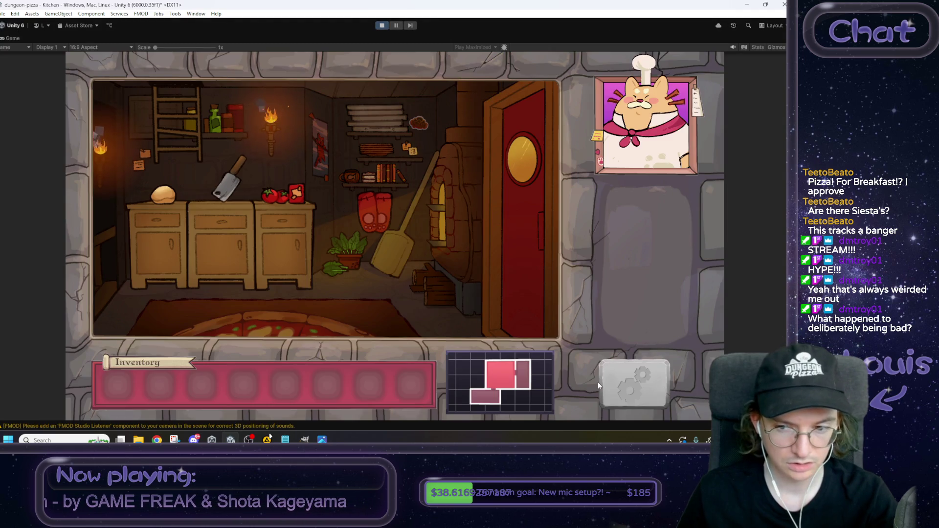
{"action": "left_click", "coordinate": [614, 383]}
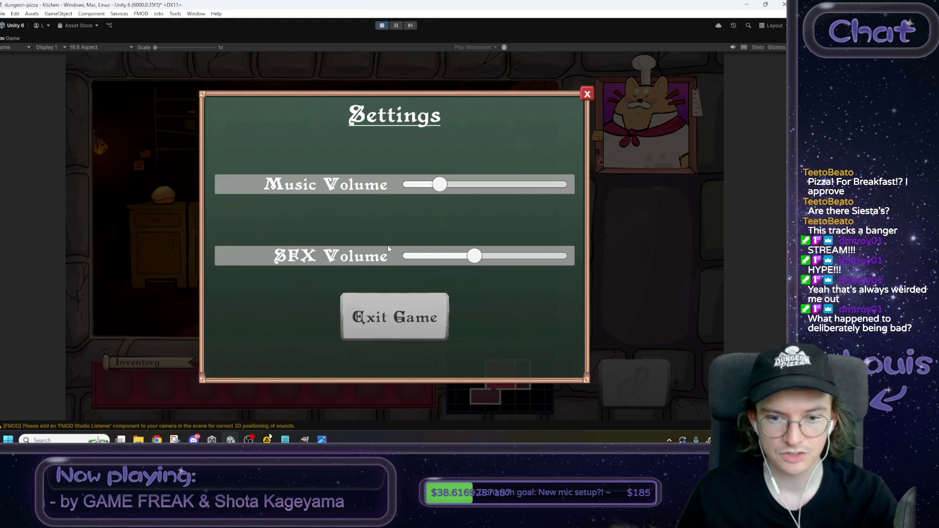
{"action": "left_click_drag", "start_coordinate": [439, 185], "coordinate": [404, 185]}
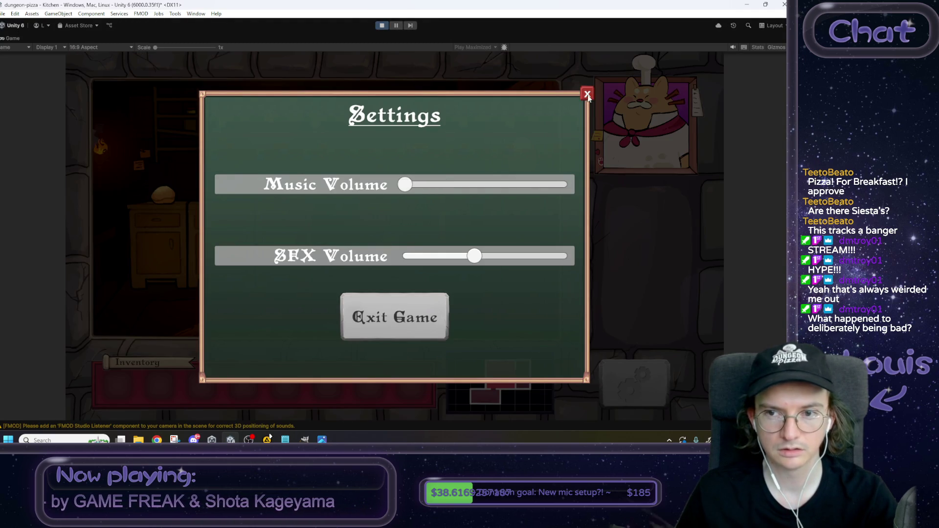
{"action": "left_click", "coordinate": [587, 95]}
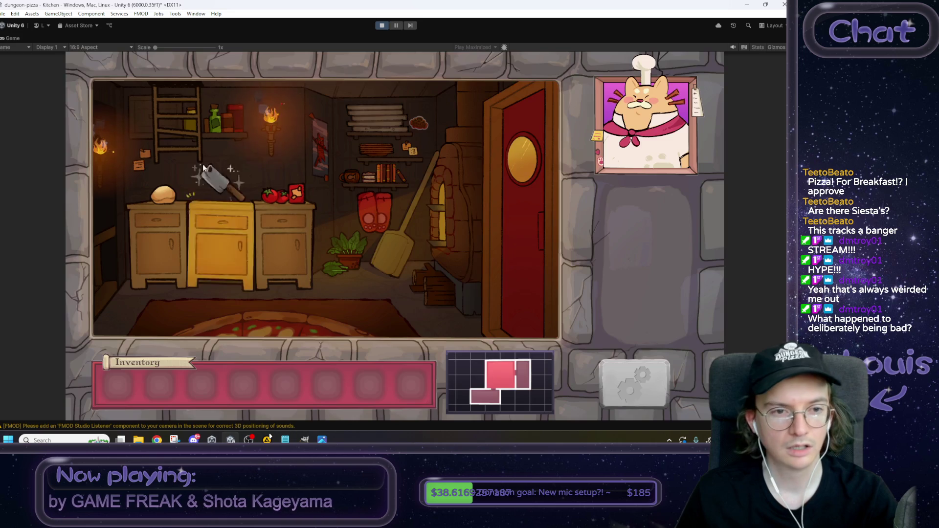
Step: Travel up the Kitchen ladder to the Attic and back down the hatch several times
{"action": "left_click", "coordinate": [193, 111]}
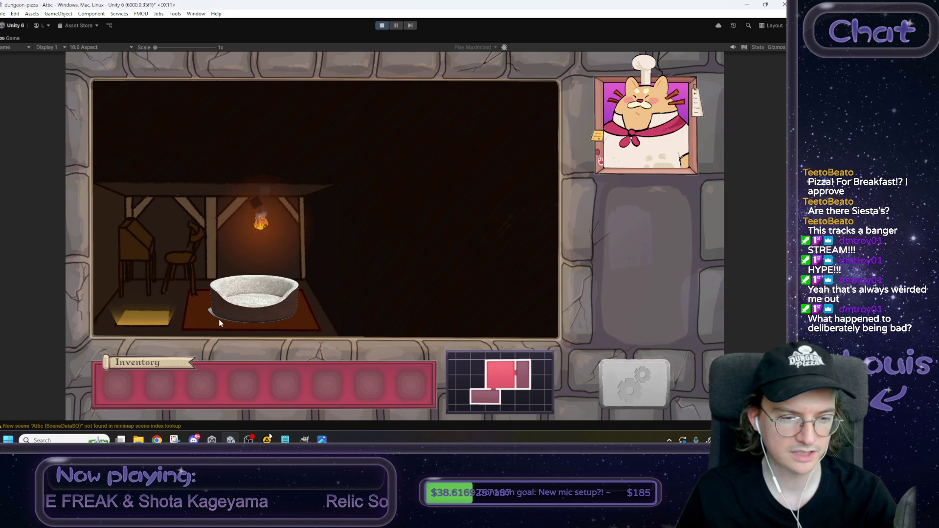
{"action": "left_click", "coordinate": [156, 321]}
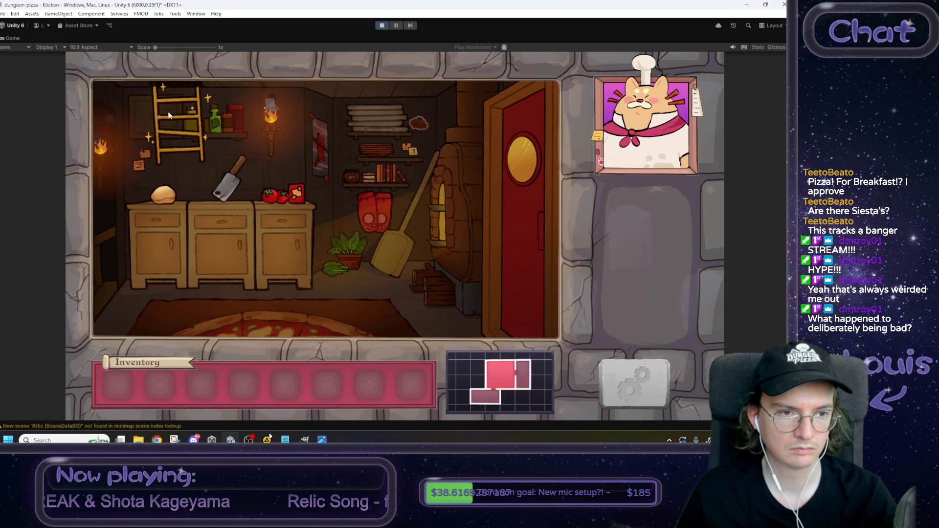
{"action": "left_click", "coordinate": [168, 114]}
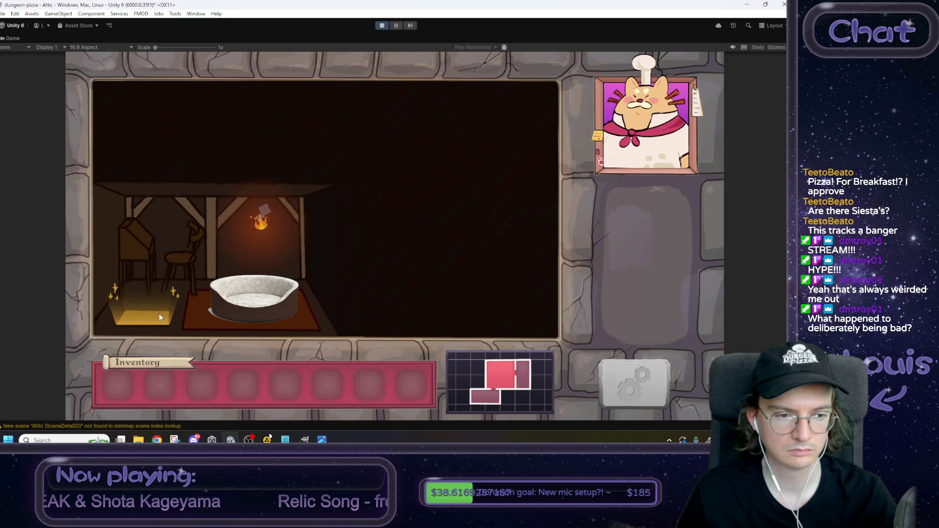
{"action": "left_click", "coordinate": [159, 317]}
{"action": "left_click", "coordinate": [167, 131]}
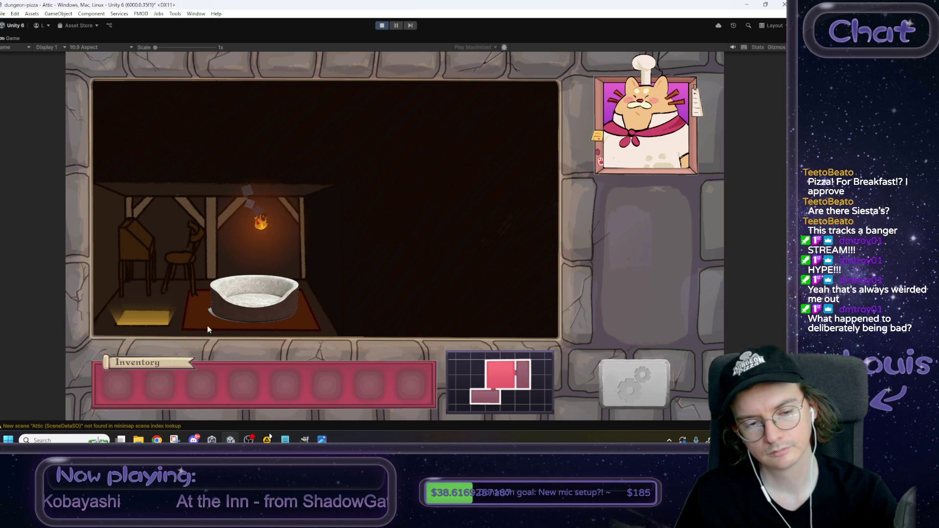
Step: Return from the Attic to the Kitchen and turn the music volume back up
{"action": "left_click", "coordinate": [147, 322]}
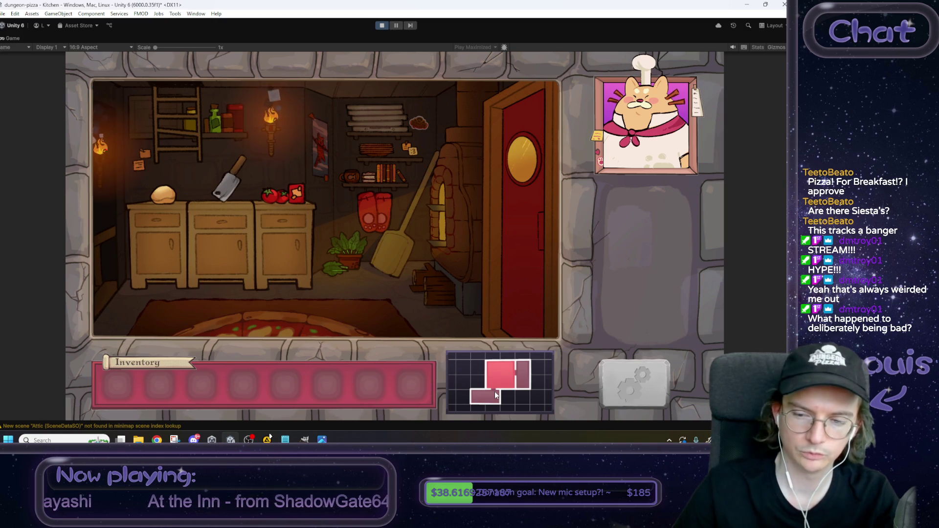
{"action": "left_click", "coordinate": [606, 367]}
{"action": "left_click_drag", "start_coordinate": [418, 193], "coordinate": [489, 190]}
{"action": "left_click", "coordinate": [588, 94]}
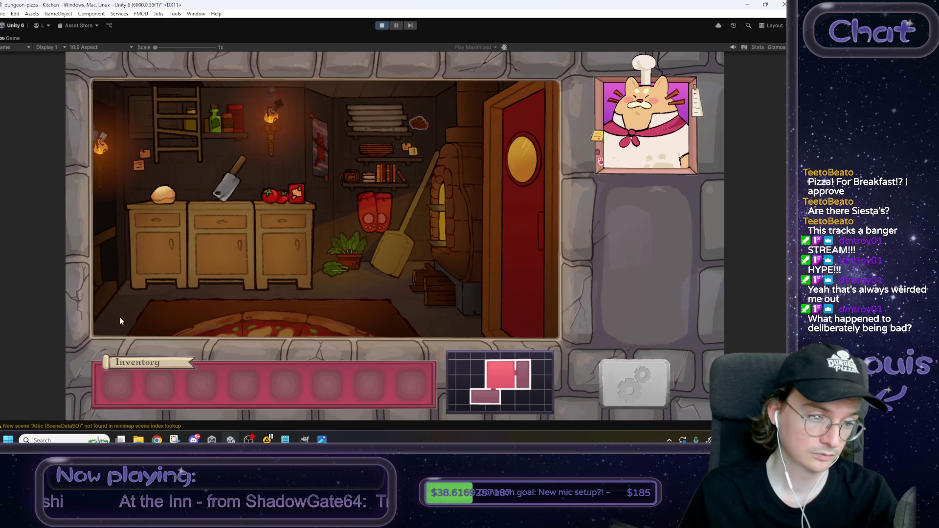
Step: Visit the Cellar and back, make two Attic round trips, then restore the full editor layout
{"action": "left_click", "coordinate": [104, 292]}
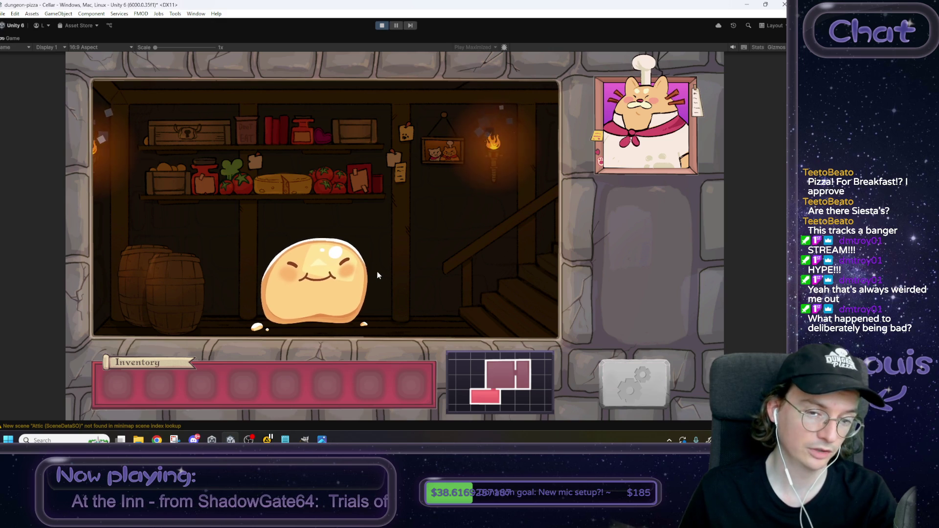
{"action": "left_click", "coordinate": [526, 307]}
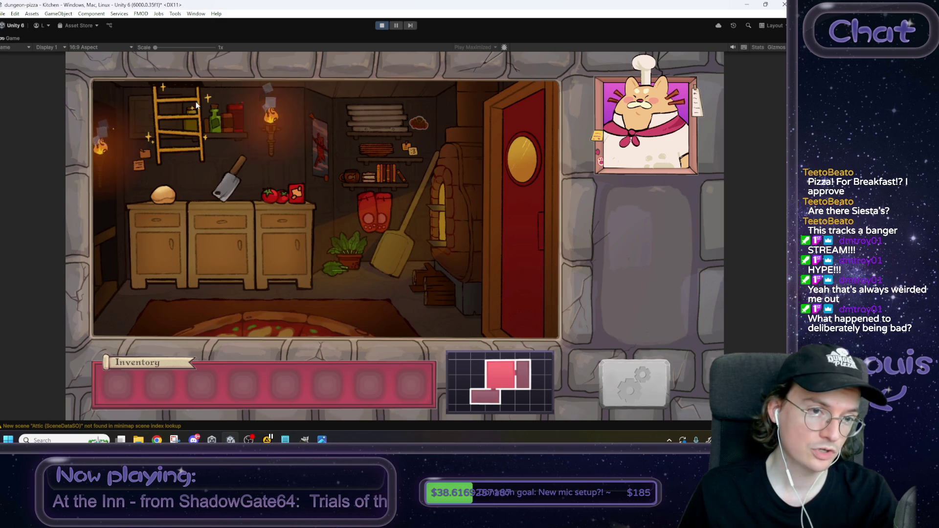
{"action": "left_click", "coordinate": [196, 99]}
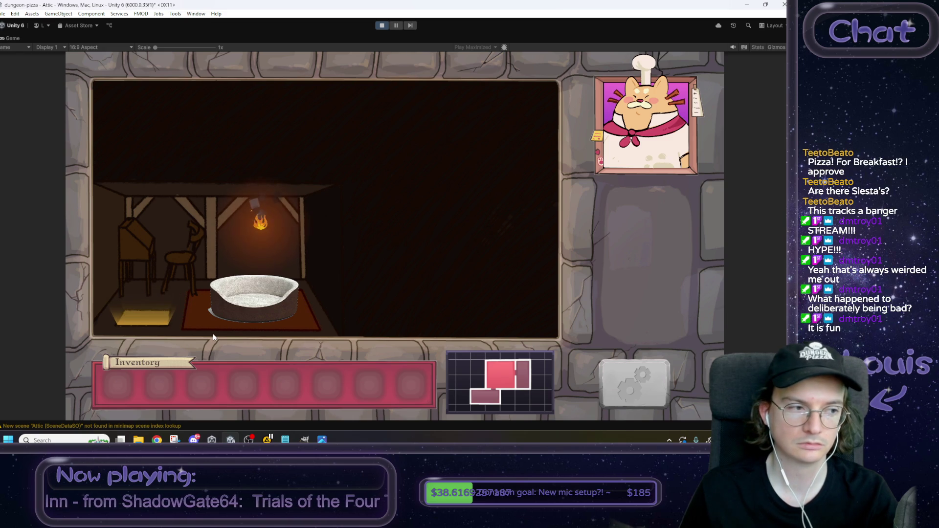
{"action": "left_click", "coordinate": [153, 319]}
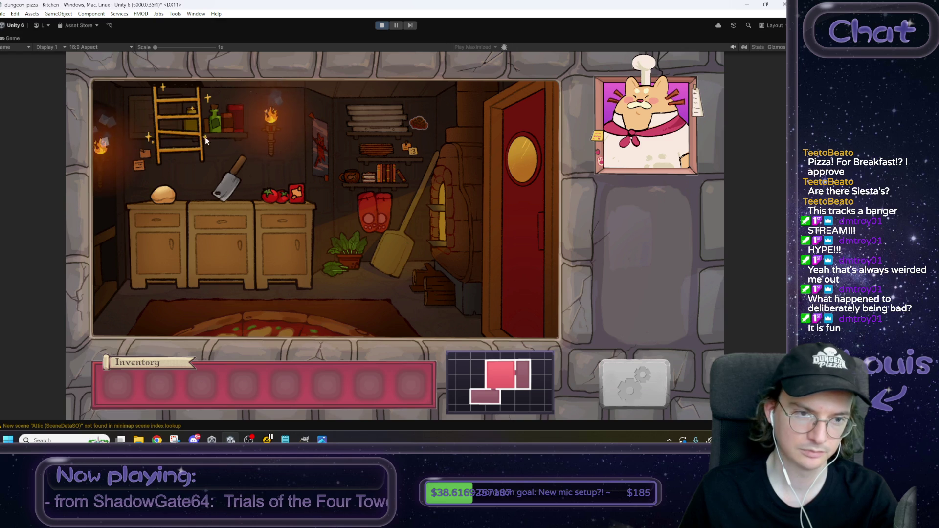
{"action": "left_click", "coordinate": [173, 127]}
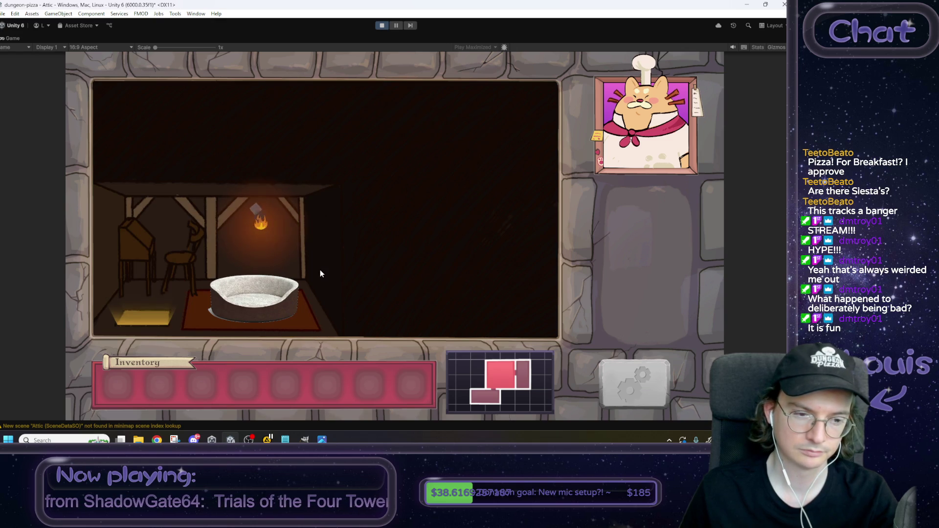
{"action": "left_click", "coordinate": [156, 326]}
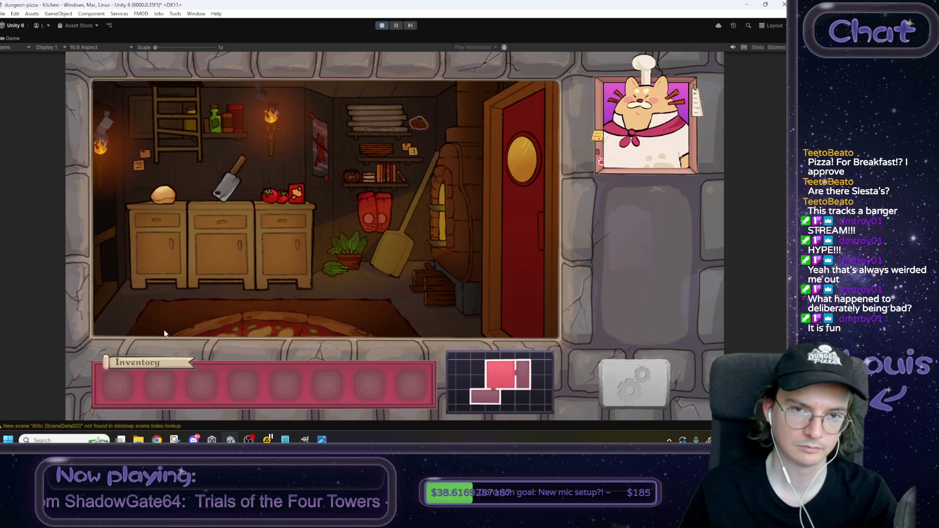
{"action": "right_click", "coordinate": [14, 38]}
{"action": "left_click", "coordinate": [44, 70]}
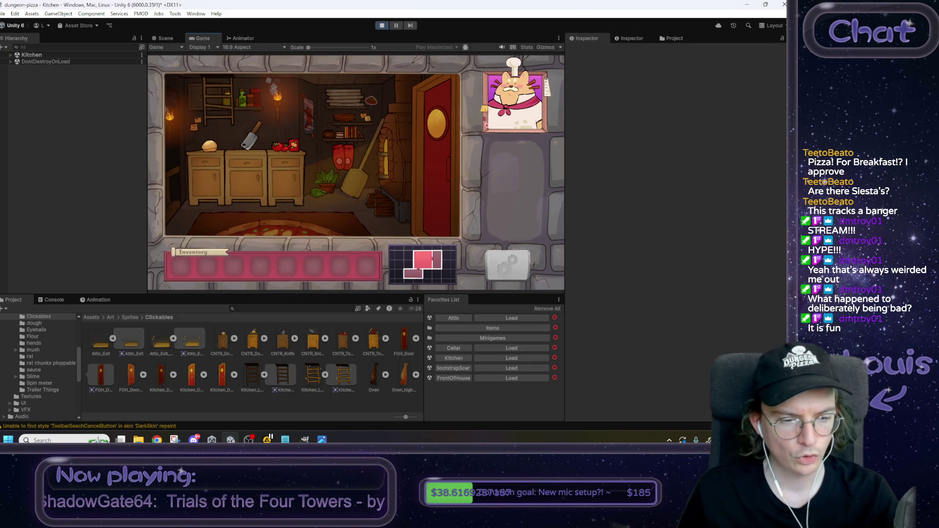
Step: Launch the ScreenToGif recorder and fit its capture area, 546 pixels tall, over the Game view
{"action": "left_click", "coordinate": [42, 440]}
{"action": "type", "text": "scree"}
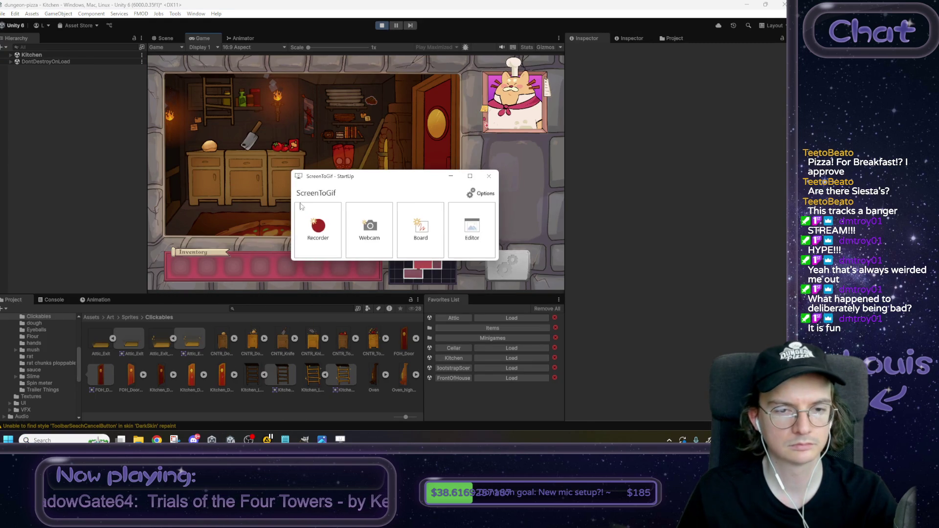
{"action": "left_click", "coordinate": [301, 208]}
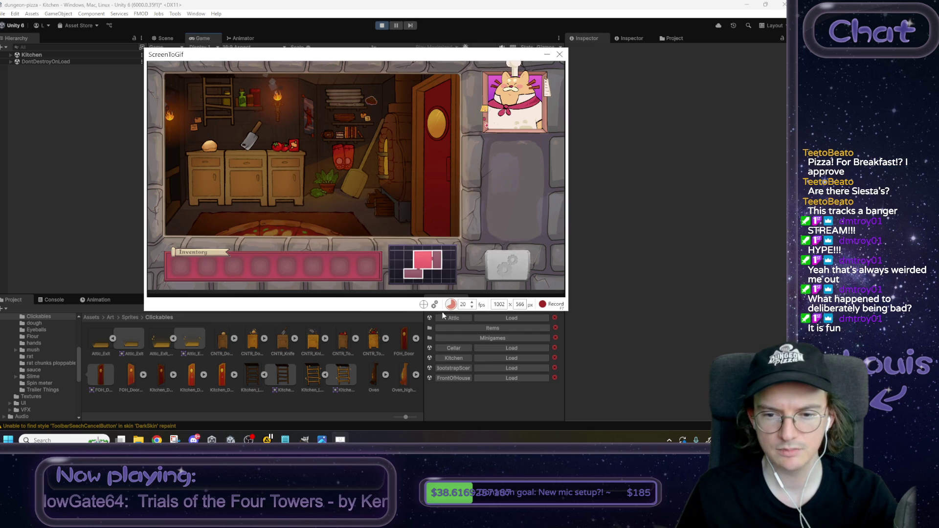
{"action": "left_click_drag", "start_coordinate": [412, 312], "coordinate": [404, 300]}
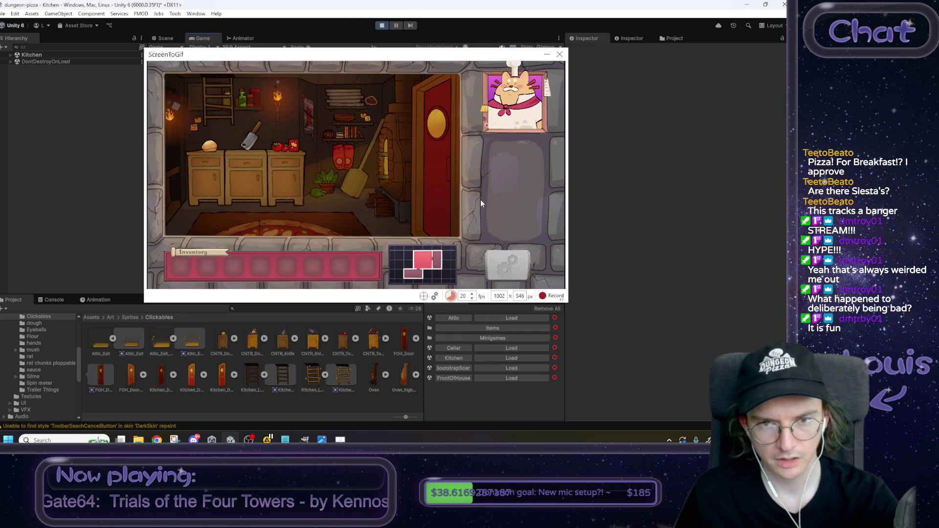
Step: Record the ladder climb into the Attic and the hatch return, then stop recording and playing
{"action": "key", "text": "F7"}
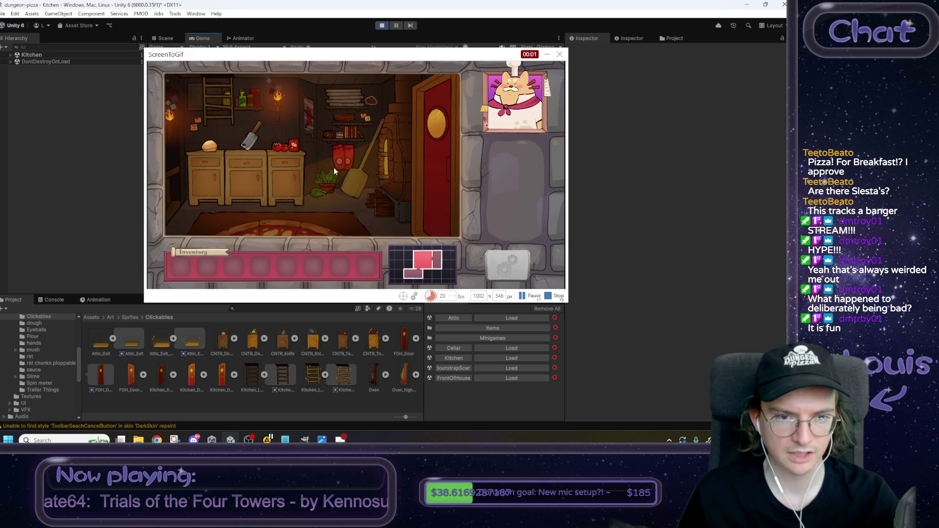
{"action": "left_click", "coordinate": [233, 102]}
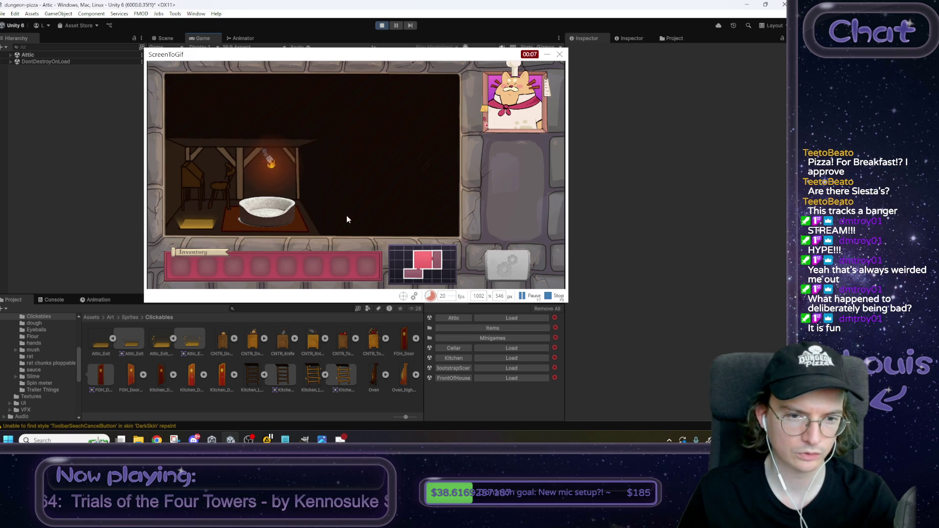
{"action": "left_click", "coordinate": [208, 225]}
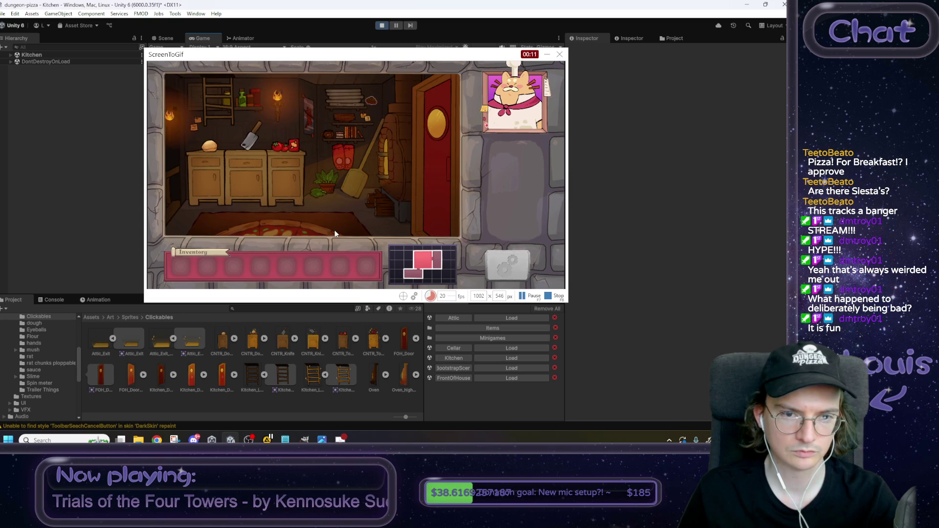
{"action": "key", "text": "F8"}
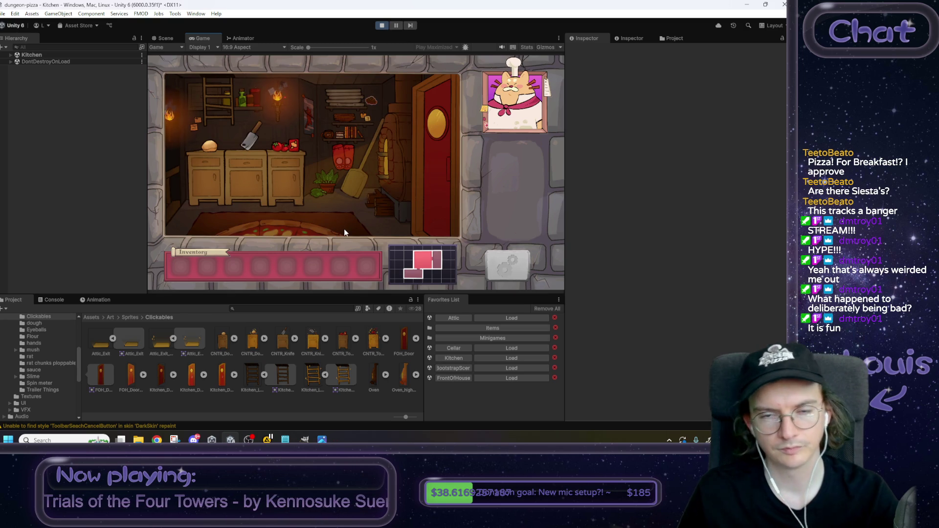
{"action": "left_click", "coordinate": [382, 26]}
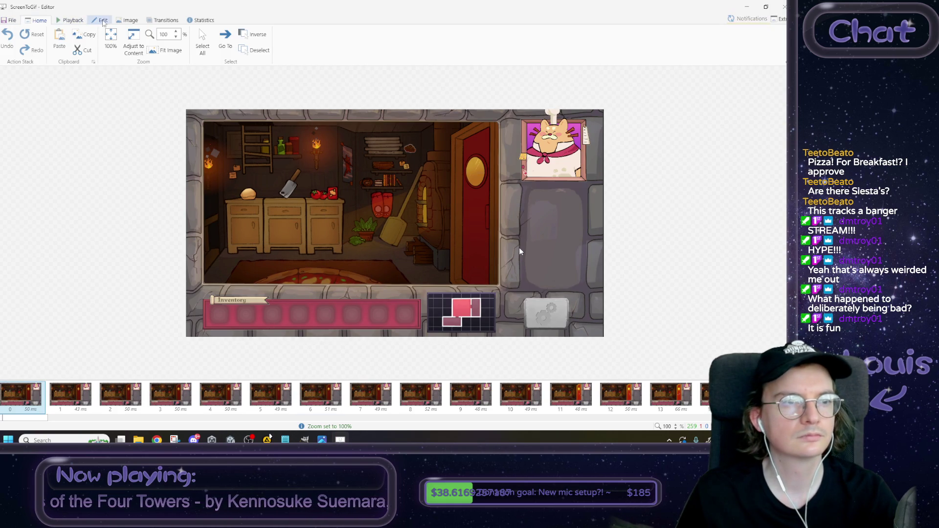
Step: Resize all frames to 712 pixels wide with the aspect ratio kept
{"action": "left_click", "coordinate": [121, 22]}
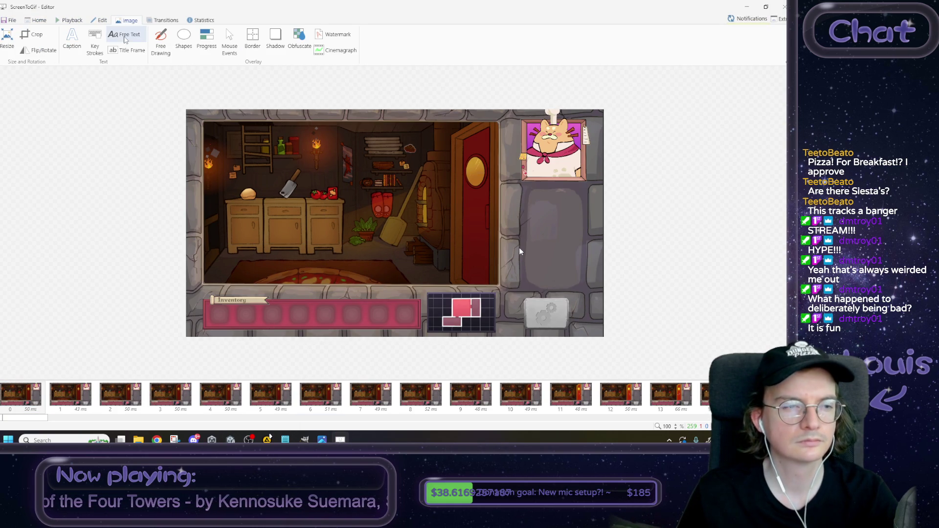
{"action": "left_click", "coordinate": [8, 38]}
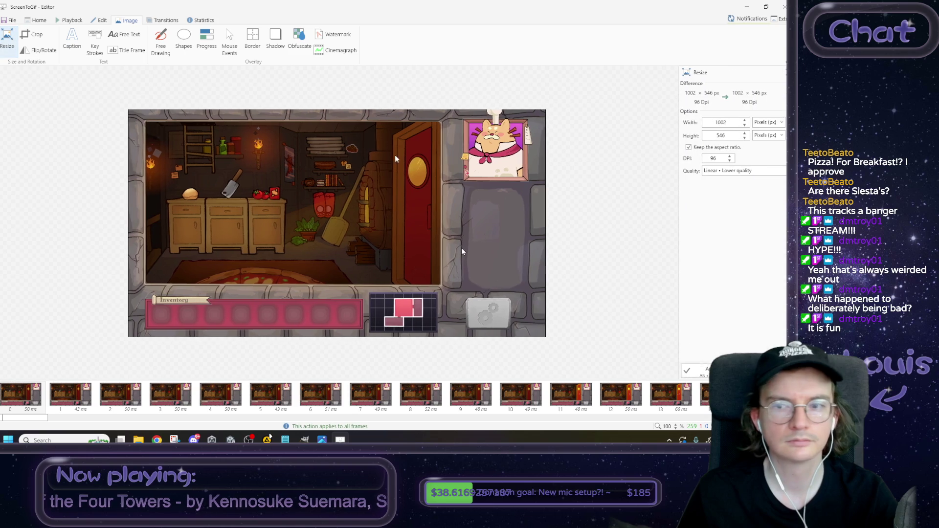
{"action": "type", "text": "7"}
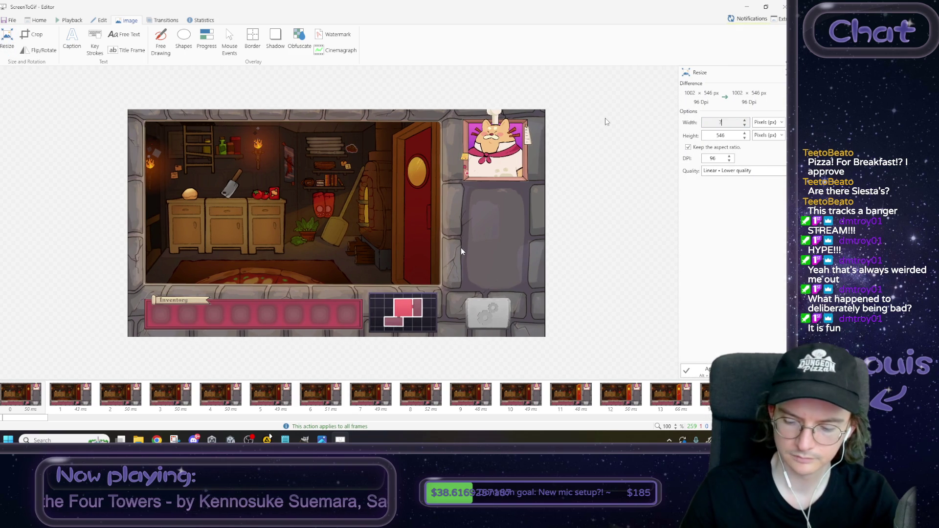
{"action": "key", "text": "Tab"}
{"action": "left_click", "coordinate": [707, 368]}
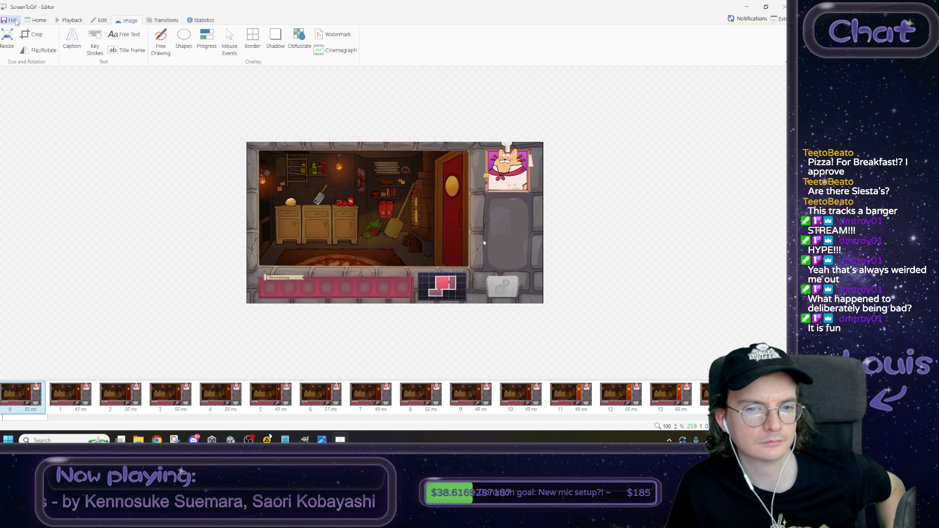
{"action": "left_click", "coordinate": [12, 20]}
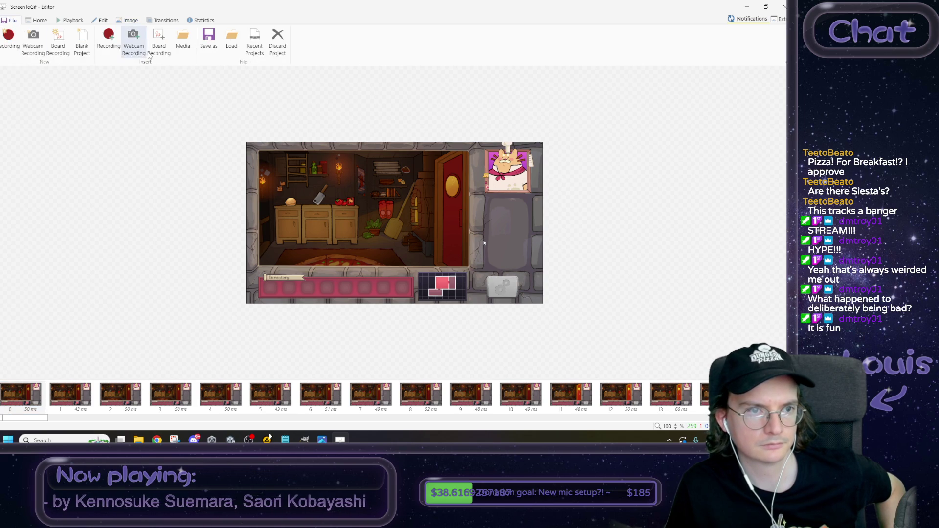
Step: Save the clip as the GIF 'placeholder attic' in D:\Gifs\DungeonPizza and open that folder
{"action": "left_click", "coordinate": [209, 39]}
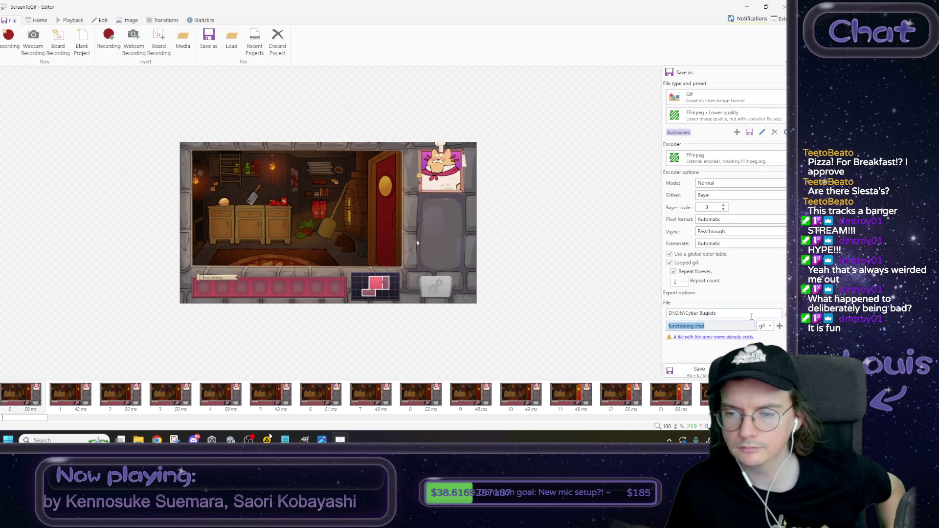
{"action": "left_click", "coordinate": [784, 313]}
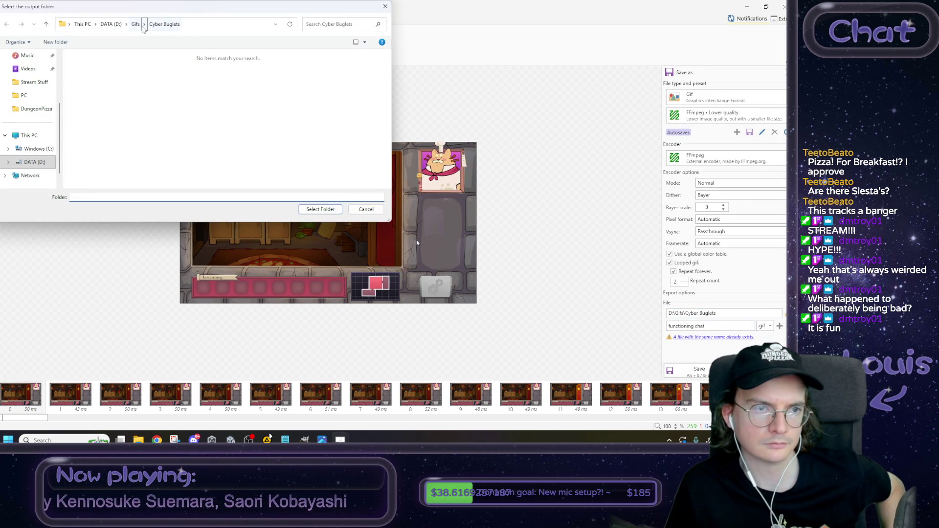
{"action": "double_click", "coordinate": [96, 114]}
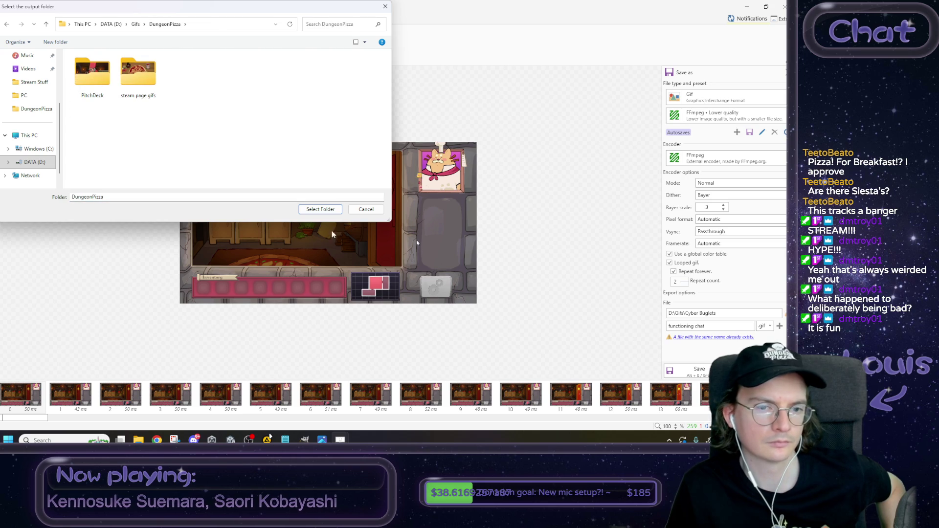
{"action": "left_click", "coordinate": [321, 208]}
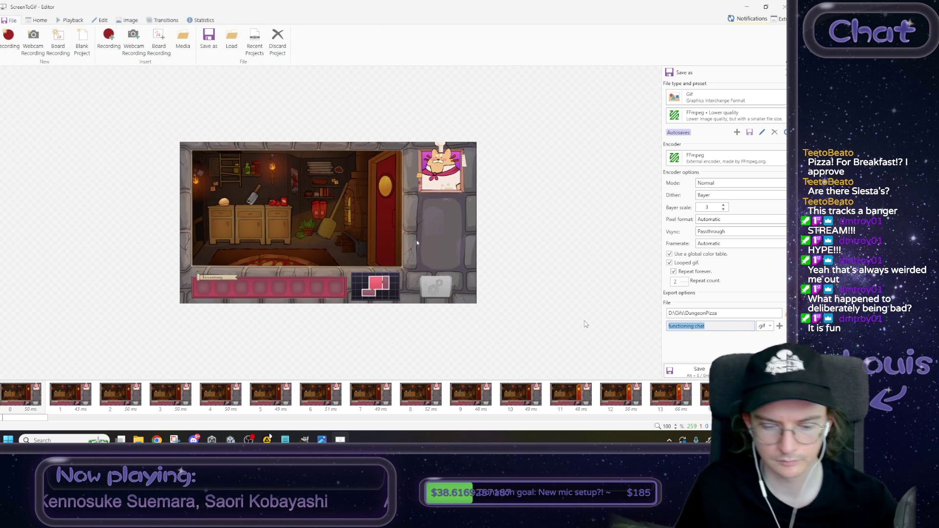
{"action": "type", "text": "placeholder attic"}
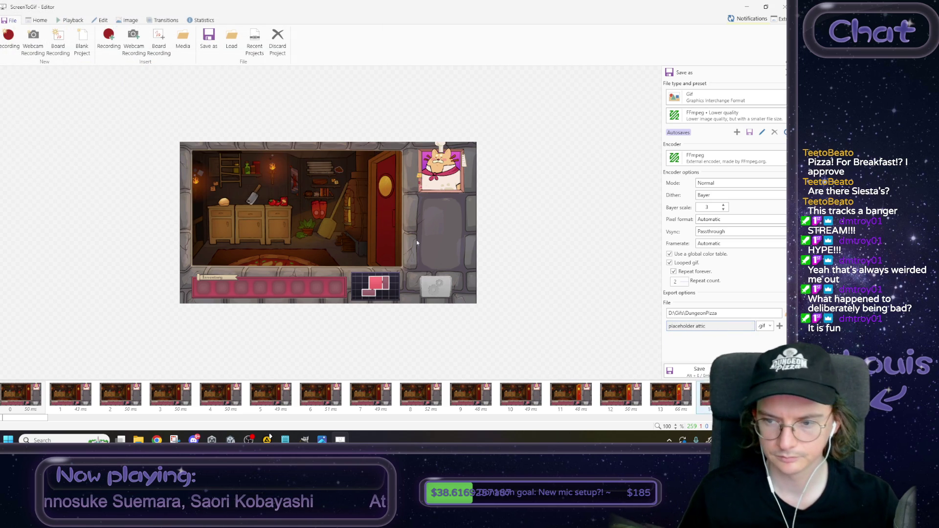
{"action": "left_click", "coordinate": [671, 370]}
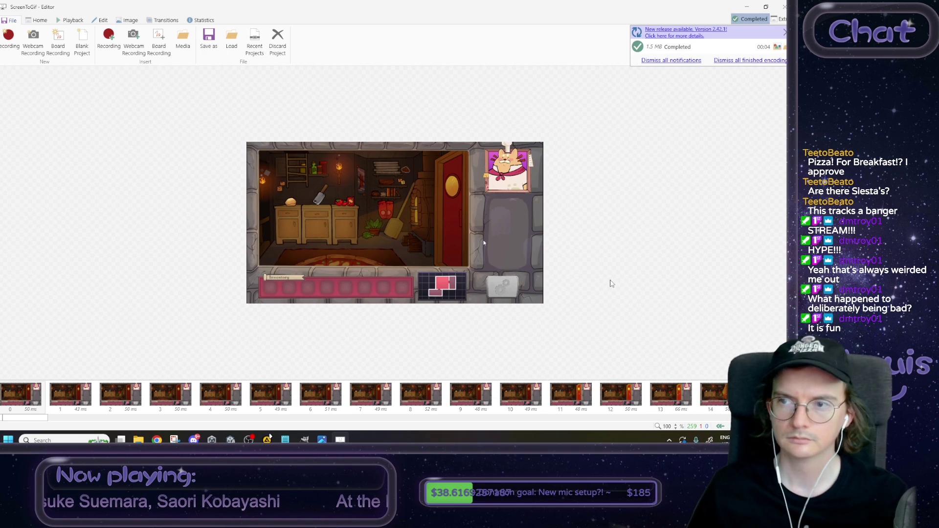
{"action": "left_click", "coordinate": [777, 46]}
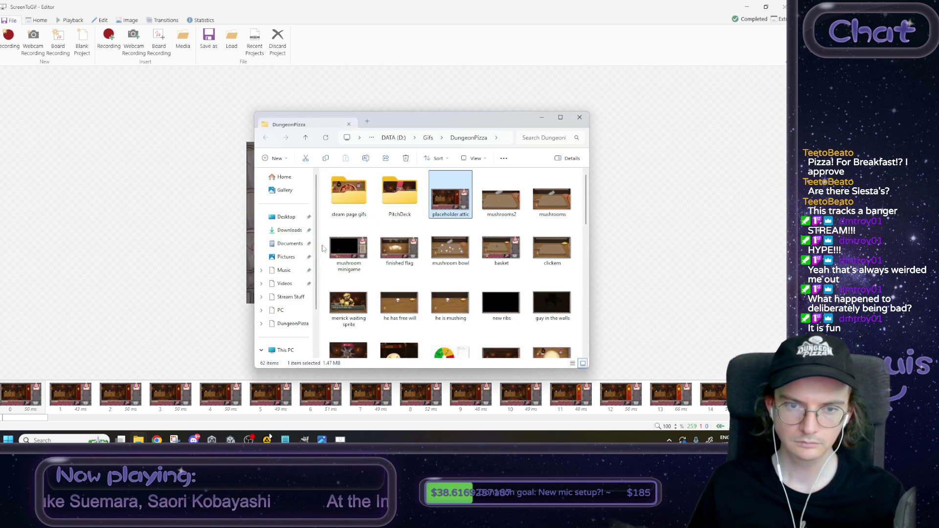
{"action": "double_click", "coordinate": [443, 201]}
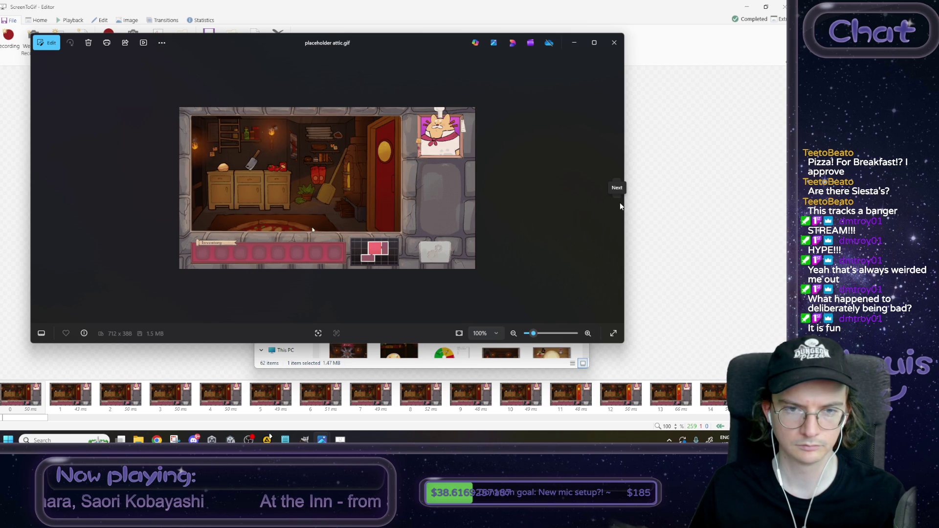
{"action": "left_click", "coordinate": [615, 43]}
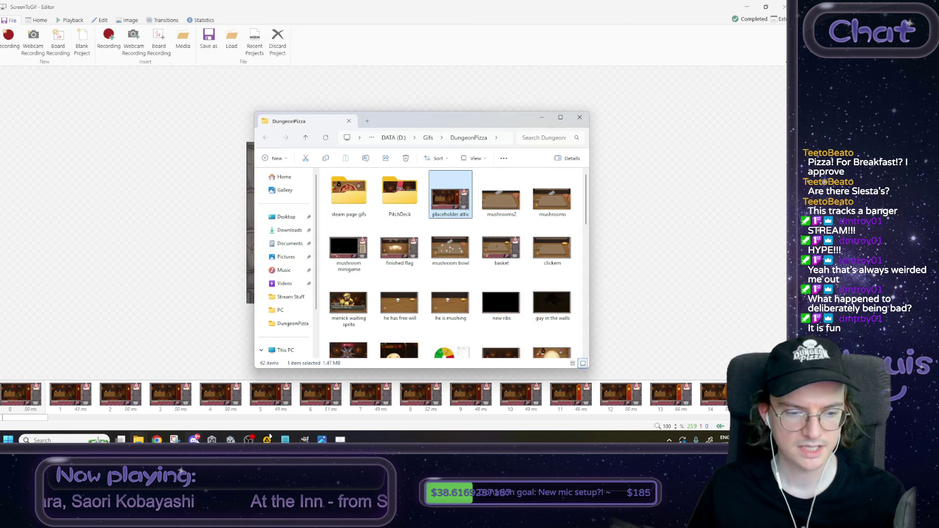
{"action": "left_click", "coordinate": [195, 435]}
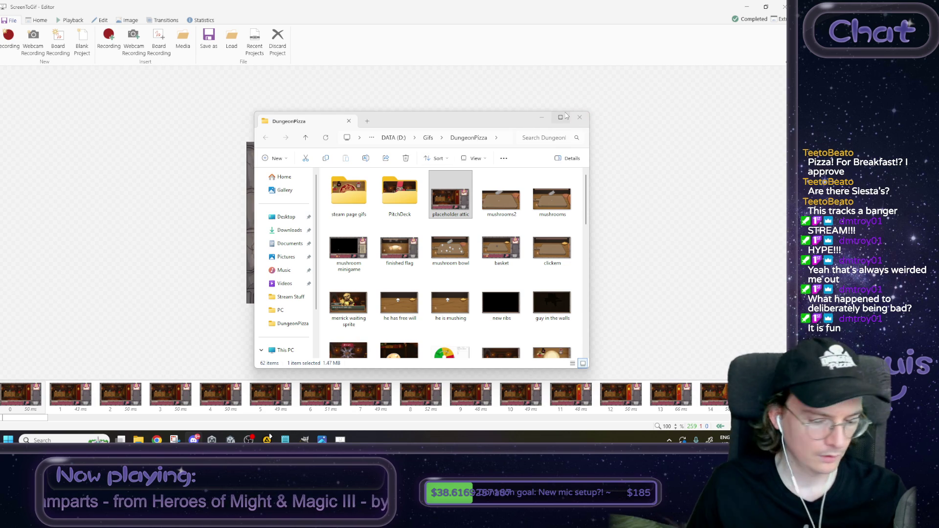
Step: Close the DungeonPizza File Explorer window
{"action": "mouse_move", "coordinate": [565, 114]}
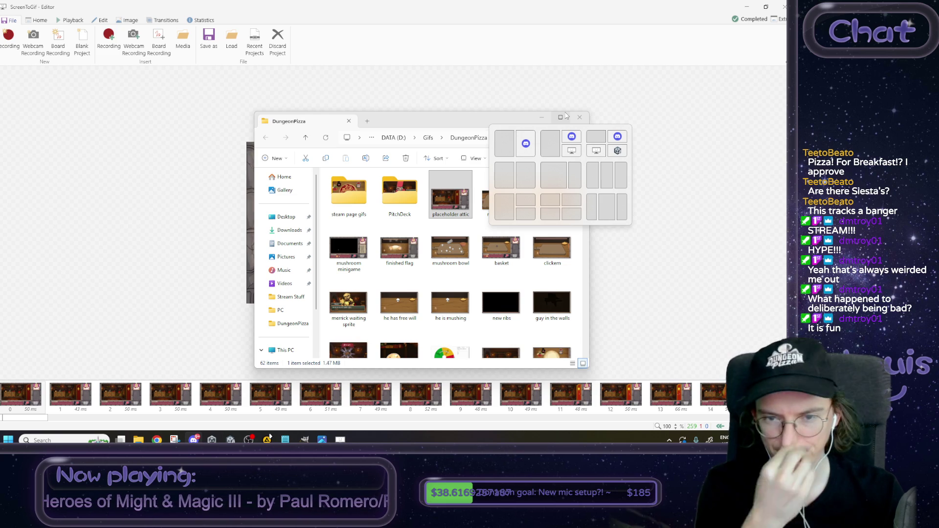
{"action": "left_click", "coordinate": [579, 117]}
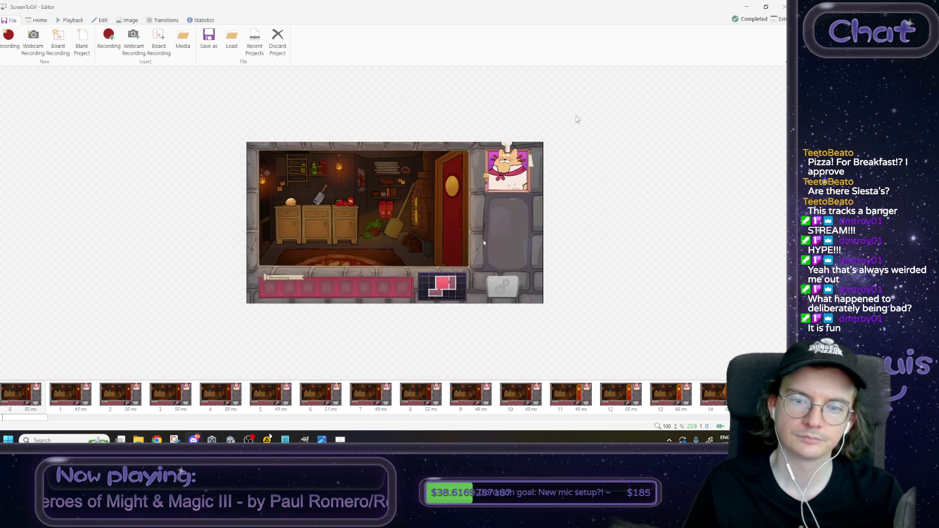
Step: Close the ScreenToGif editor and decline its update offer
{"action": "key", "text": "alt+F4"}
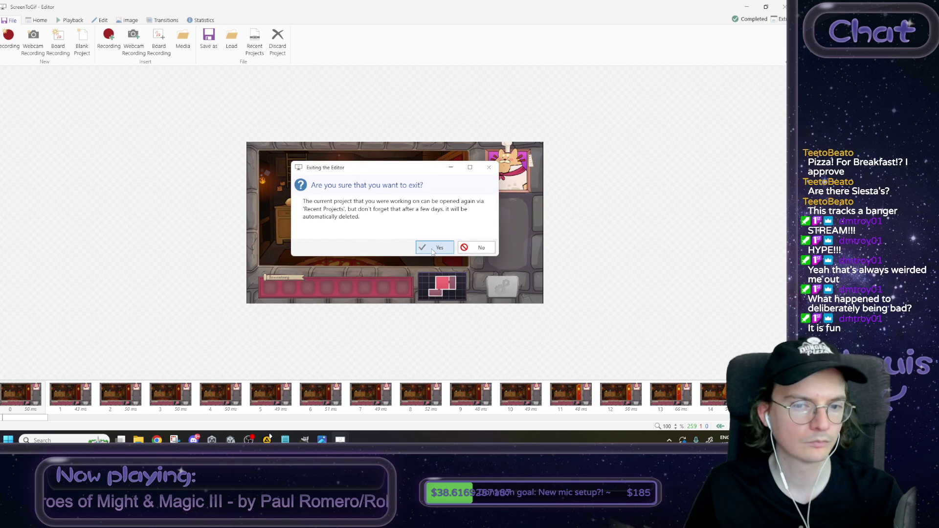
{"action": "left_click", "coordinate": [420, 247]}
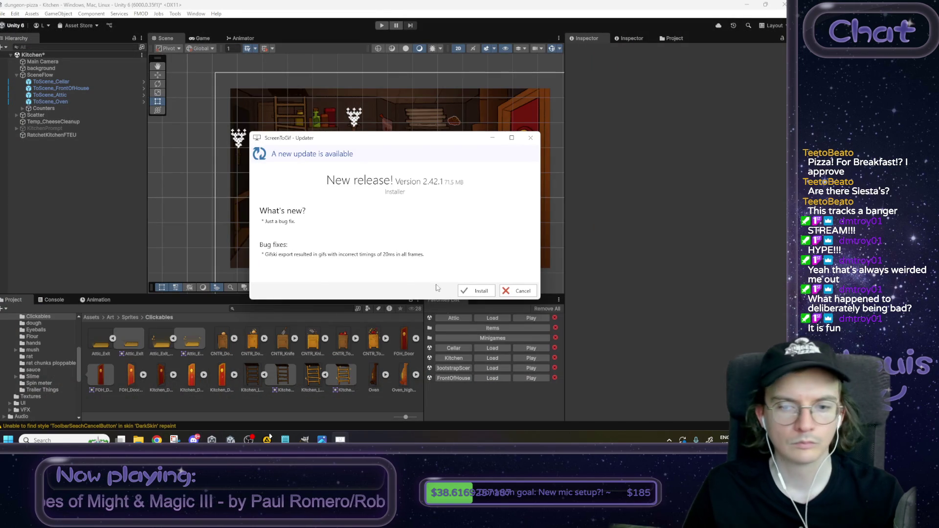
{"action": "left_click", "coordinate": [515, 292]}
Step: Recentre the kitchen in the Scene view and tick the attic!!! line in the to-do notes with an x
{"action": "left_click_drag", "start_coordinate": [441, 249], "coordinate": [414, 236]}
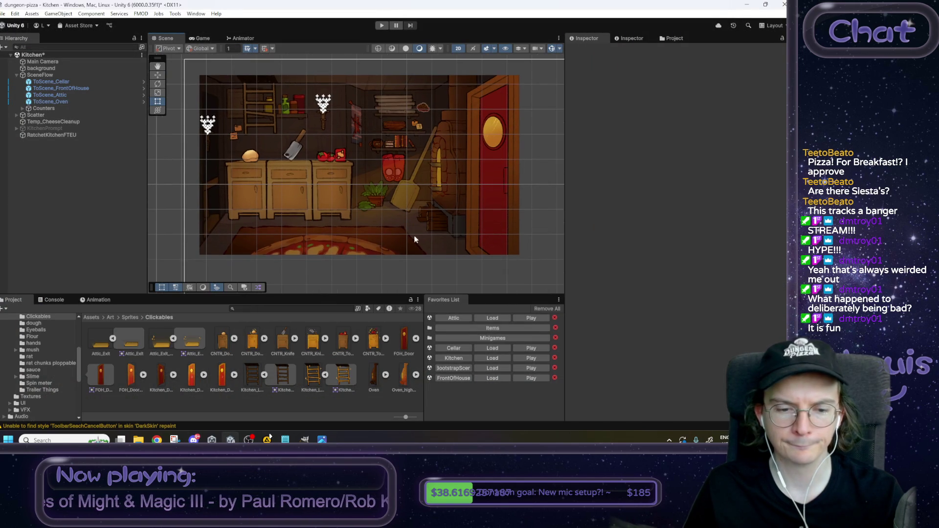
{"action": "left_click", "coordinate": [286, 439]}
{"action": "key", "text": "Left"}
{"action": "left_click_drag", "start_coordinate": [545, 153], "coordinate": [541, 155]}
{"action": "type", "text": "x"}
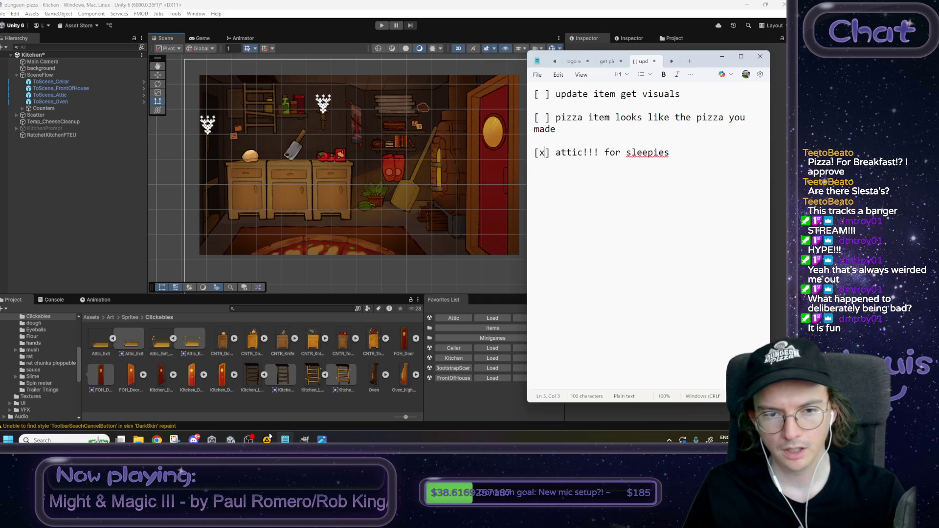
Step: Load the Attic scene in place of Kitchen, saving the Kitchen changes, then return to GIMP
{"action": "left_click", "coordinate": [492, 330]}
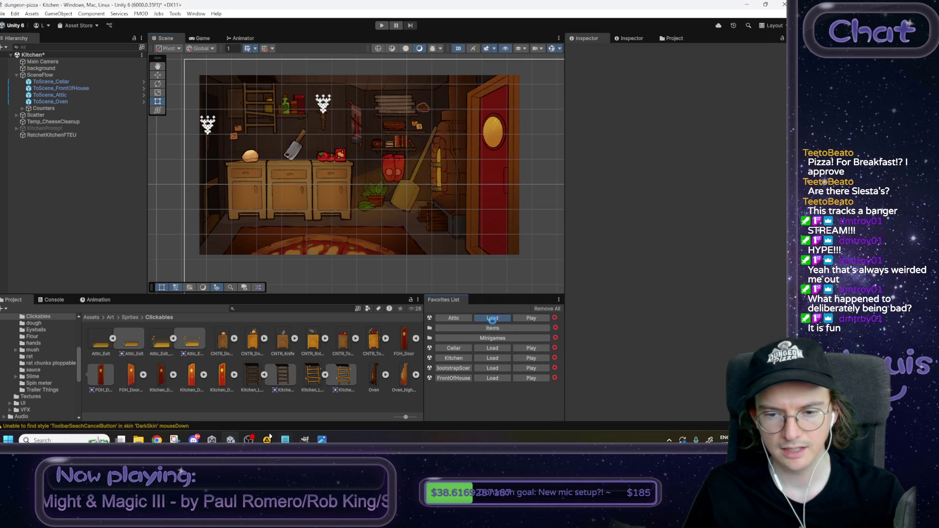
{"action": "left_click", "coordinate": [492, 318]}
{"action": "left_click", "coordinate": [387, 239]}
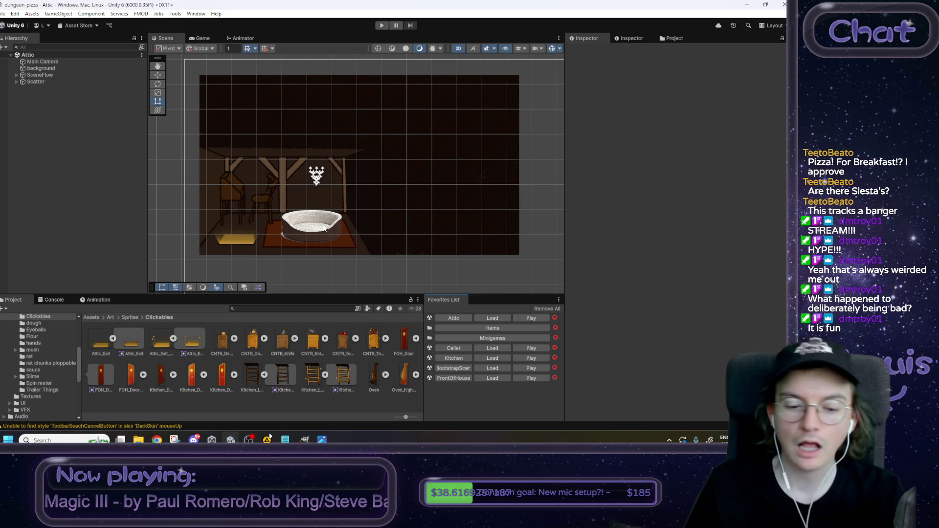
{"action": "key", "text": "alt+Tab"}
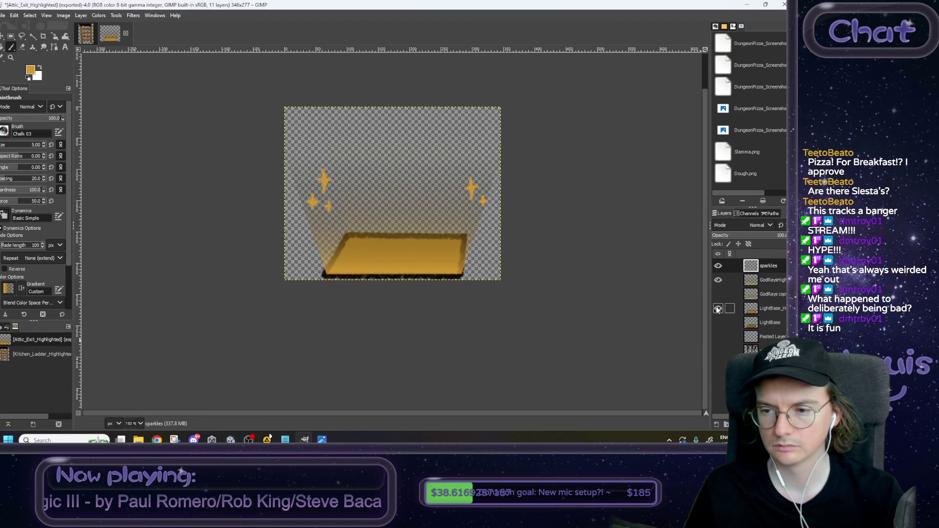
Step: Undo the crop to restore the full 1920×1080 image and hide the four golden glow layers
{"action": "scroll", "coordinate": [755, 343], "scroll_direction": "down", "scroll_amount": 1}
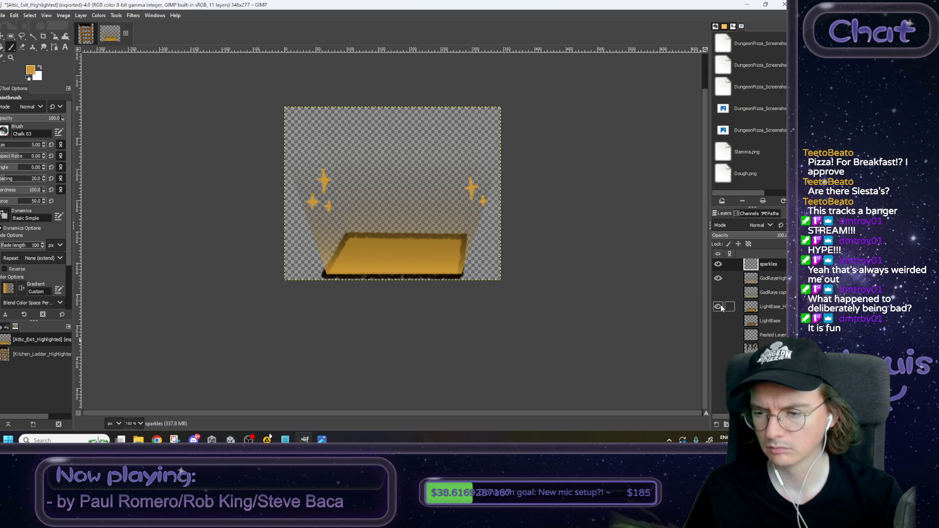
{"action": "key", "text": "ctrl+z"}
{"action": "key", "text": "ctrl+z"}
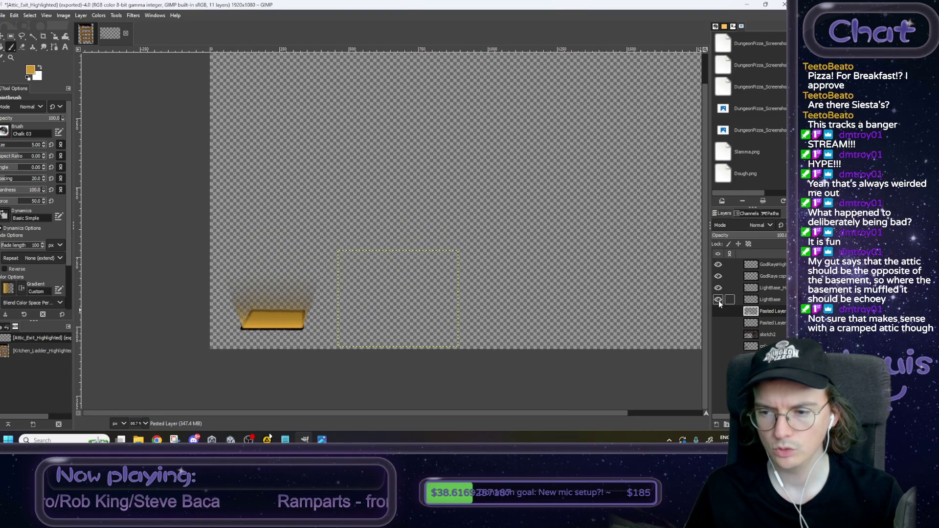
{"action": "left_click_drag", "start_coordinate": [718, 300], "coordinate": [720, 268]}
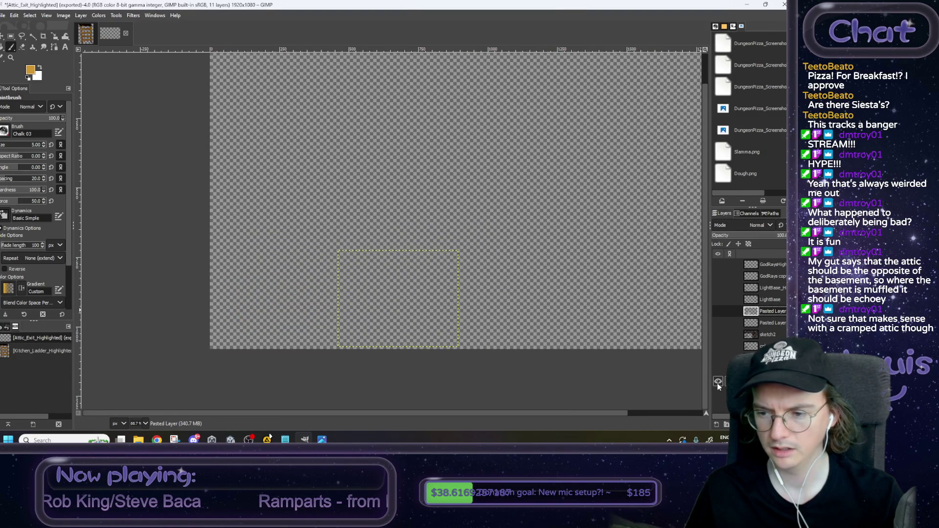
Step: Show the attic background, outline, chairs and coloured reference layers, keeping the pet bed hidden
{"action": "left_click", "coordinate": [717, 382]}
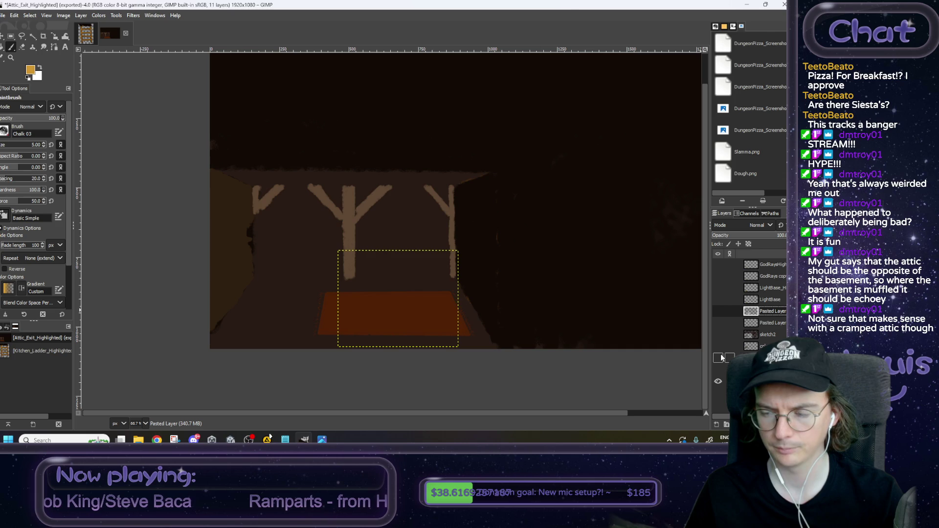
{"action": "left_click", "coordinate": [719, 357]}
{"action": "left_click", "coordinate": [718, 347]}
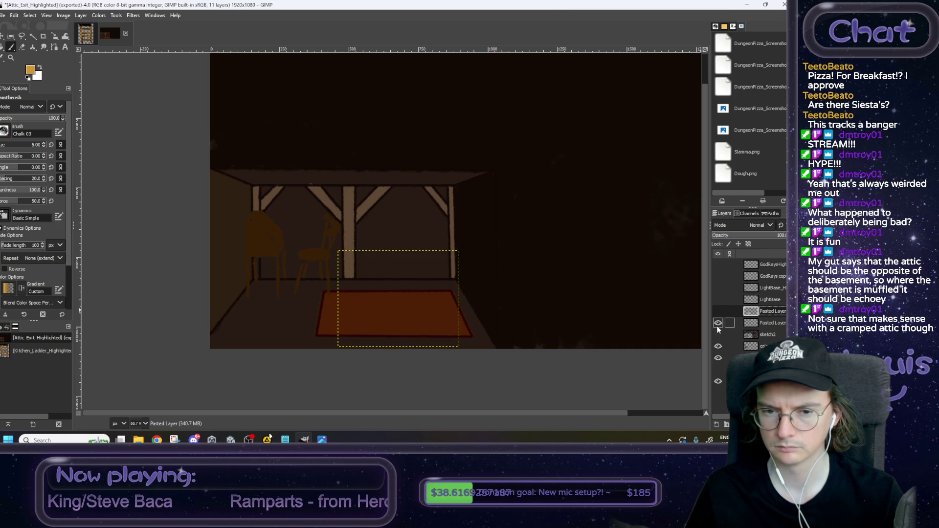
{"action": "left_click", "coordinate": [718, 325]}
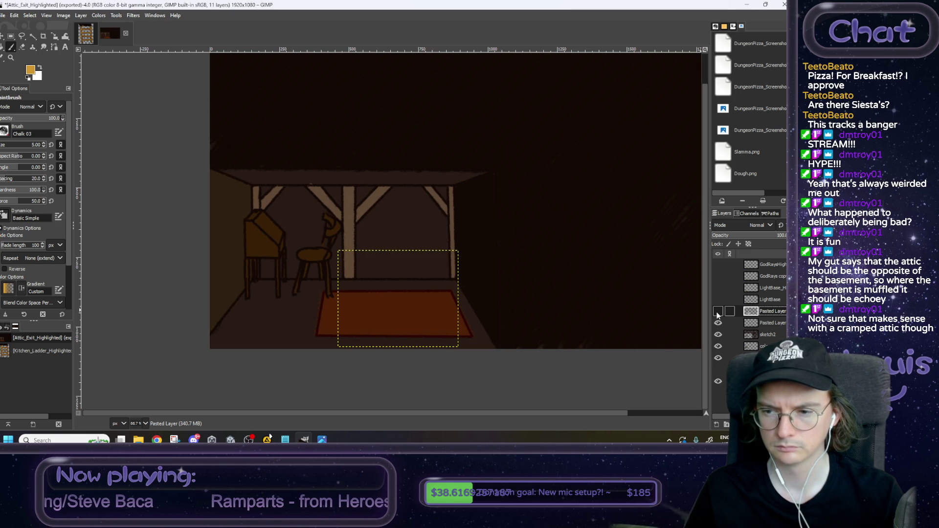
{"action": "left_click", "coordinate": [718, 314]}
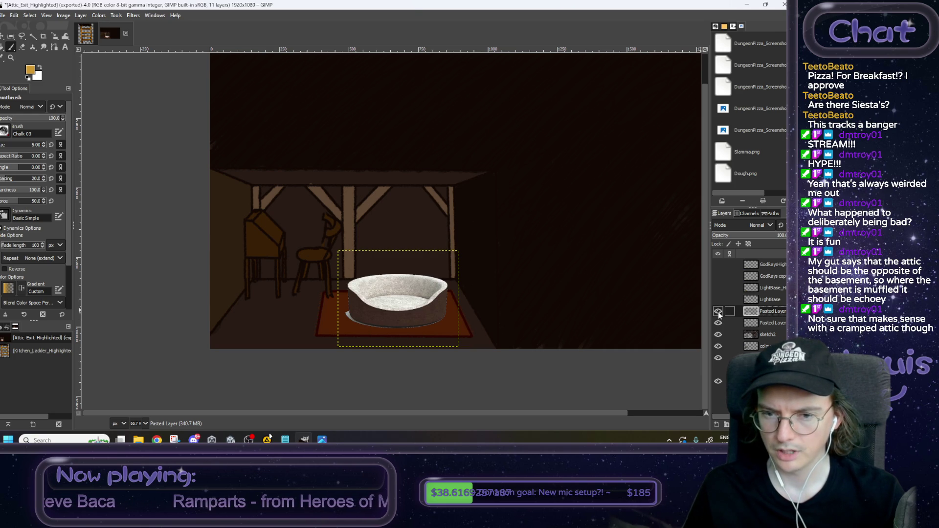
{"action": "left_click", "coordinate": [718, 312]}
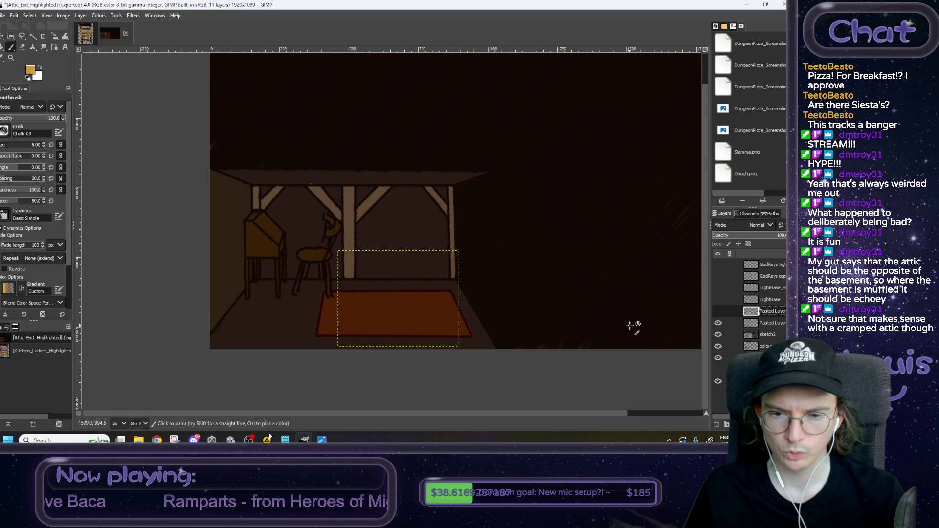
{"action": "left_click", "coordinate": [718, 370]}
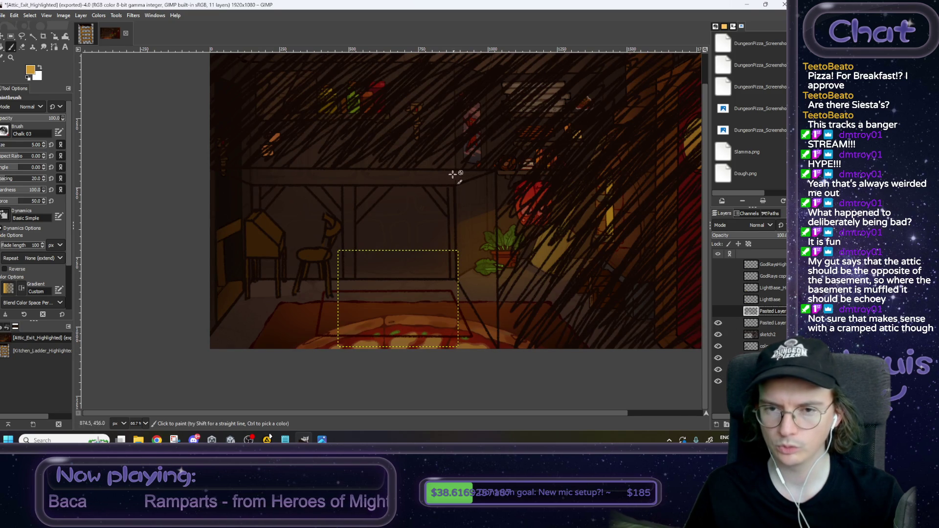
{"action": "scroll", "coordinate": [389, 210], "scroll_direction": "up", "scroll_amount": 4, "text": "ctrl"}
{"action": "scroll", "coordinate": [390, 223], "scroll_direction": "up", "scroll_amount": 3}
{"action": "scroll", "coordinate": [342, 233], "scroll_direction": "right", "scroll_amount": 2}
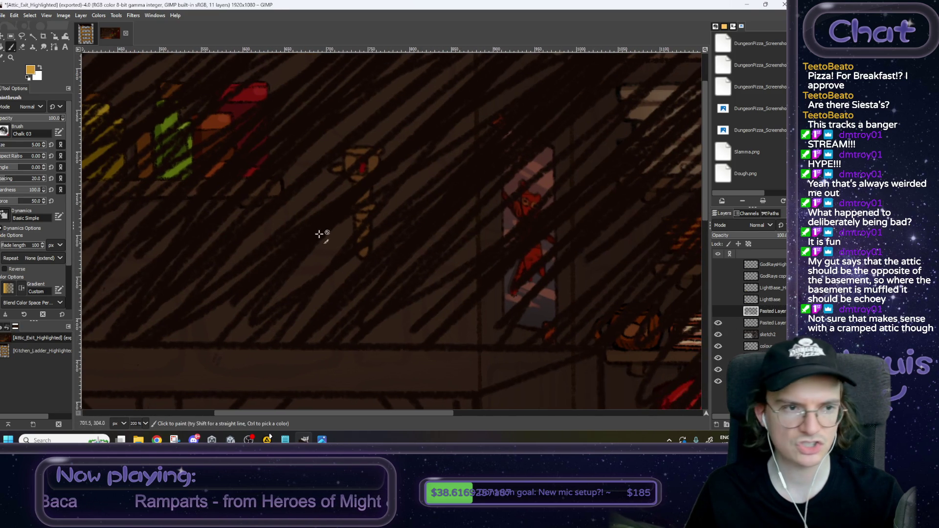
{"action": "left_click", "coordinate": [10, 36]}
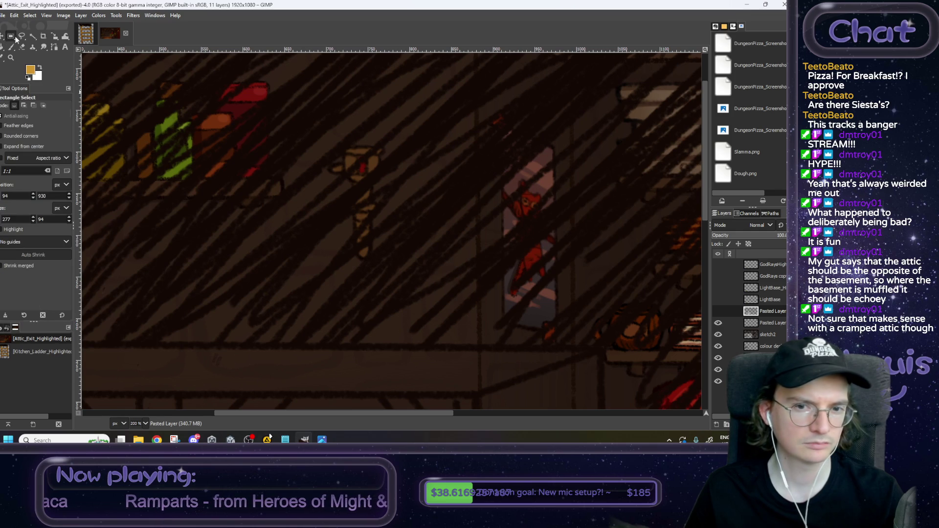
Step: Copy a square around the wall prop and hide the coloured reference layer
{"action": "left_click_drag", "start_coordinate": [436, 127], "coordinate": [300, 268]}
{"action": "key", "text": "ctrl+c"}
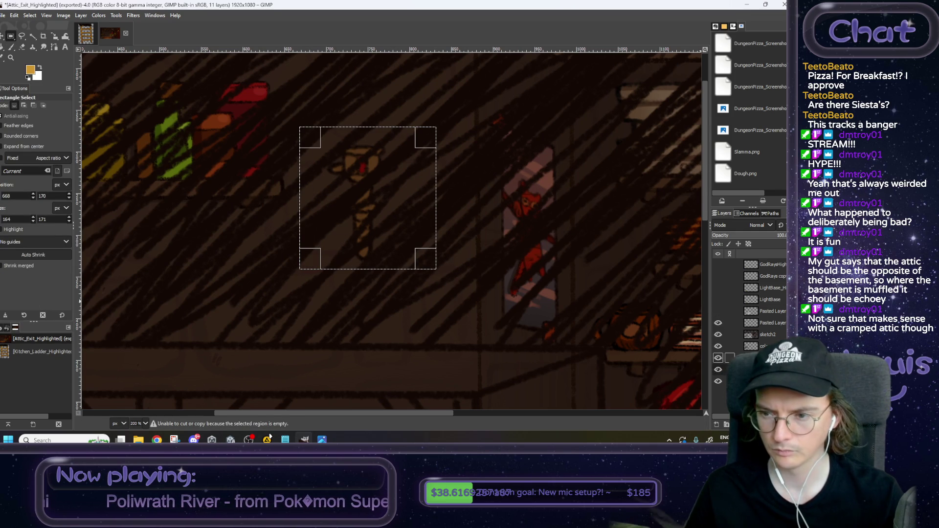
{"action": "left_click", "coordinate": [718, 370]}
{"action": "scroll", "coordinate": [488, 256], "scroll_direction": "down", "scroll_amount": 5}
{"action": "scroll", "coordinate": [434, 303], "scroll_direction": "left", "scroll_amount": 3}
{"action": "scroll", "coordinate": [433, 302], "scroll_direction": "down", "scroll_amount": 6}
{"action": "scroll", "coordinate": [455, 235], "scroll_direction": "left", "scroll_amount": 2}
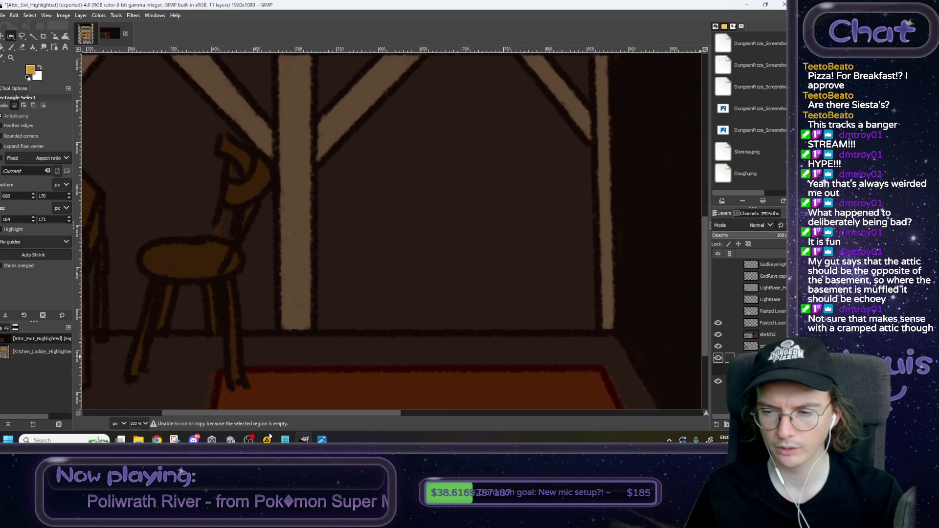
Step: Paste the prop as a new layer and move it down onto the attic wall between the posts
{"action": "key", "text": "ctrl+v"}
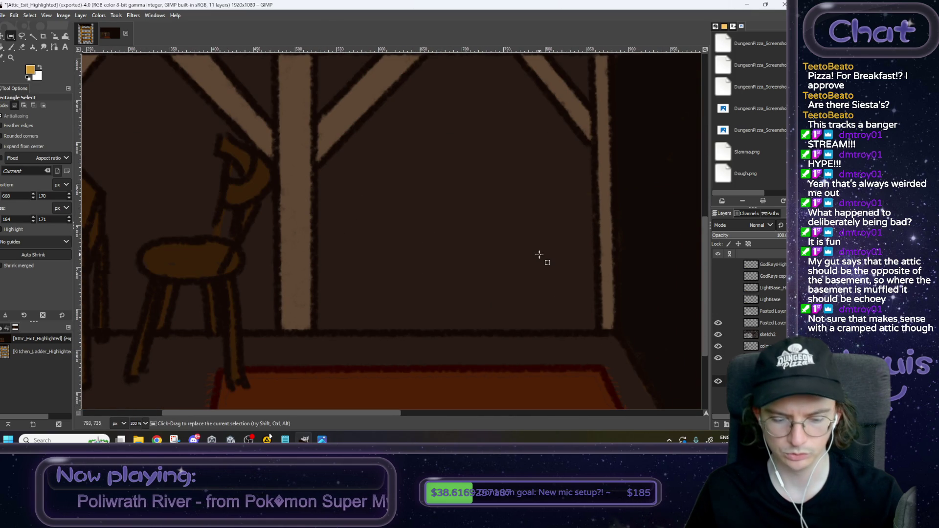
{"action": "scroll", "coordinate": [543, 245], "scroll_direction": "down", "scroll_amount": 4}
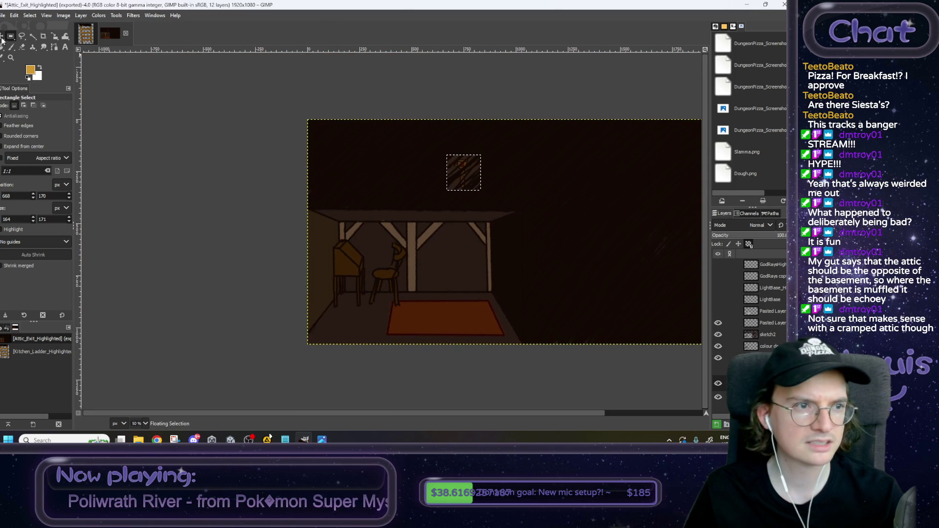
{"action": "left_click_drag", "start_coordinate": [458, 156], "coordinate": [461, 210]}
{"action": "left_click", "coordinate": [341, 144]}
{"action": "key", "text": "m"}
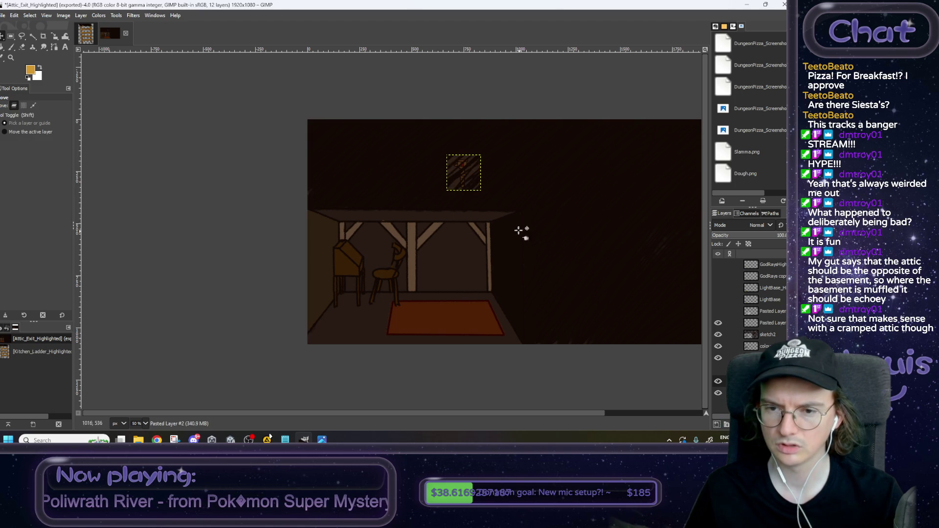
{"action": "left_click_drag", "start_coordinate": [466, 163], "coordinate": [460, 251]}
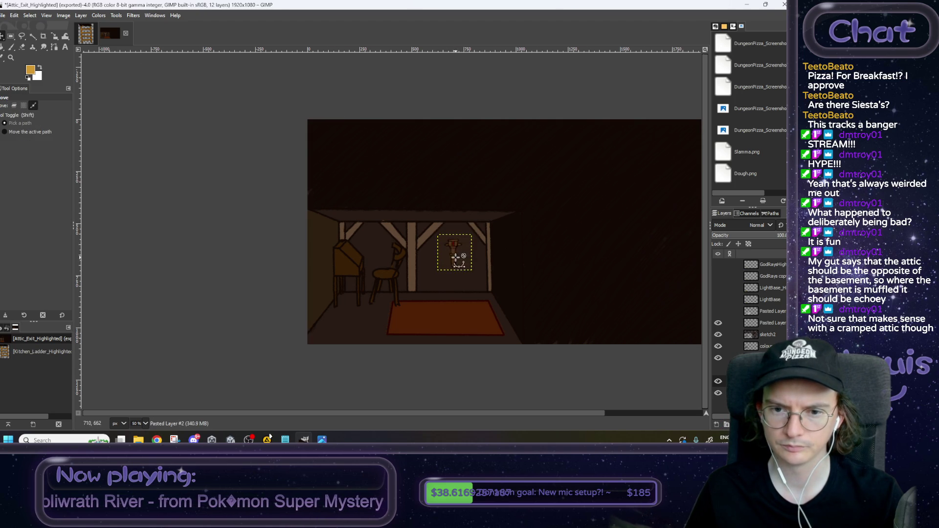
Step: Try Fuzzy Select on the prop and its background, lowering the threshold to zero
{"action": "scroll", "coordinate": [458, 252], "scroll_direction": "up", "scroll_amount": 3}
{"action": "scroll", "coordinate": [457, 252], "scroll_direction": "down", "scroll_amount": 2}
{"action": "scroll", "coordinate": [474, 254], "scroll_direction": "up", "scroll_amount": 3}
{"action": "scroll", "coordinate": [475, 254], "scroll_direction": "up", "scroll_amount": 3}
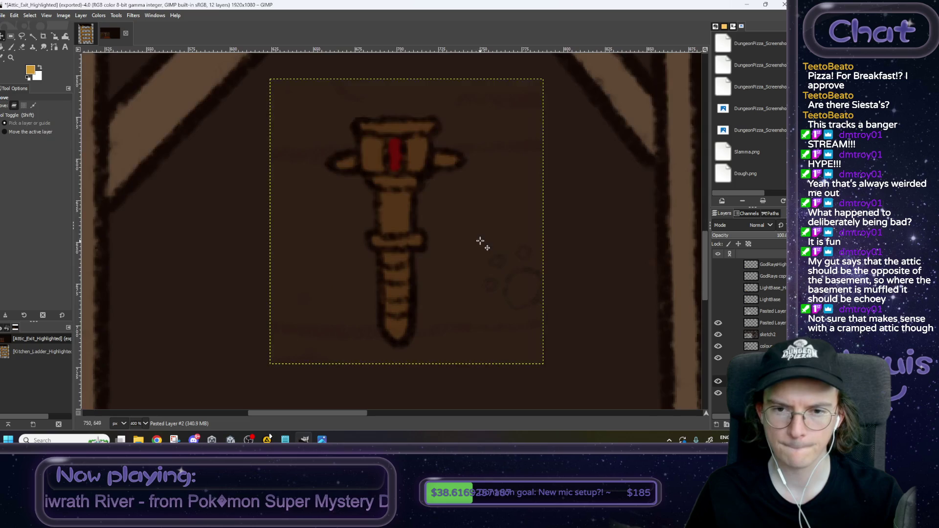
{"action": "scroll", "coordinate": [460, 267], "scroll_direction": "down", "scroll_amount": 3}
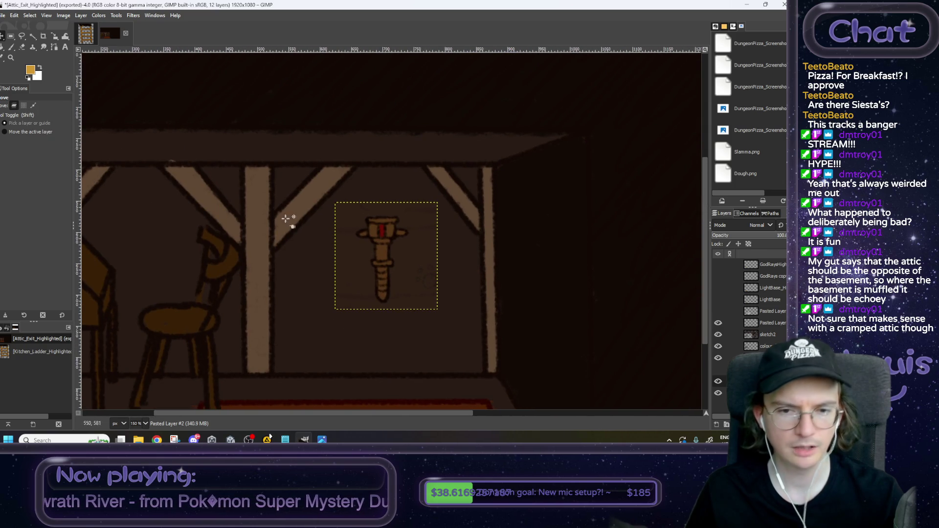
{"action": "left_click", "coordinate": [33, 37]}
{"action": "left_click", "coordinate": [408, 275]}
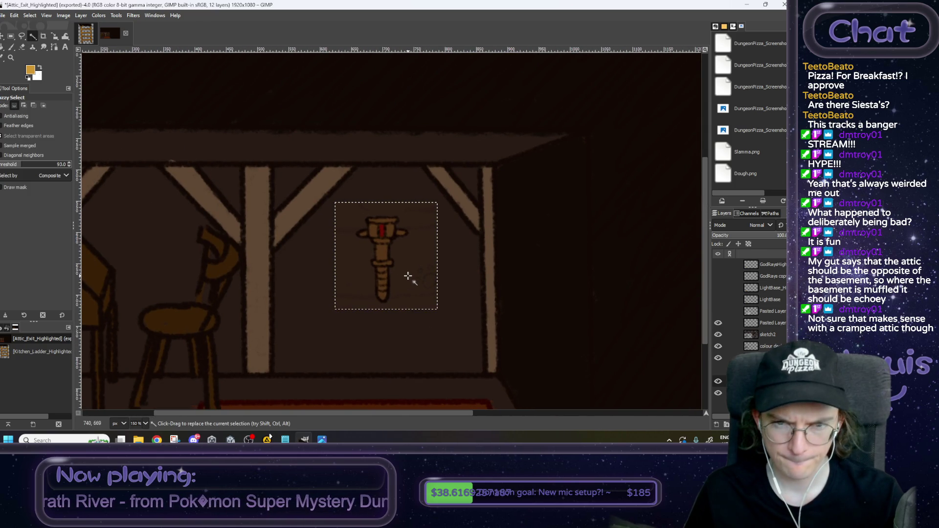
{"action": "left_click", "coordinate": [11, 167]}
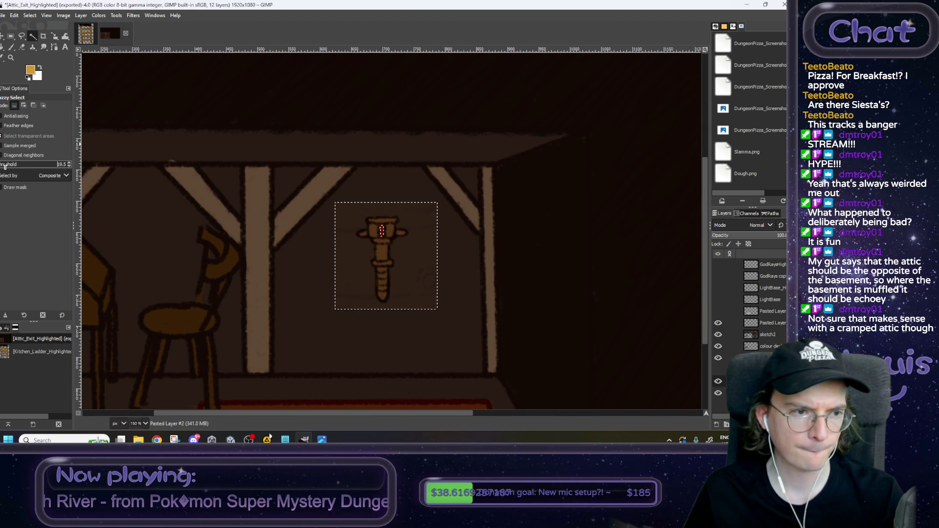
{"action": "left_click", "coordinate": [374, 266]}
{"action": "left_click_drag", "start_coordinate": [6, 164], "coordinate": [1, 164]}
{"action": "left_click", "coordinate": [347, 287]}
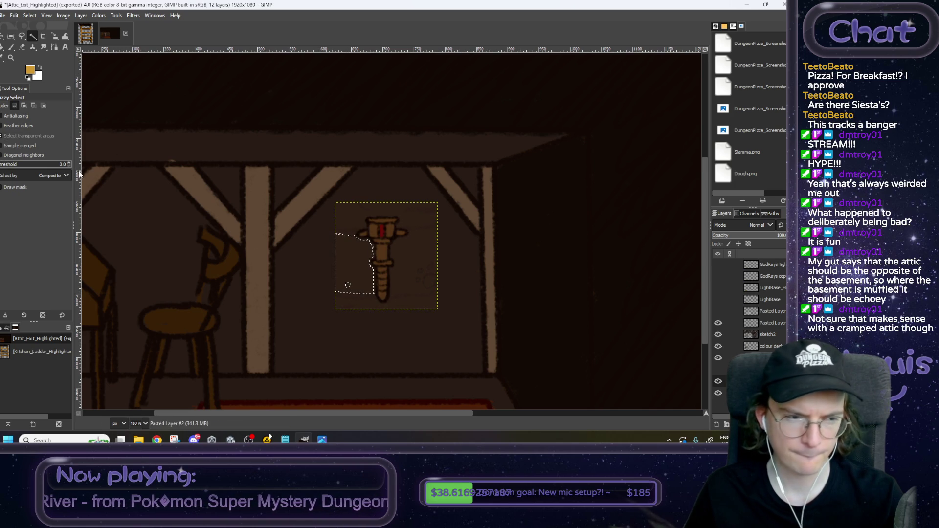
Step: Clear the selection, pick the Eraser and hide the bottom background layer
{"action": "scroll", "coordinate": [425, 248], "scroll_direction": "up", "scroll_amount": 2, "text": "ctrl"}
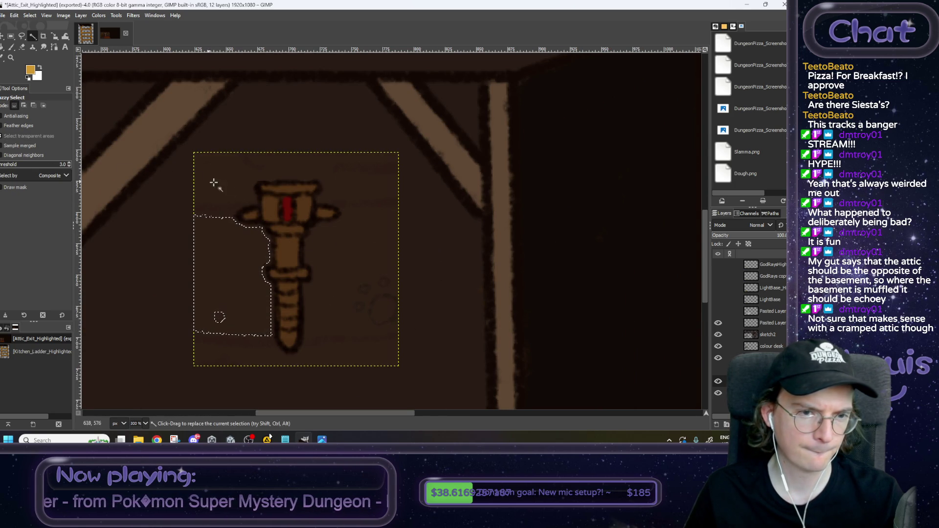
{"action": "scroll", "coordinate": [70, 165], "scroll_direction": "up", "scroll_amount": 3}
{"action": "scroll", "coordinate": [70, 164], "scroll_direction": "up", "scroll_amount": 2}
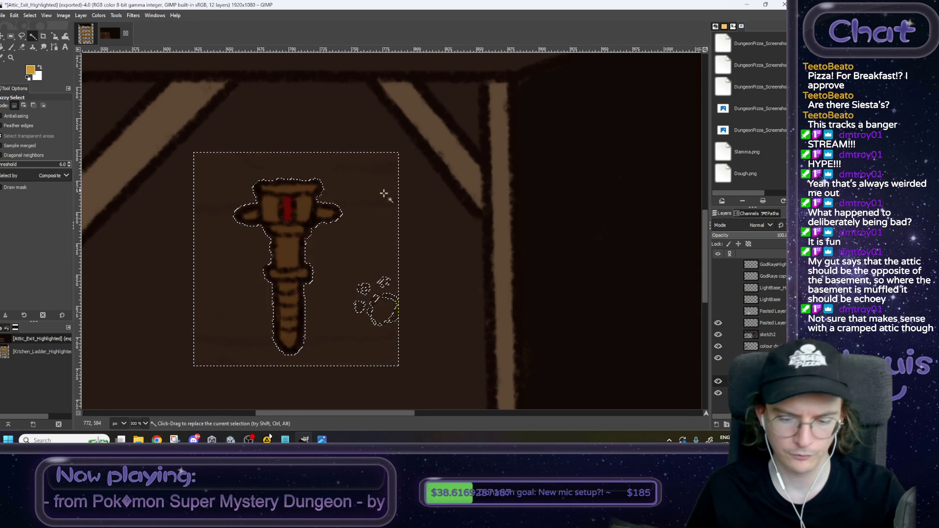
{"action": "left_click", "coordinate": [30, 16]}
{"action": "left_click", "coordinate": [33, 38]}
{"action": "left_click", "coordinate": [22, 46]}
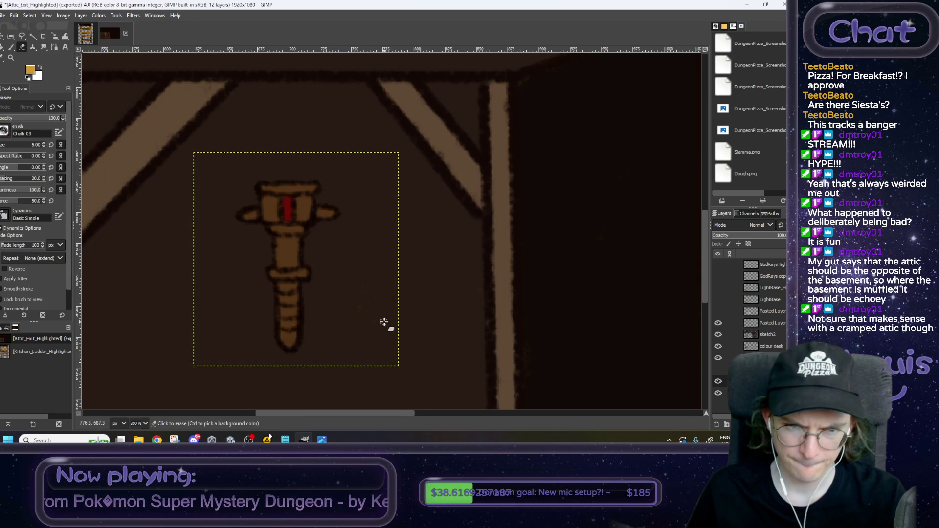
{"action": "left_click", "coordinate": [718, 393]}
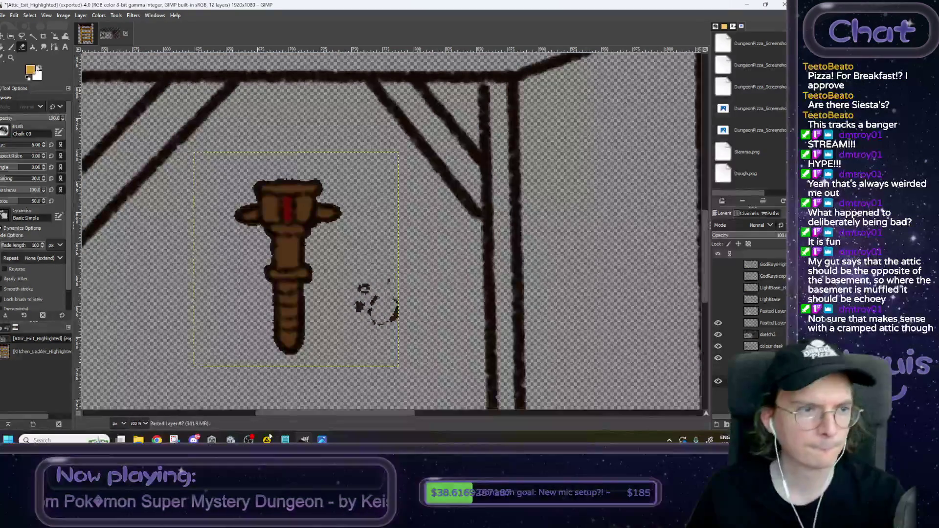
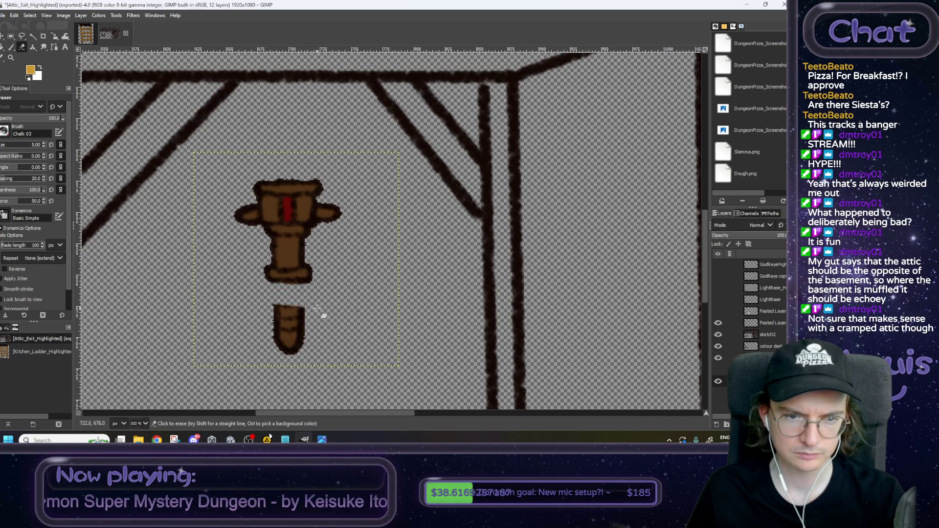
Step: Erase the stray brown shape under the trophy pedestal and repaint the pedestal's bottom edge in dark brown
{"action": "left_click_drag", "start_coordinate": [262, 328], "coordinate": [271, 352]}
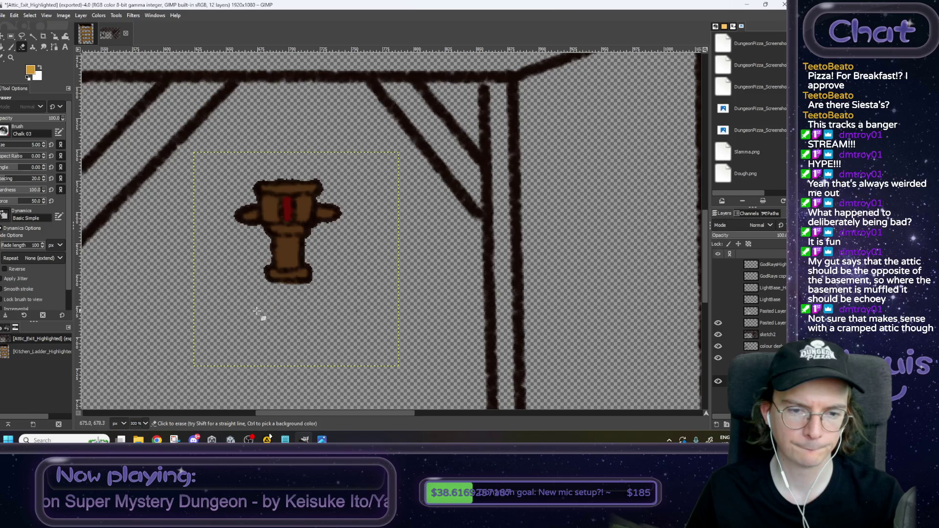
{"action": "scroll", "coordinate": [307, 313], "scroll_direction": "up", "scroll_amount": 5}
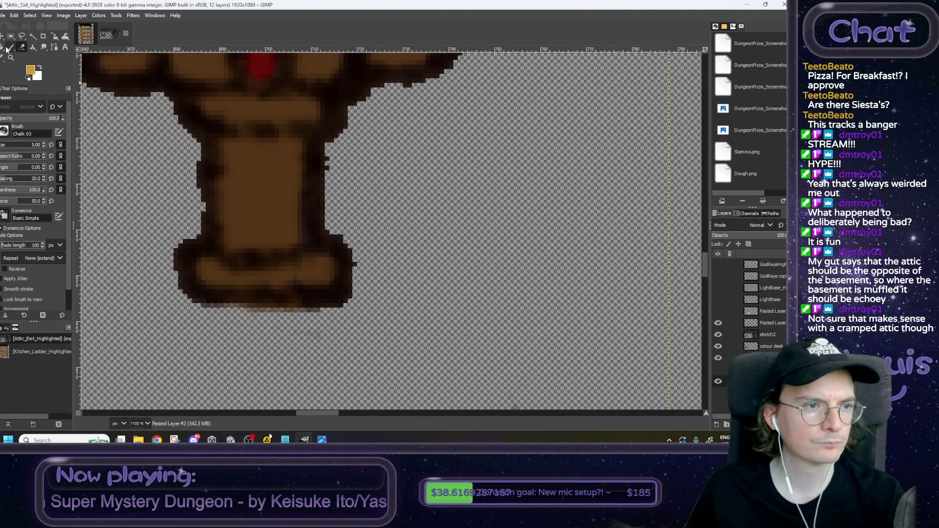
{"action": "left_click", "coordinate": [8, 48]}
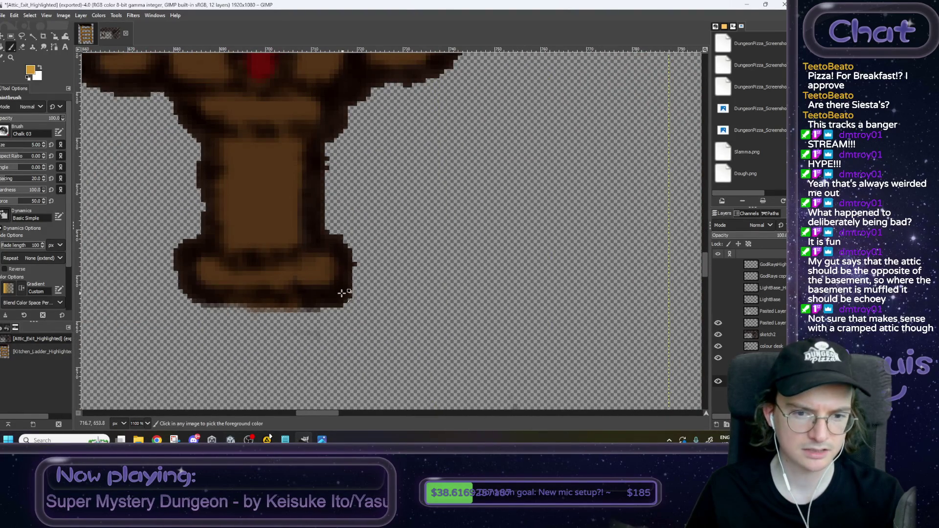
{"action": "mouse_move", "coordinate": [317, 301]}
{"action": "left_mouse_down"}
{"action": "mouse_move", "coordinate": [247, 300]}
{"action": "mouse_move", "coordinate": [320, 305]}
{"action": "left_mouse_up"}
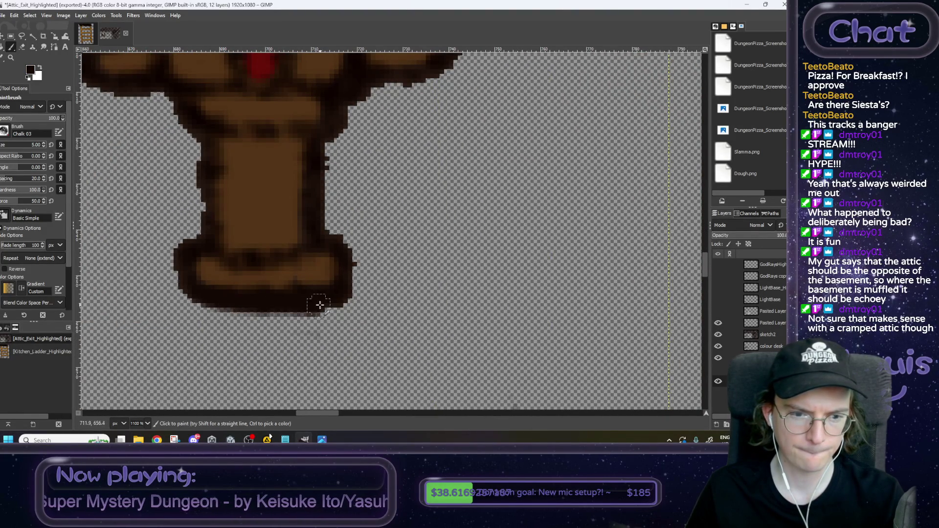
{"action": "scroll", "coordinate": [370, 339], "scroll_direction": "down", "scroll_amount": 4}
{"action": "scroll", "coordinate": [411, 334], "scroll_direction": "up", "scroll_amount": 1}
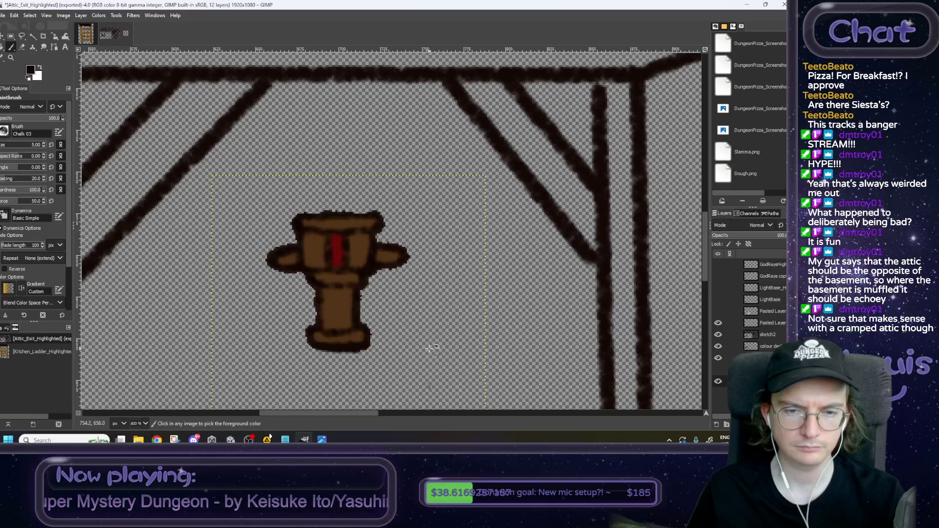
{"action": "scroll", "coordinate": [432, 349], "scroll_direction": "down", "scroll_amount": 1}
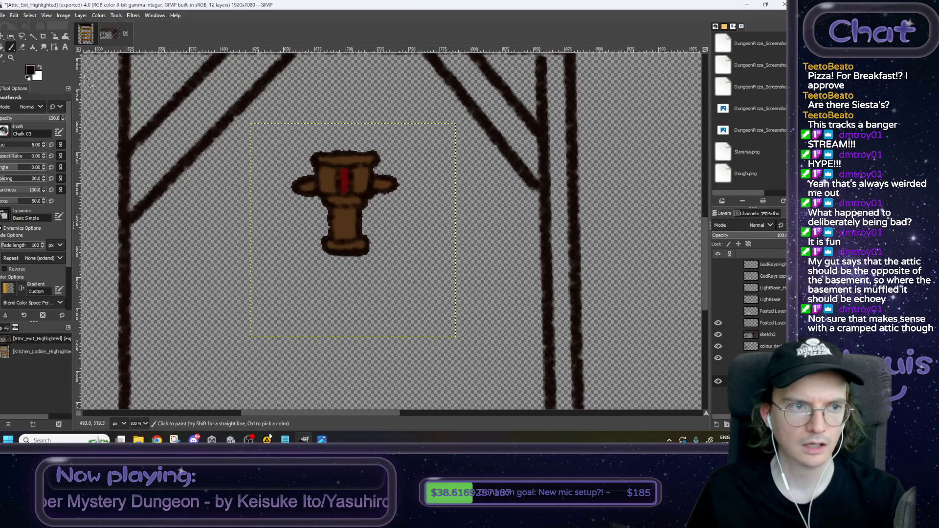
Step: Clear the selection and crop the trophy layer to its content
{"action": "key", "text": "r"}
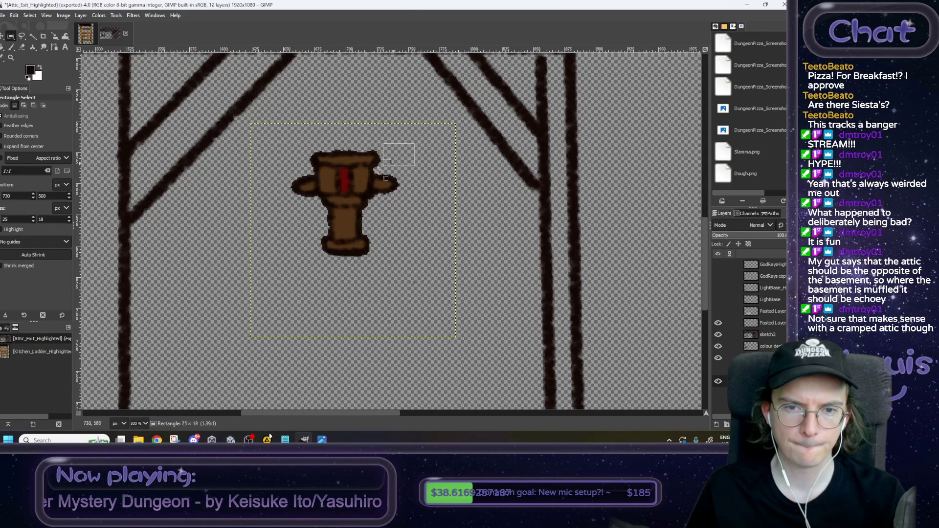
{"action": "left_click_drag", "start_coordinate": [282, 263], "coordinate": [281, 263]}
{"action": "left_click", "coordinate": [31, 17]}
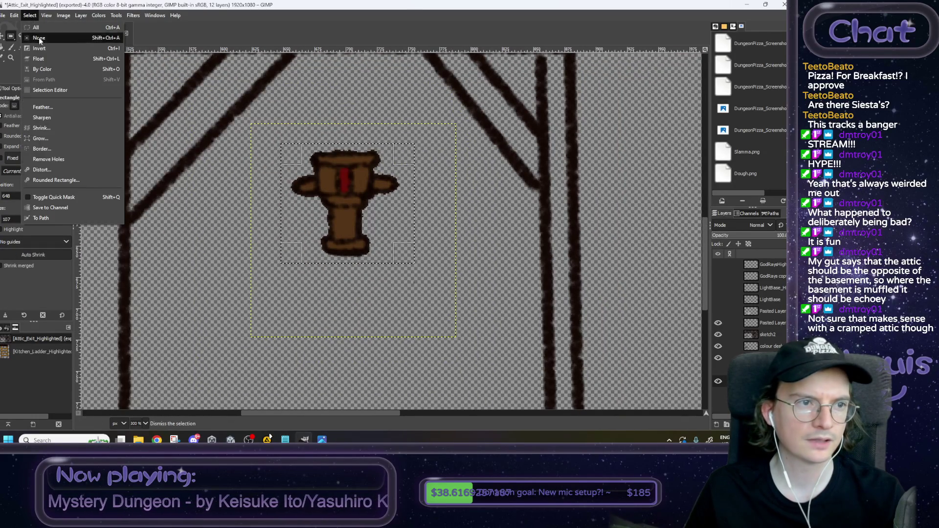
{"action": "left_click", "coordinate": [320, 152]}
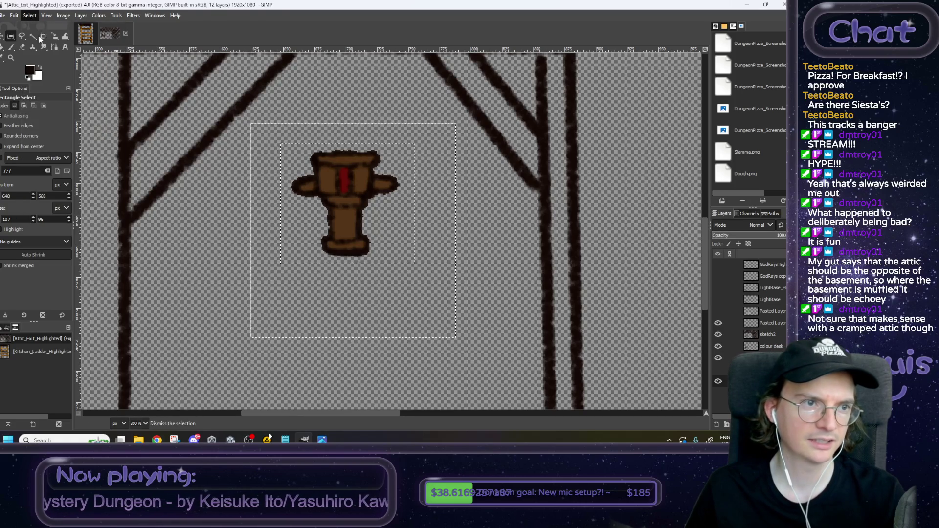
{"action": "left_click", "coordinate": [81, 15]}
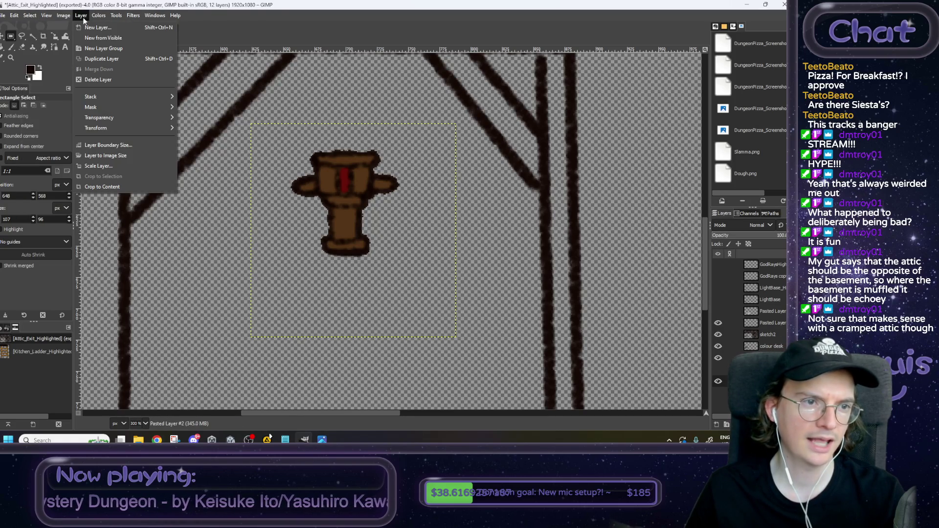
{"action": "left_click", "coordinate": [103, 187]}
Step: Move the trophy down between the attic's central posts and view it at 100%
{"action": "left_click", "coordinate": [3, 37]}
{"action": "left_click_drag", "start_coordinate": [333, 195], "coordinate": [337, 291]}
{"action": "key", "text": "1"}
{"action": "scroll", "coordinate": [420, 317], "scroll_direction": "up", "scroll_amount": 1}
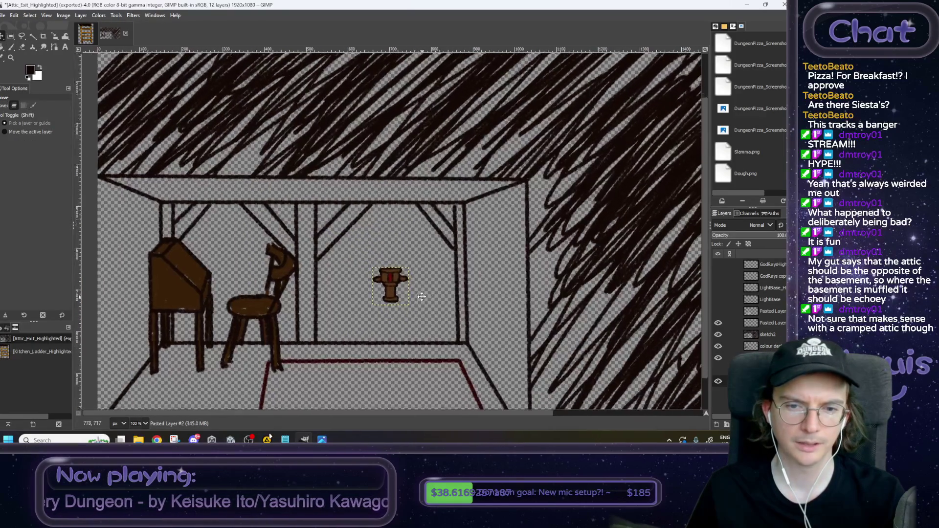
Step: Scale the trophy layer down to roughly 59×61 pixels
{"action": "left_click", "coordinate": [54, 36]}
{"action": "left_click", "coordinate": [404, 260]}
{"action": "left_click_drag", "start_coordinate": [405, 260], "coordinate": [381, 261]}
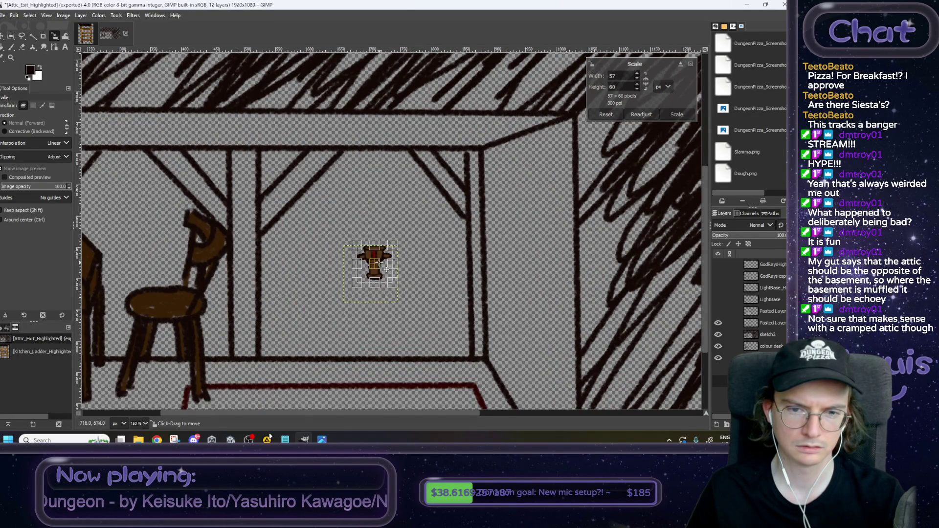
{"action": "left_click", "coordinate": [674, 116]}
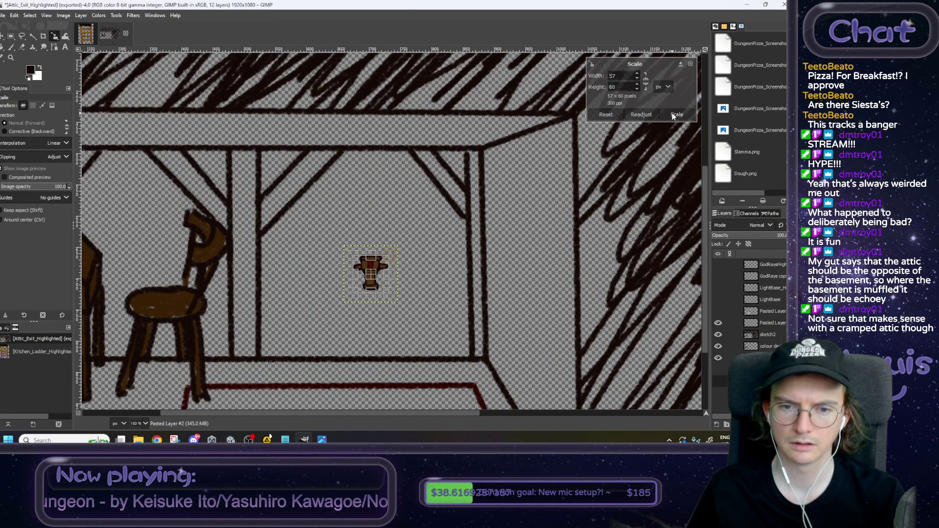
{"action": "left_click_drag", "start_coordinate": [381, 280], "coordinate": [386, 269]}
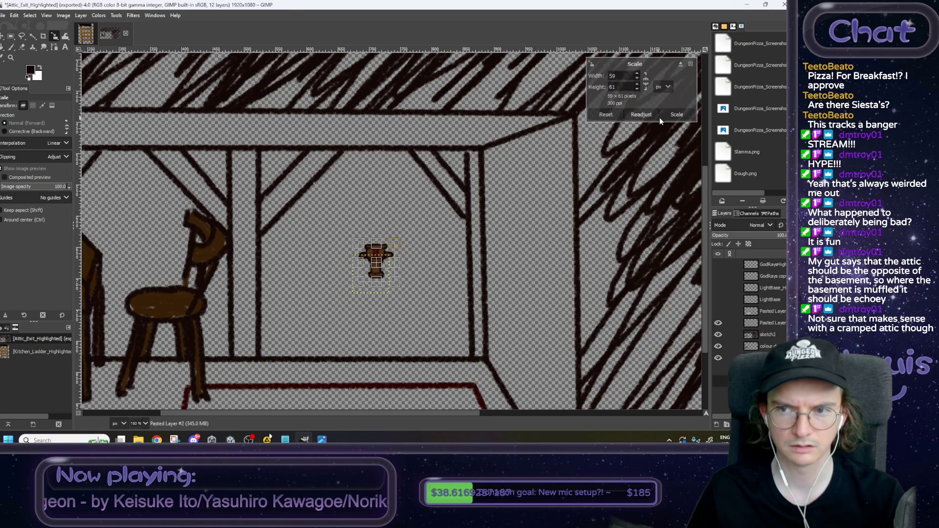
{"action": "key", "text": "Return"}
Step: Raise the trophy higher on the back wall and show the dark colour layer
{"action": "key", "text": "m"}
{"action": "left_click_drag", "start_coordinate": [372, 283], "coordinate": [373, 264]}
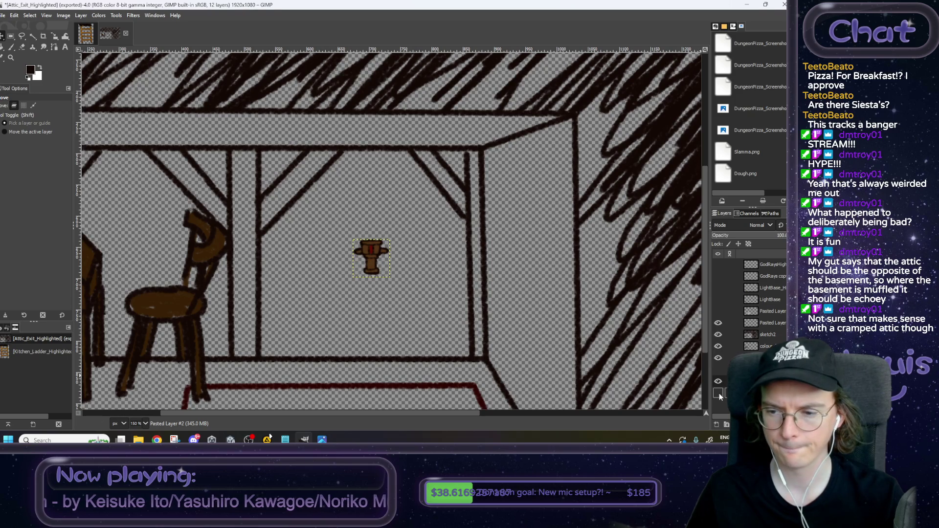
{"action": "left_click", "coordinate": [718, 393]}
{"action": "scroll", "coordinate": [524, 291], "scroll_direction": "down", "scroll_amount": 3}
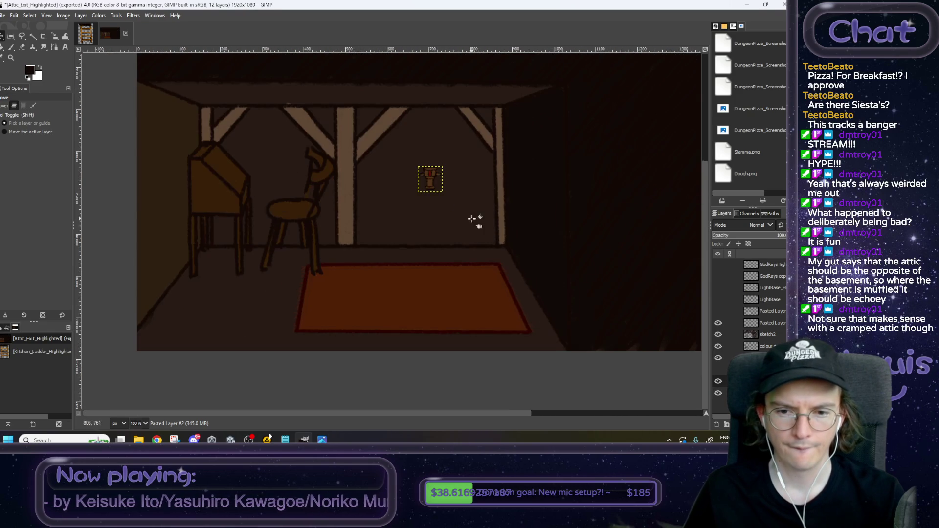
Step: Start Export As in Art > backgrounds > Attic, choosing BG_Attic_Placeholder.PNG as the file
{"action": "scroll", "coordinate": [365, 189], "scroll_direction": "up", "scroll_amount": 1}
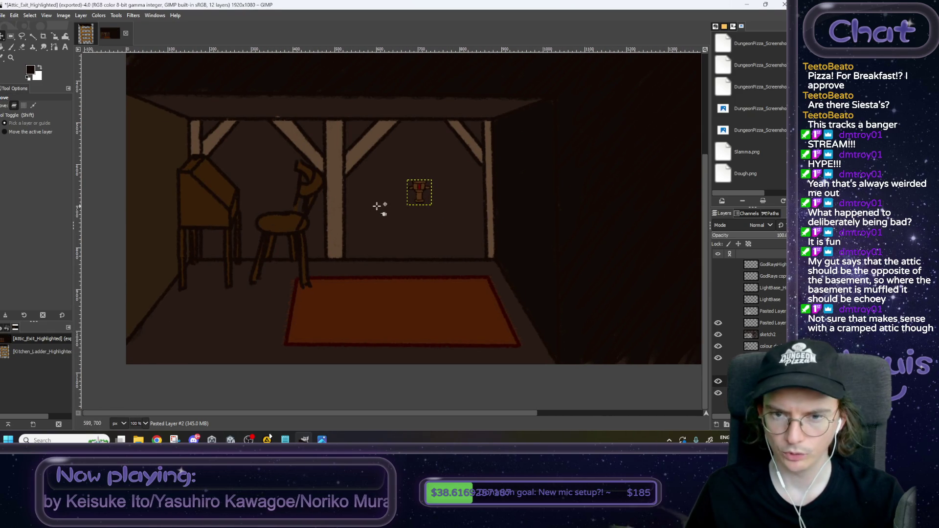
{"action": "left_click", "coordinate": [2, 16]}
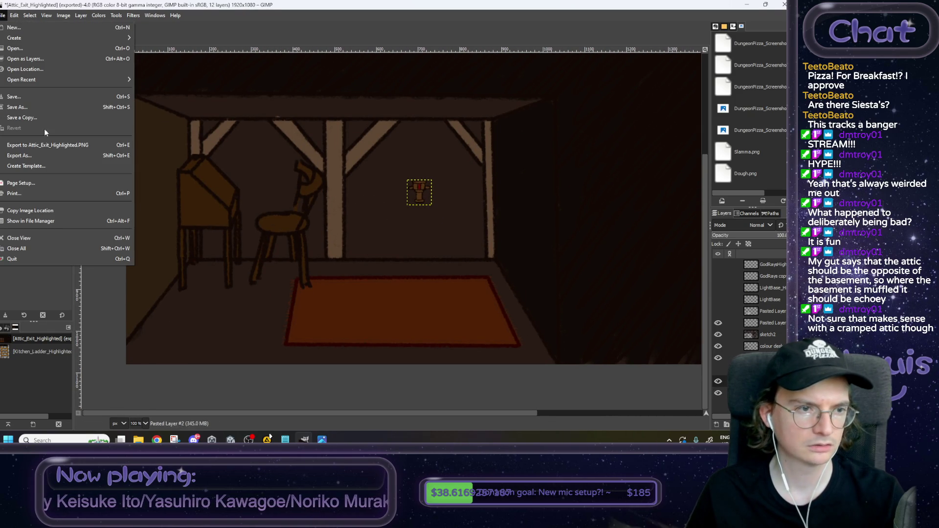
{"action": "left_click", "coordinate": [41, 155]}
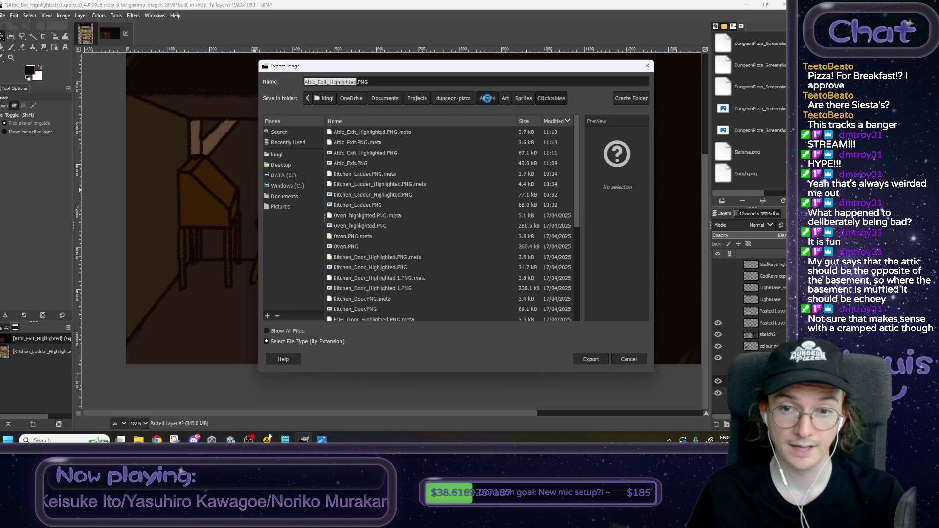
{"action": "left_click", "coordinate": [505, 98]}
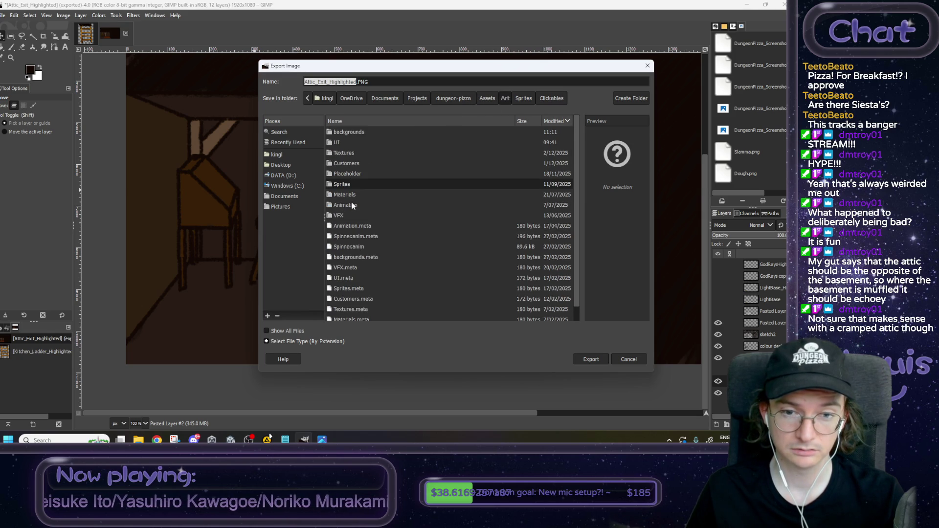
{"action": "double_click", "coordinate": [345, 133]}
{"action": "double_click", "coordinate": [345, 133]}
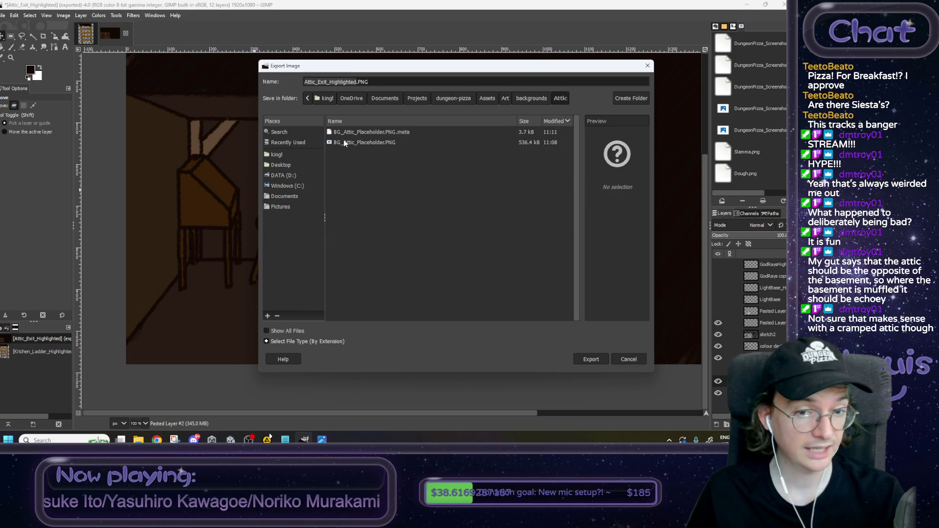
{"action": "left_click", "coordinate": [344, 140]}
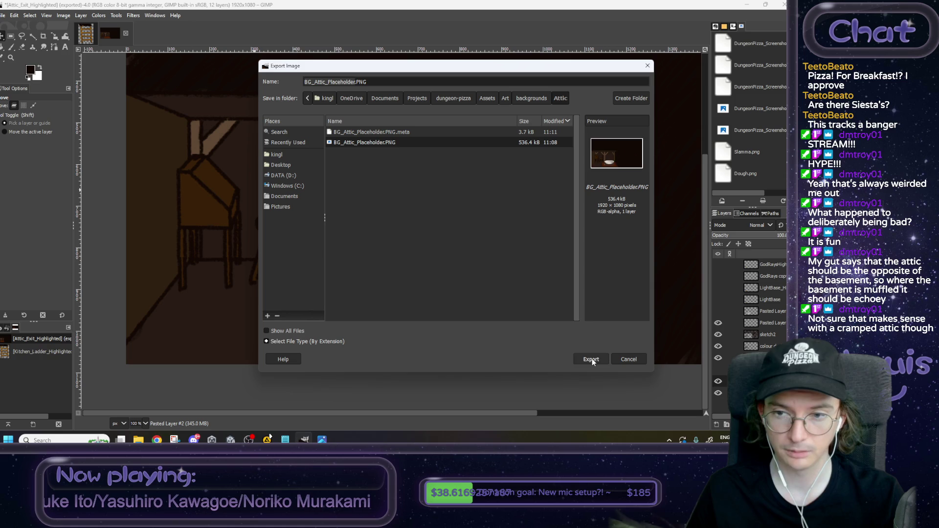
Step: Replace the existing file, finish the PNG export, and hide the sketch and colour layers
{"action": "left_click", "coordinate": [592, 360]}
{"action": "left_click", "coordinate": [490, 256]}
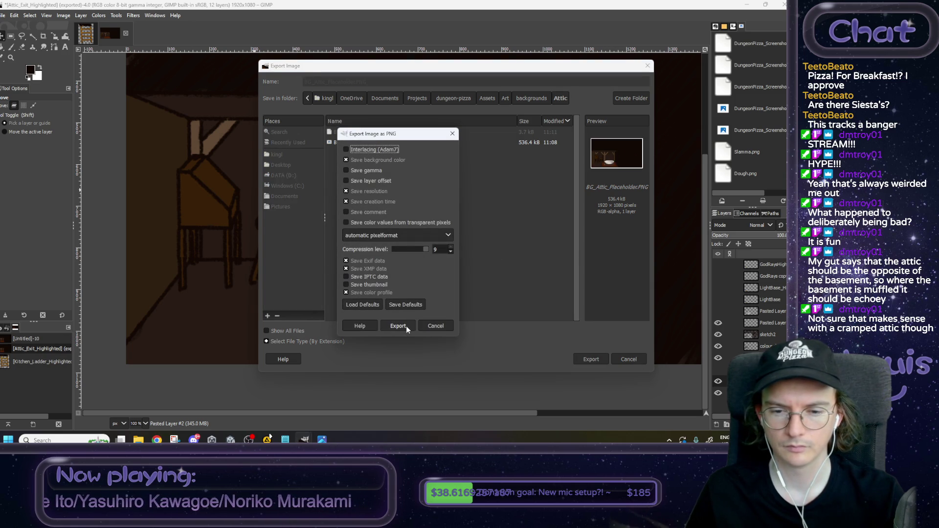
{"action": "left_click", "coordinate": [406, 326]}
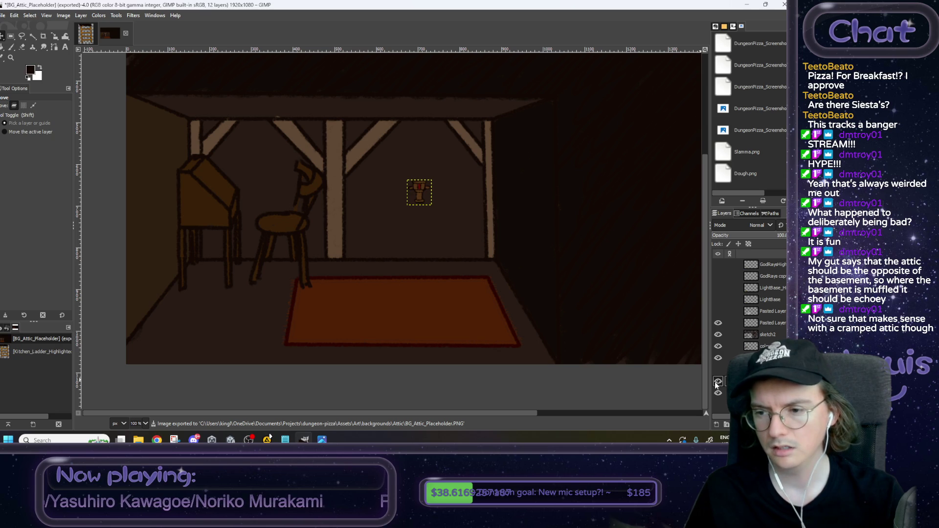
{"action": "left_click_drag", "start_coordinate": [718, 323], "coordinate": [718, 396]}
Step: Show only the pet bed layer and duplicate it
{"action": "left_click", "coordinate": [718, 313]}
{"action": "left_click", "coordinate": [718, 312]}
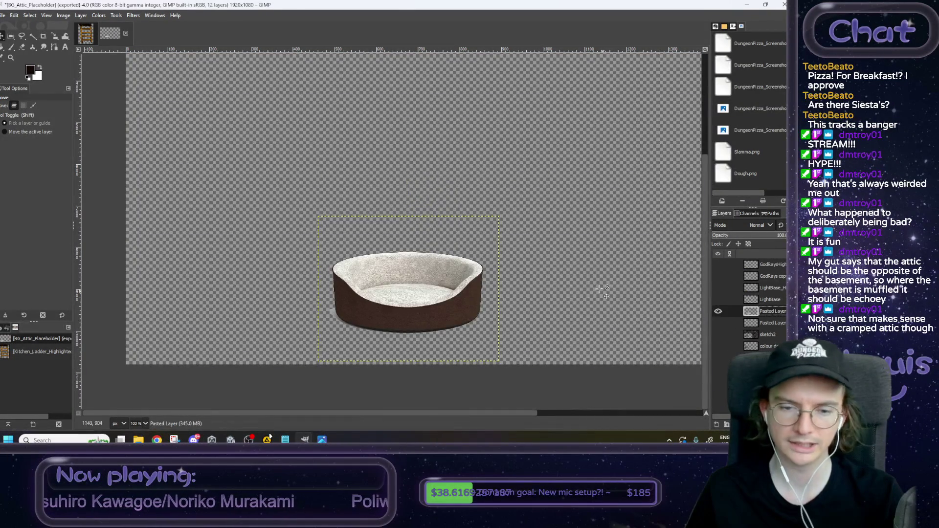
{"action": "left_click", "coordinate": [63, 15]}
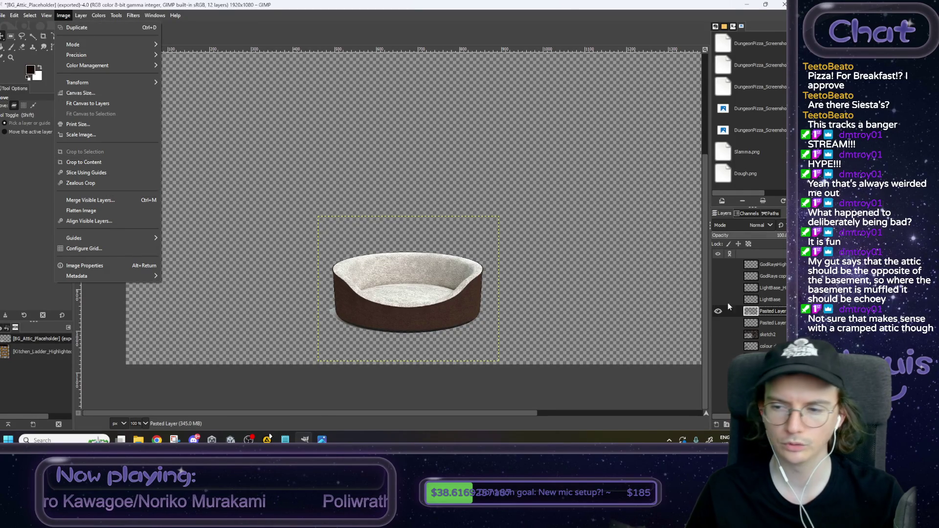
{"action": "key", "text": "Escape"}
{"action": "right_click", "coordinate": [765, 311]}
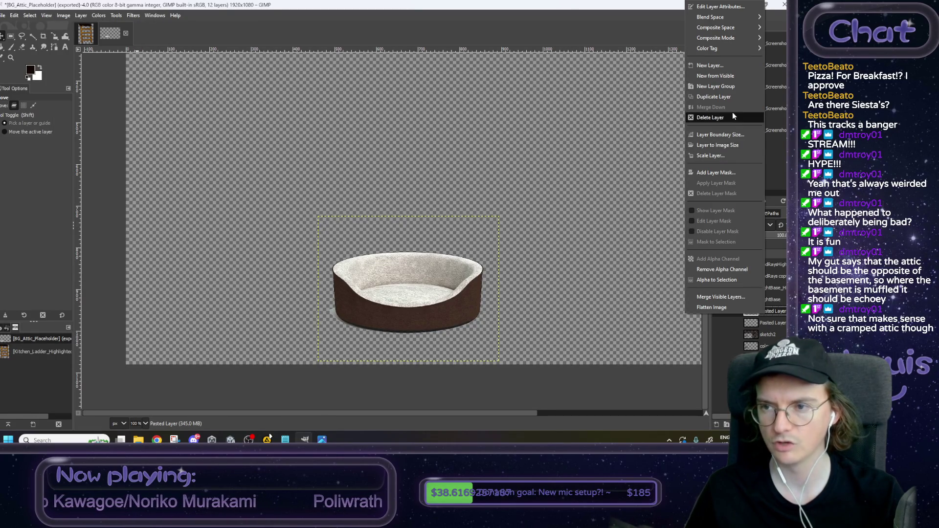
{"action": "left_click", "coordinate": [724, 98]}
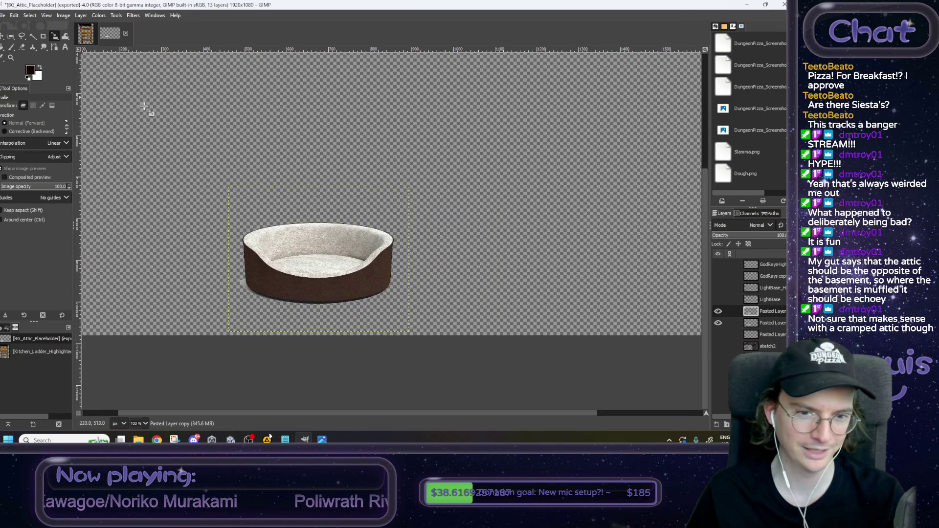
Step: Rotate the pet bed copy by about -4.64 degrees
{"action": "key", "text": "shift+s"}
{"action": "left_click", "coordinate": [420, 230]}
{"action": "left_click", "coordinate": [55, 36]}
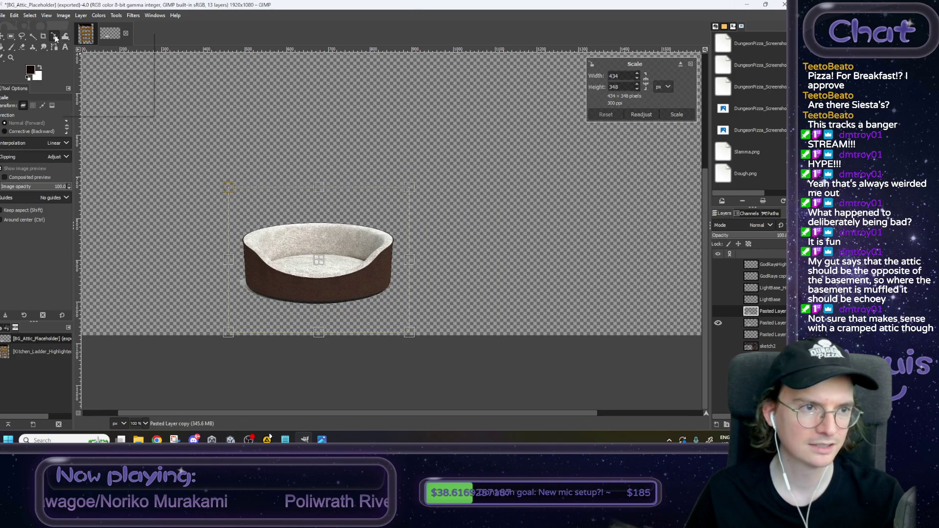
{"action": "left_click", "coordinate": [97, 48]}
{"action": "left_click_drag", "start_coordinate": [420, 211], "coordinate": [419, 200]}
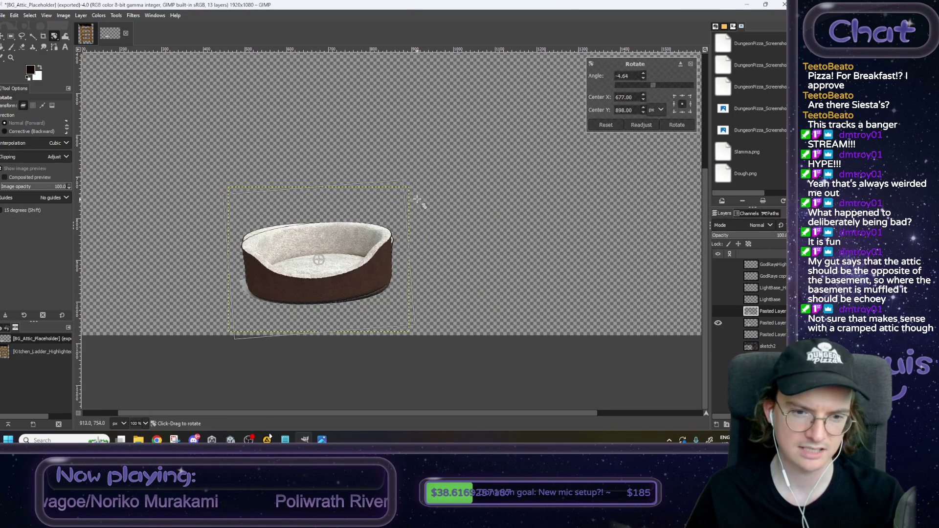
{"action": "left_click", "coordinate": [677, 126]}
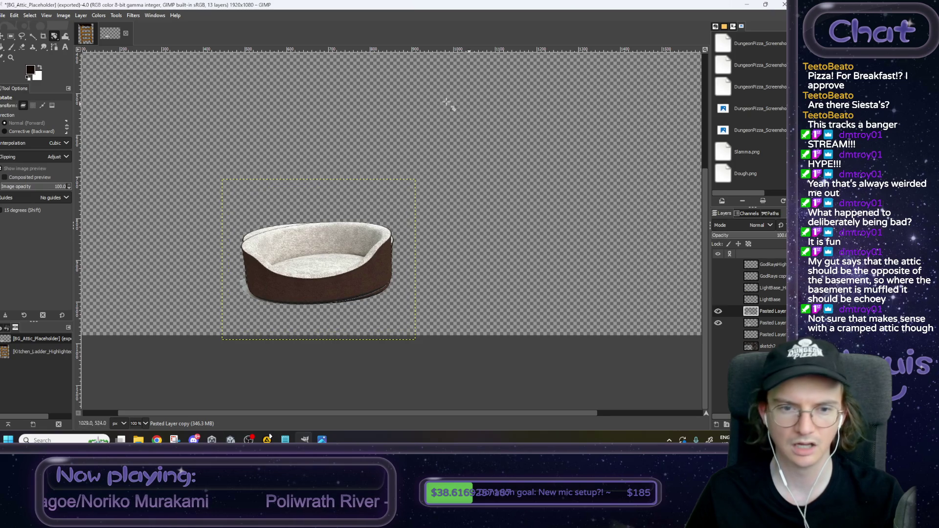
Step: Nudge the tilted dog bed slightly upward on the canvas
{"action": "key", "text": "m"}
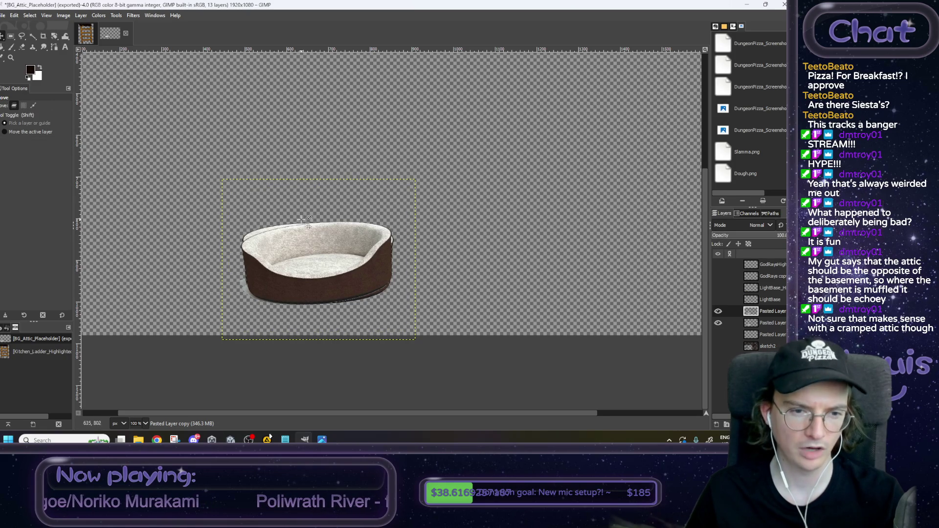
{"action": "left_click_drag", "start_coordinate": [318, 261], "coordinate": [318, 254]}
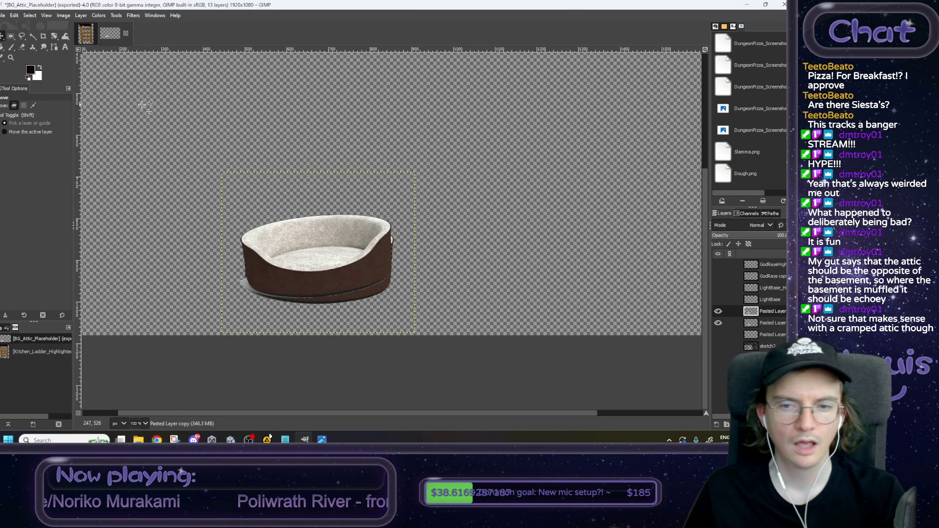
{"action": "left_click", "coordinate": [98, 15]}
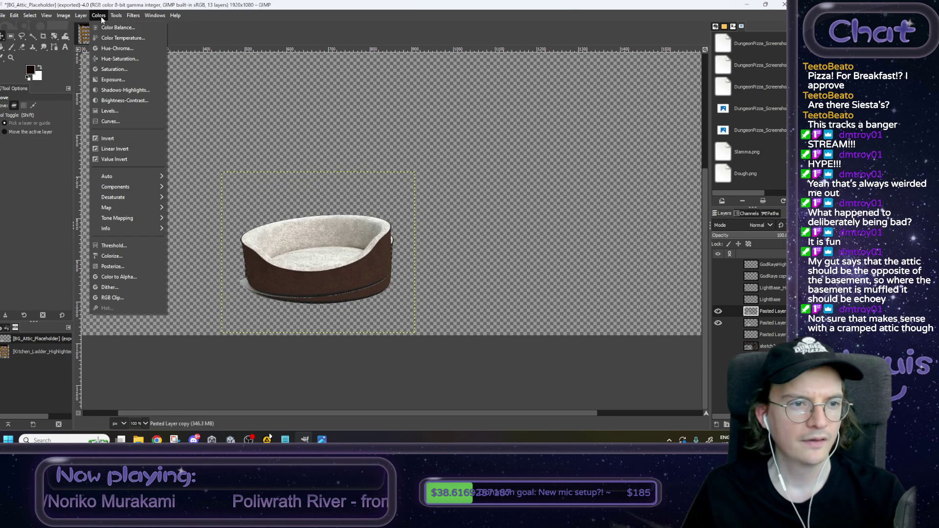
Step: Apply Brightness-Contrast to the bed copy with brightness 52 and contrast 18
{"action": "left_click", "coordinate": [125, 100]}
{"action": "left_click_drag", "start_coordinate": [139, 105], "coordinate": [152, 104]}
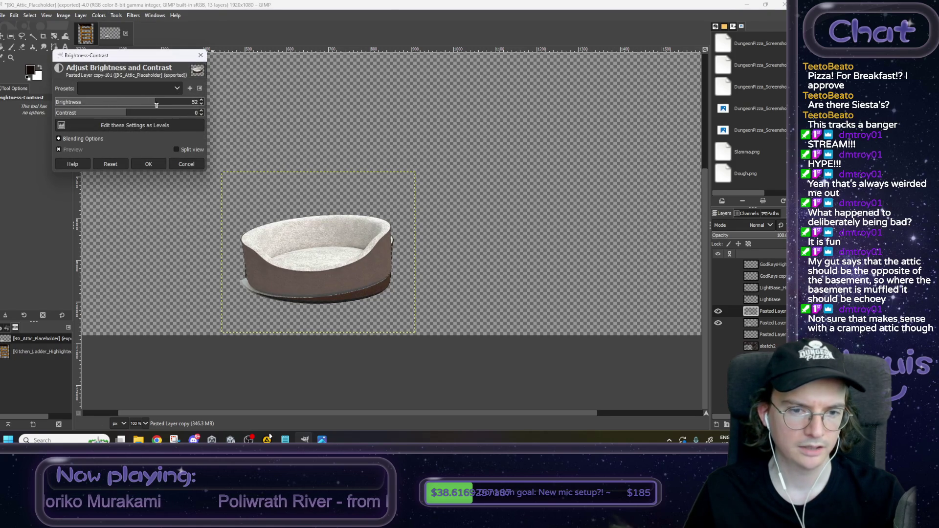
{"action": "left_click_drag", "start_coordinate": [118, 116], "coordinate": [137, 115]}
{"action": "left_click", "coordinate": [148, 163]}
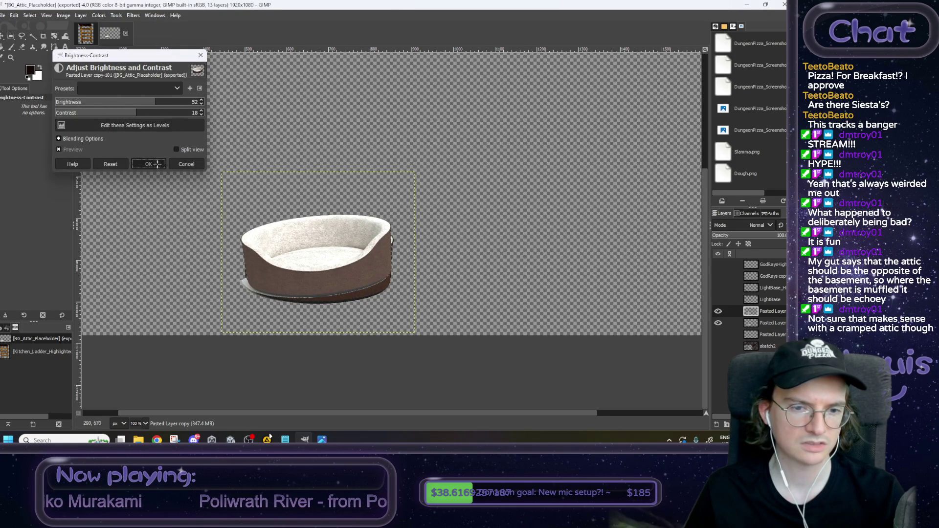
{"action": "left_click", "coordinate": [98, 15]}
{"action": "left_click", "coordinate": [115, 58]}
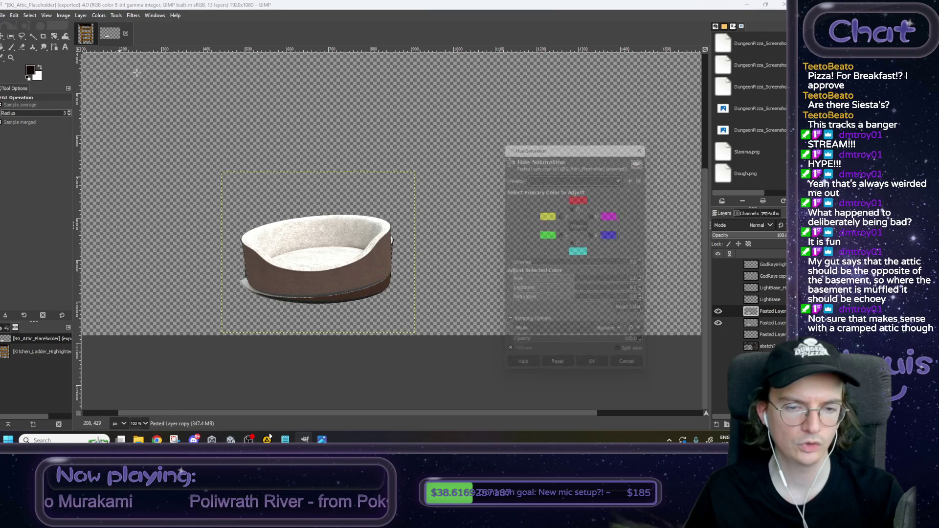
Step: Apply Hue-Saturation to the bed with saturation 48.2 and lightness about -24 for a richer red
{"action": "mouse_move", "coordinate": [570, 292]}
{"action": "left_mouse_down"}
{"action": "mouse_move", "coordinate": [618, 289]}
{"action": "mouse_move", "coordinate": [553, 291]}
{"action": "mouse_move", "coordinate": [578, 297]}
{"action": "left_mouse_up"}
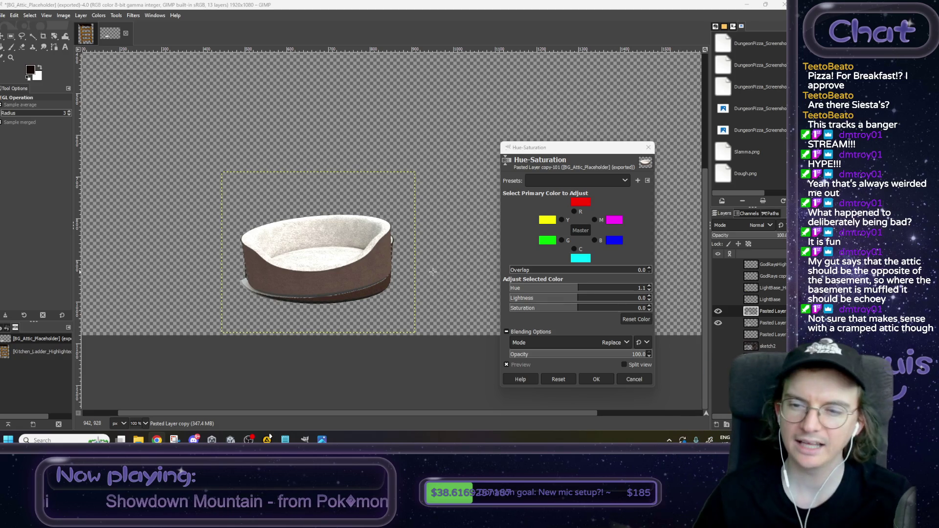
{"action": "mouse_move", "coordinate": [579, 290]}
{"action": "left_mouse_down"}
{"action": "mouse_move", "coordinate": [615, 289]}
{"action": "mouse_move", "coordinate": [518, 287]}
{"action": "mouse_move", "coordinate": [604, 289]}
{"action": "mouse_move", "coordinate": [574, 289]}
{"action": "left_mouse_up"}
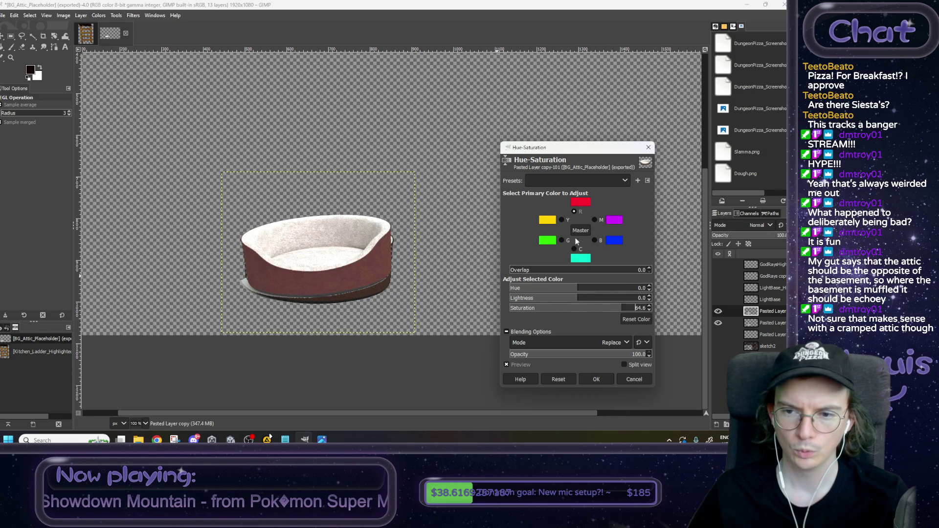
{"action": "left_click", "coordinate": [562, 220]}
{"action": "mouse_move", "coordinate": [602, 309]}
{"action": "left_mouse_down"}
{"action": "mouse_move", "coordinate": [635, 308]}
{"action": "mouse_move", "coordinate": [551, 299]}
{"action": "mouse_move", "coordinate": [567, 300]}
{"action": "left_mouse_up"}
{"action": "left_click", "coordinate": [598, 298]}
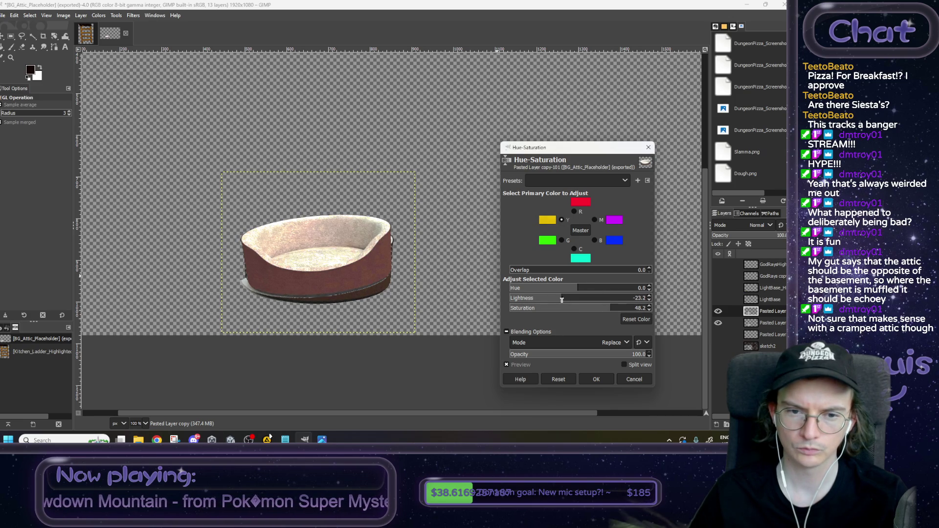
{"action": "left_click", "coordinate": [596, 380]}
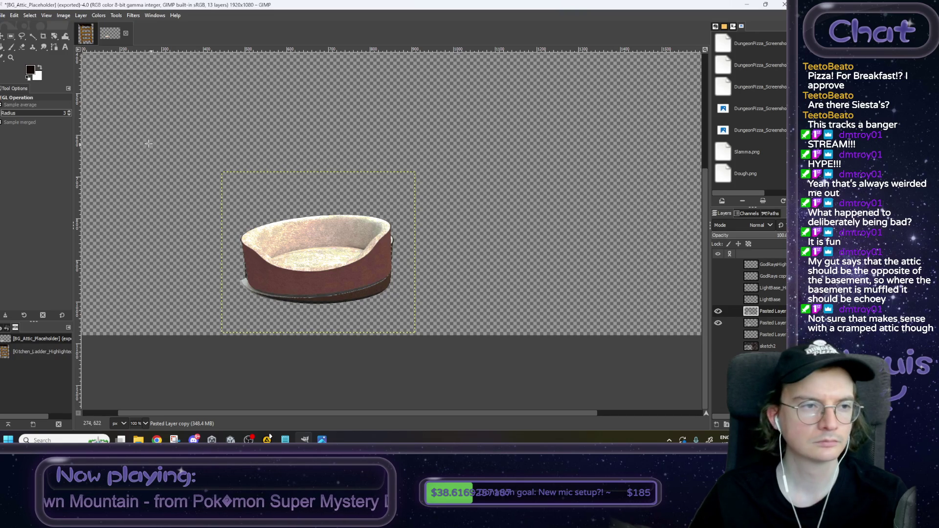
{"action": "scroll", "coordinate": [291, 212], "scroll_direction": "up", "scroll_amount": 1}
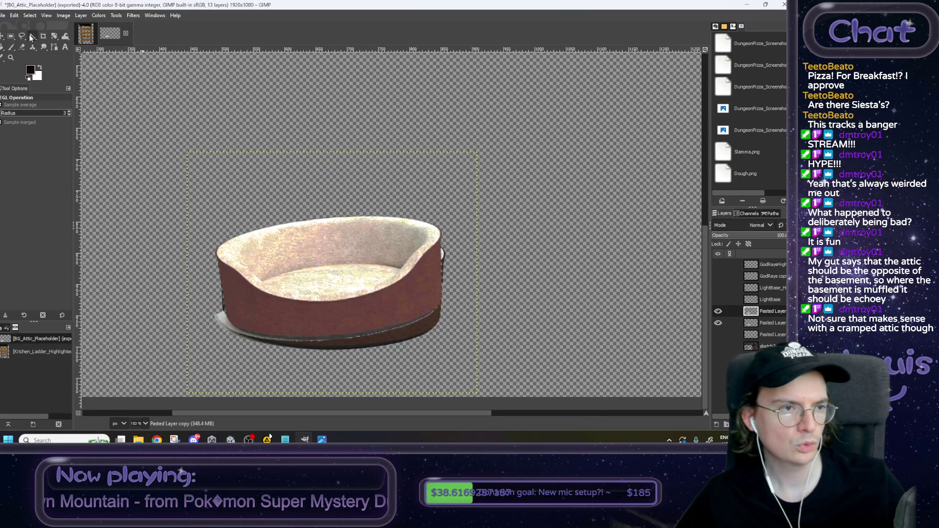
Step: Select the Paintbrush and sample the orange glow colour from the light base layer
{"action": "key", "text": "p"}
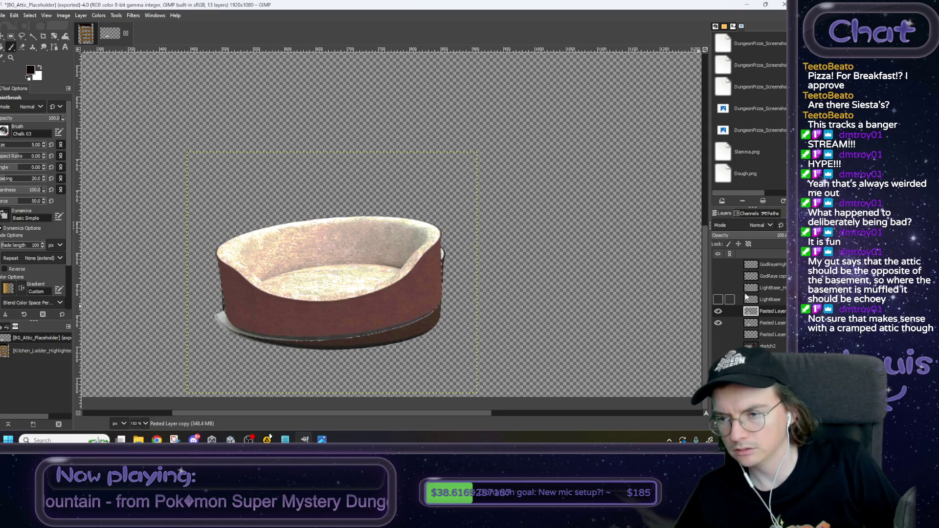
{"action": "left_click", "coordinate": [718, 264]}
{"action": "scroll", "coordinate": [435, 284], "scroll_direction": "left", "scroll_amount": 5}
{"action": "scroll", "coordinate": [436, 284], "scroll_direction": "down", "scroll_amount": 1}
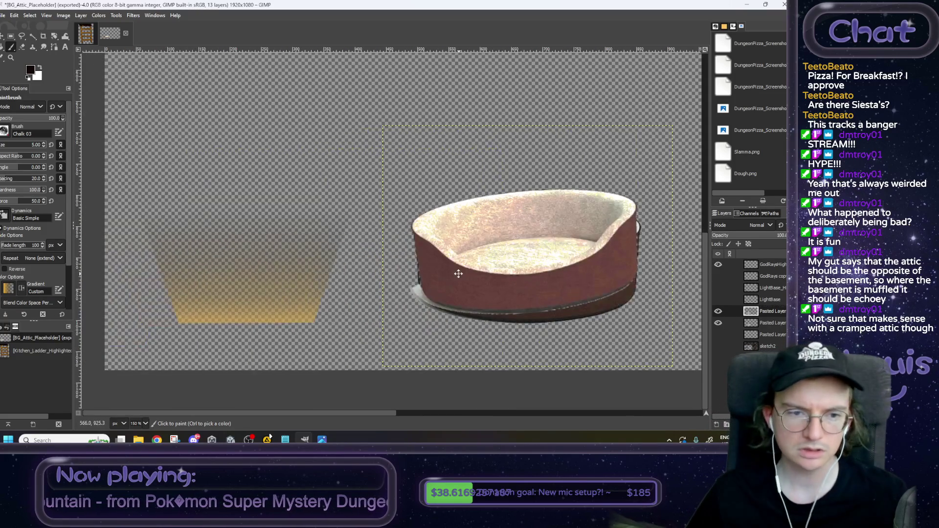
{"action": "mouse_move", "coordinate": [718, 277]}
{"action": "left_mouse_down"}
{"action": "mouse_move", "coordinate": [718, 288]}
{"action": "mouse_move", "coordinate": [718, 264]}
{"action": "left_mouse_up"}
{"action": "left_click", "coordinate": [307, 320], "text": "ctrl"}
{"action": "scroll", "coordinate": [492, 303], "scroll_direction": "right", "scroll_amount": 4}
{"action": "scroll", "coordinate": [491, 303], "scroll_direction": "up", "scroll_amount": 1}
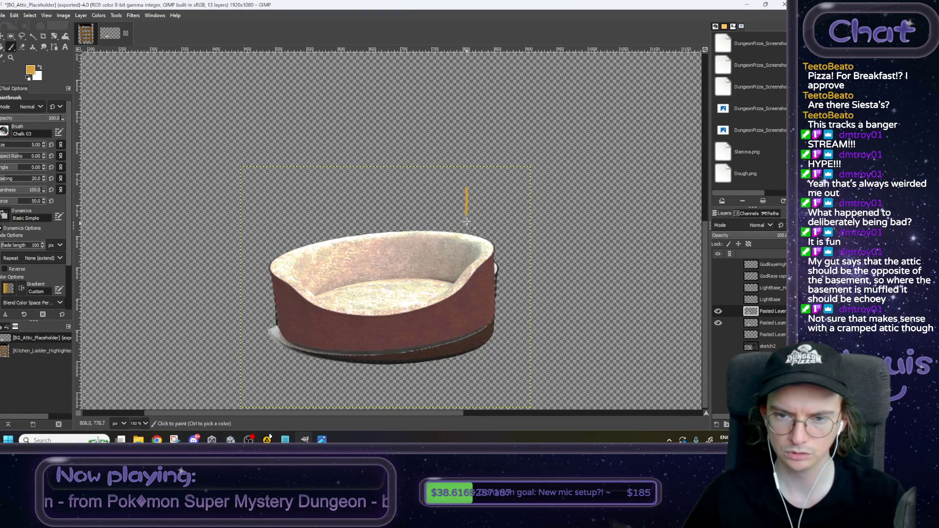
Step: Paint small orange cross-shaped sparkles above and to the left of the dog bed
{"action": "left_click_drag", "start_coordinate": [460, 205], "coordinate": [472, 204]}
{"action": "scroll", "coordinate": [472, 176], "scroll_direction": "up", "scroll_amount": 2}
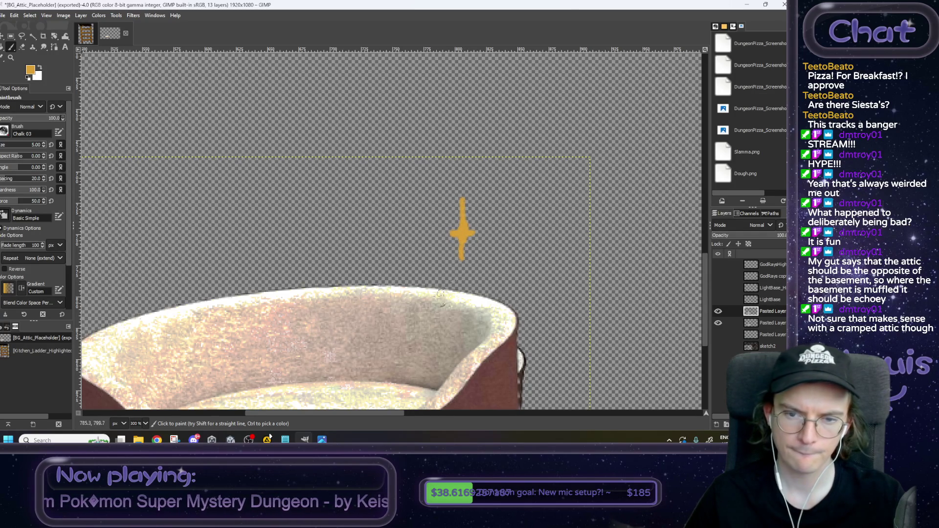
{"action": "left_click_drag", "start_coordinate": [423, 277], "coordinate": [424, 280]}
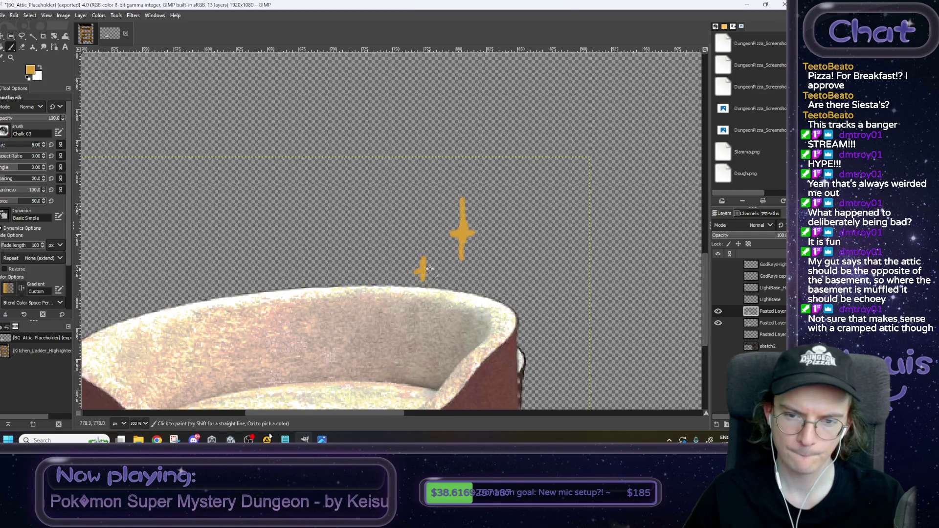
{"action": "key", "text": "ctrl+z"}
{"action": "left_click_drag", "start_coordinate": [417, 270], "coordinate": [430, 270]}
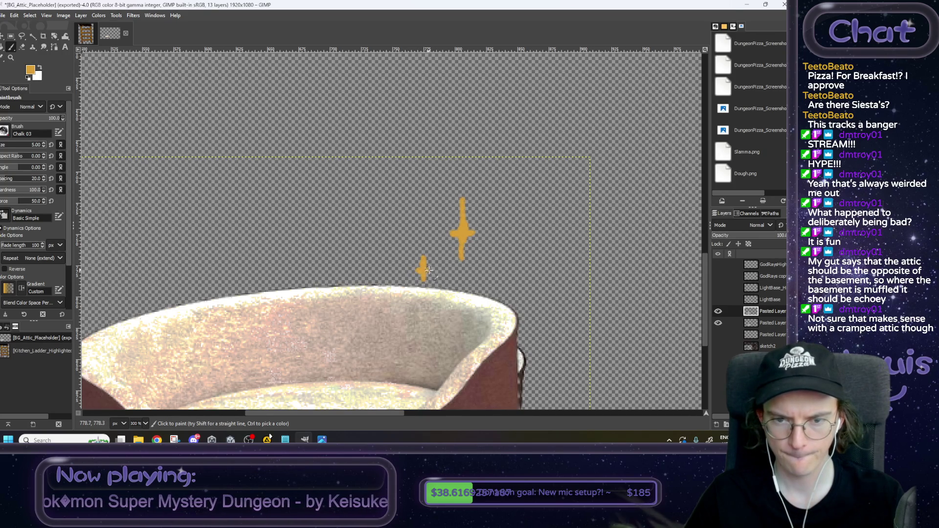
{"action": "left_click_drag", "start_coordinate": [114, 265], "coordinate": [115, 317]}
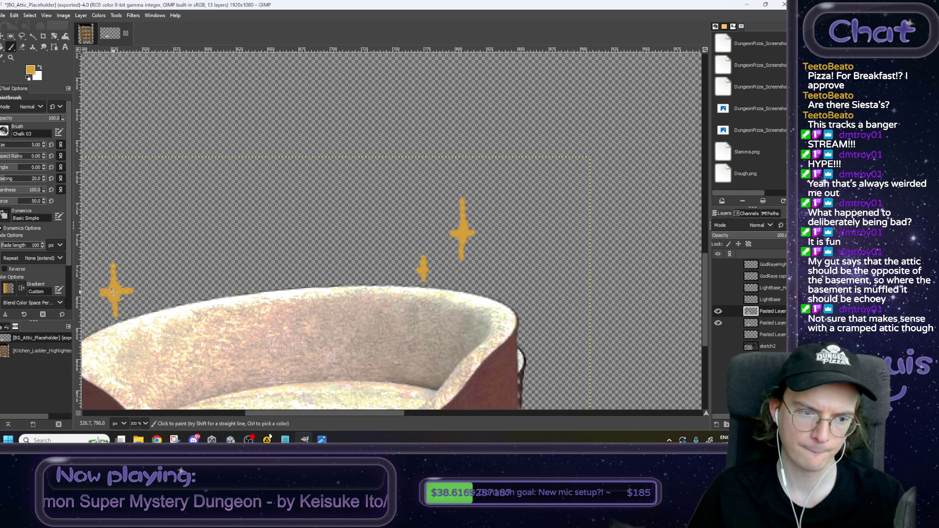
{"action": "scroll", "coordinate": [382, 300], "scroll_direction": "down", "scroll_amount": 2}
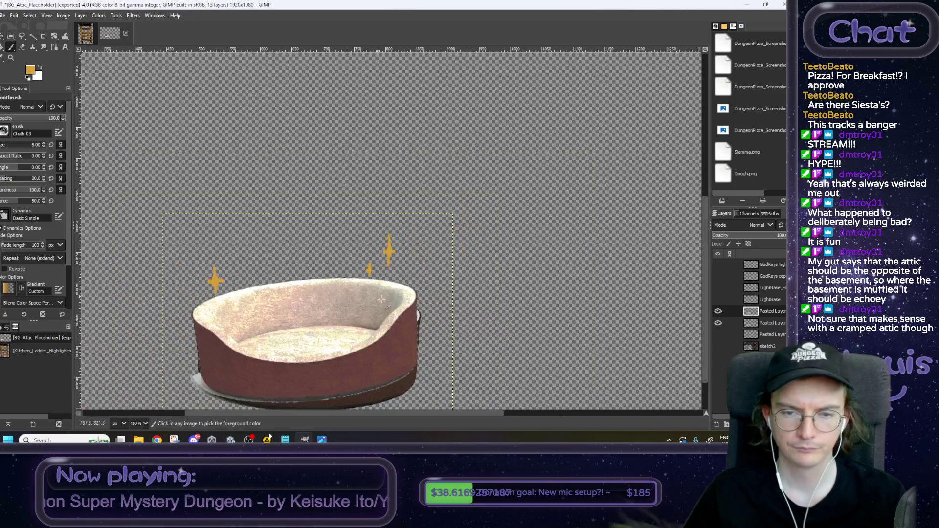
{"action": "scroll", "coordinate": [382, 300], "scroll_direction": "down", "scroll_amount": 2}
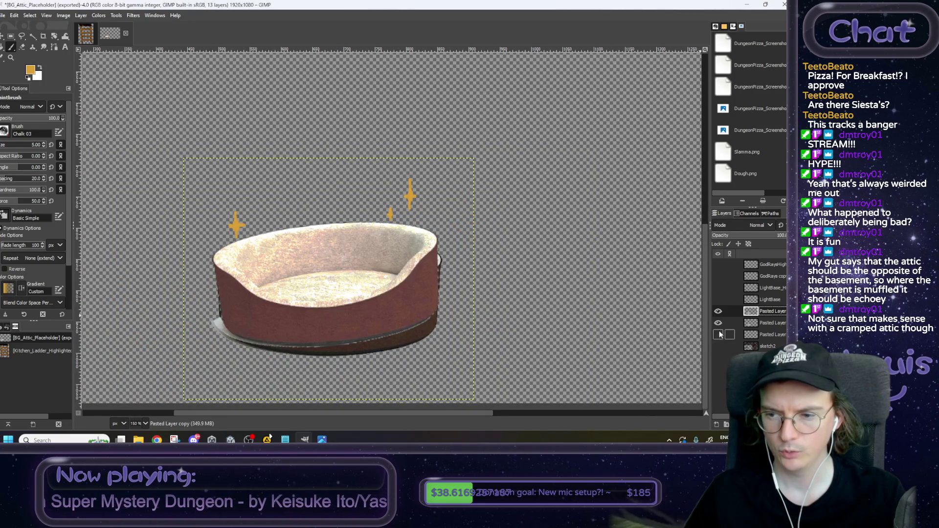
Step: Switch among the pasted bed and GodRaysHighlighted layers, ending on the middle pasted bed layer
{"action": "left_click", "coordinate": [770, 323]}
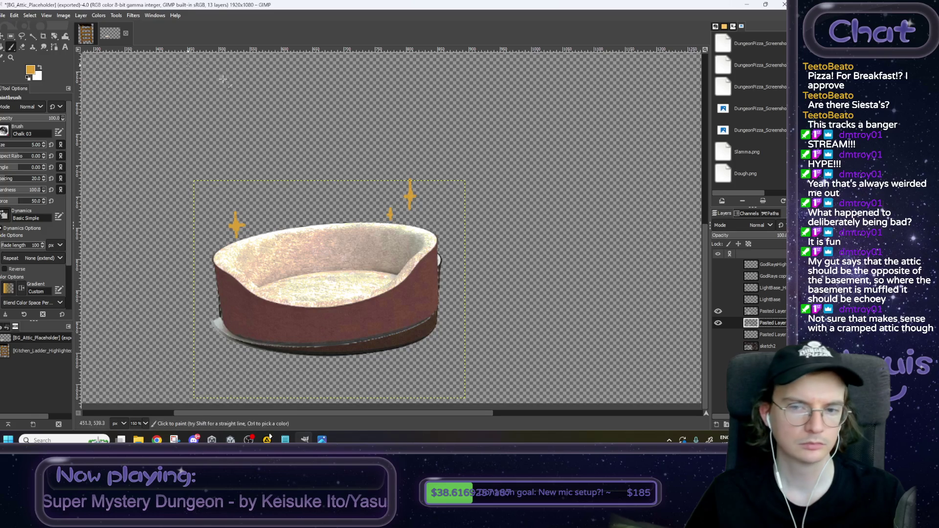
{"action": "left_click", "coordinate": [761, 312]}
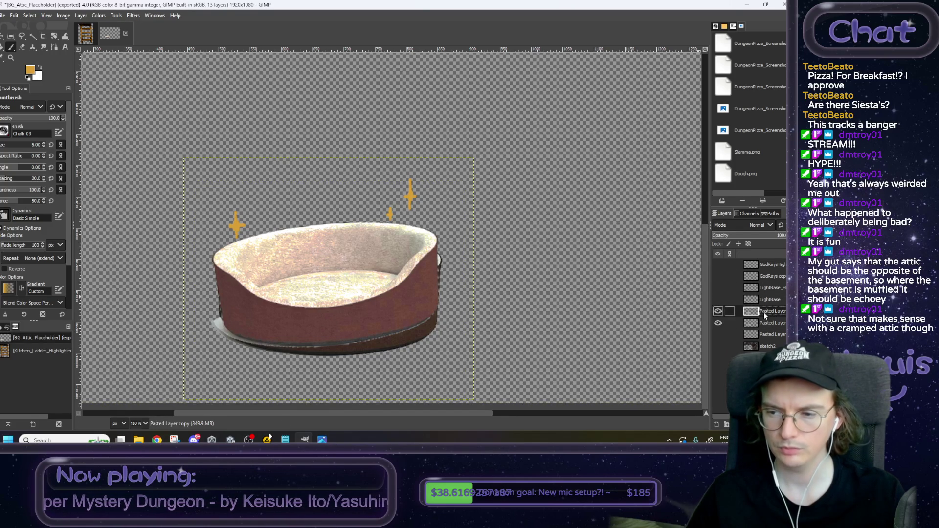
{"action": "left_click", "coordinate": [765, 268]}
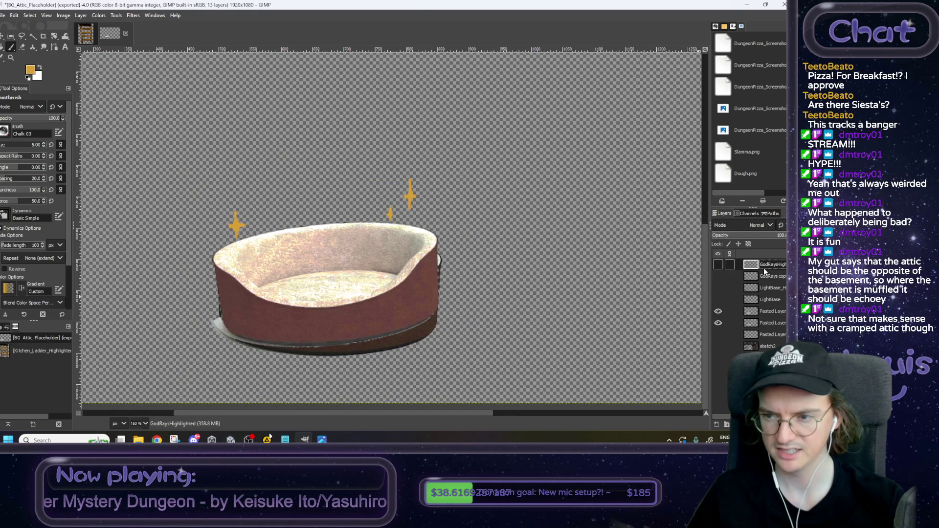
{"action": "right_click", "coordinate": [766, 266]}
{"action": "left_click", "coordinate": [776, 336]}
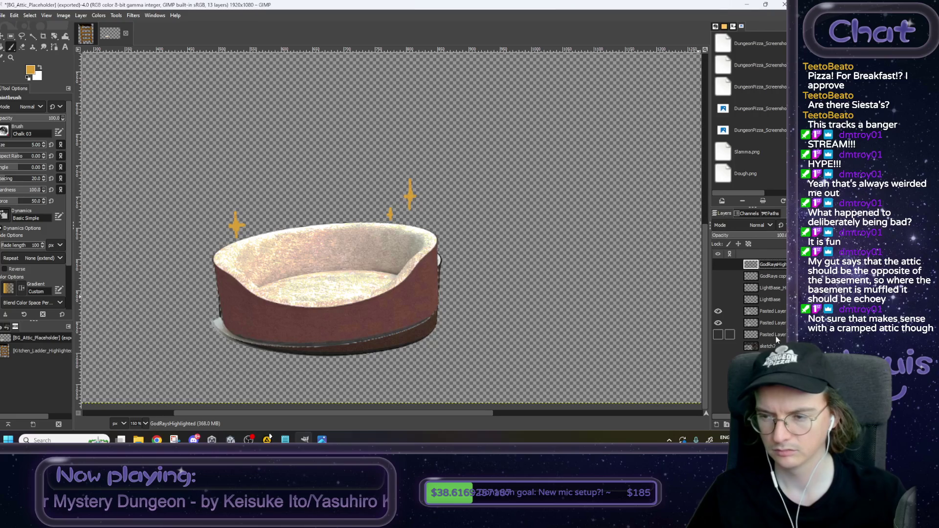
{"action": "left_click", "coordinate": [768, 323]}
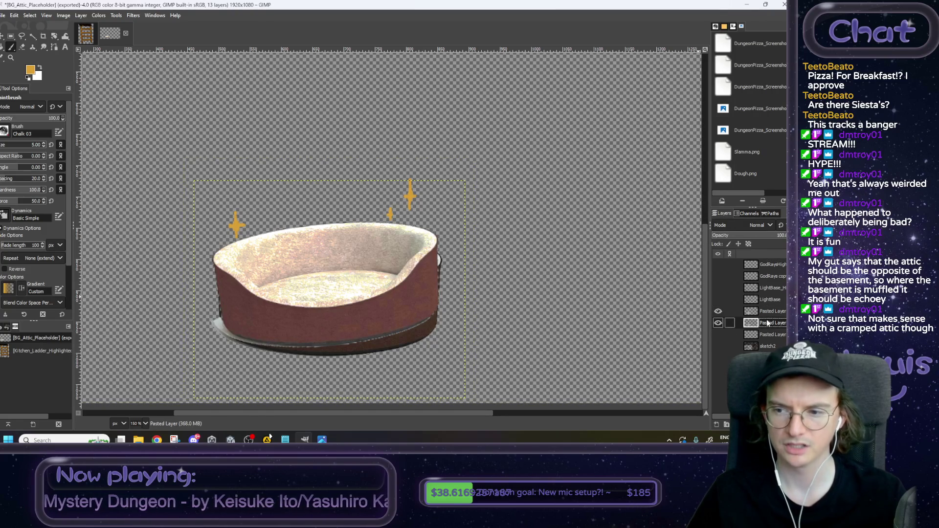
Step: Crop the image to 370×286 around the bed and hide the sparkly highlighted bed layer
{"action": "left_click", "coordinate": [64, 15]}
{"action": "left_click", "coordinate": [98, 163]}
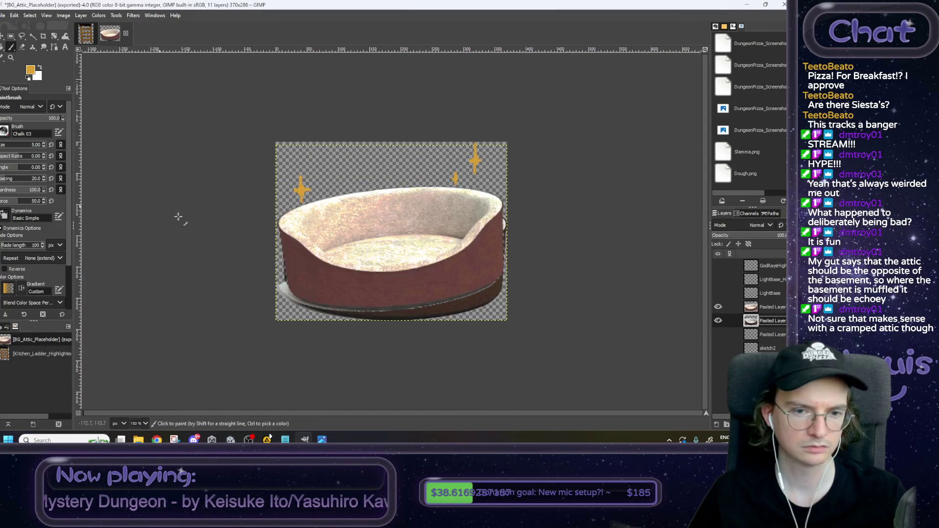
{"action": "left_click", "coordinate": [718, 310]}
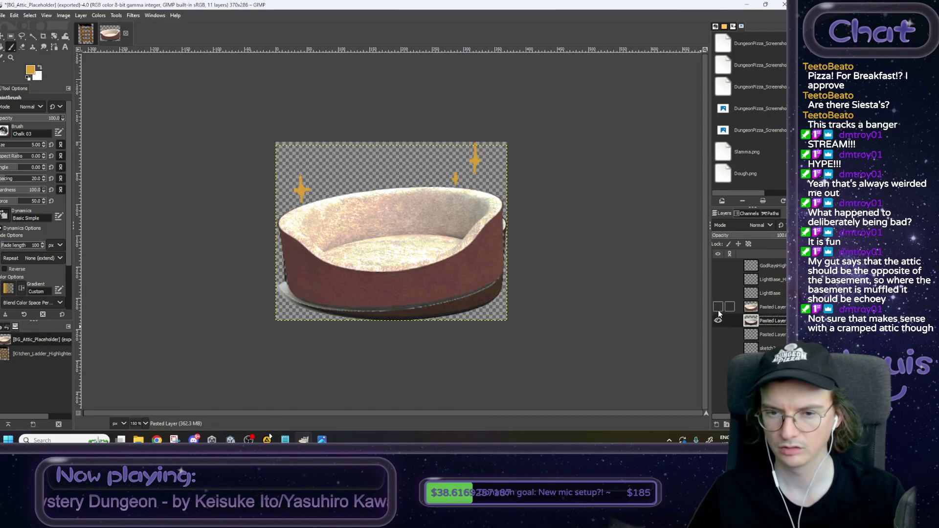
{"action": "left_click", "coordinate": [4, 15]}
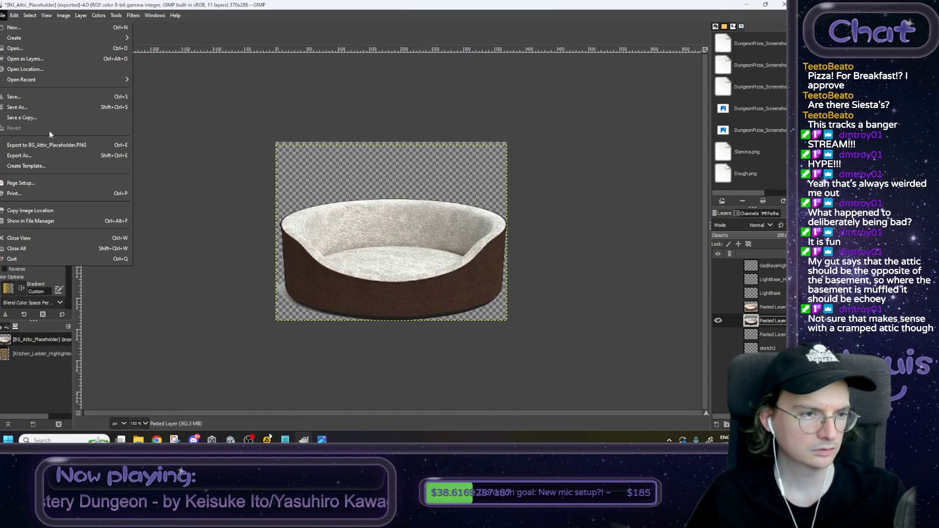
Step: Start Export As and navigate to the Assets/Art/Placeholder folder
{"action": "left_click", "coordinate": [22, 155]}
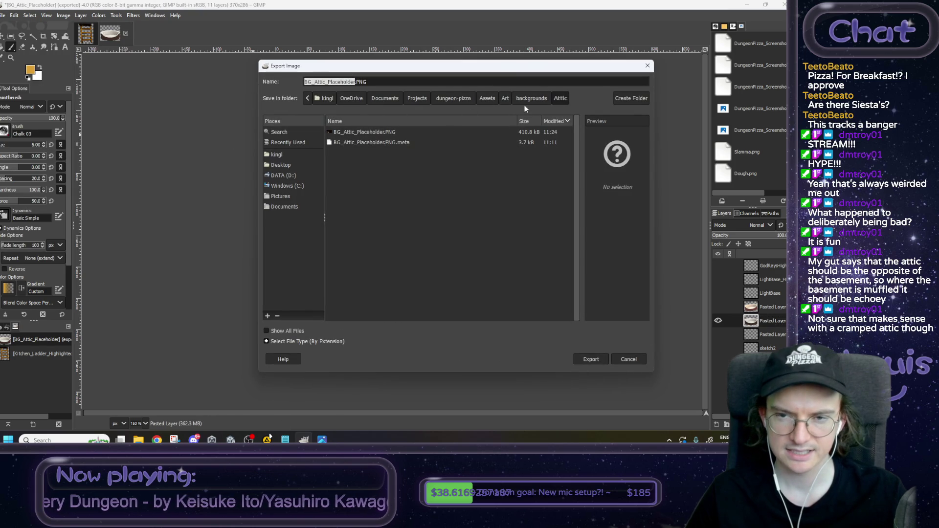
{"action": "left_click", "coordinate": [505, 98]}
{"action": "double_click", "coordinate": [342, 185]}
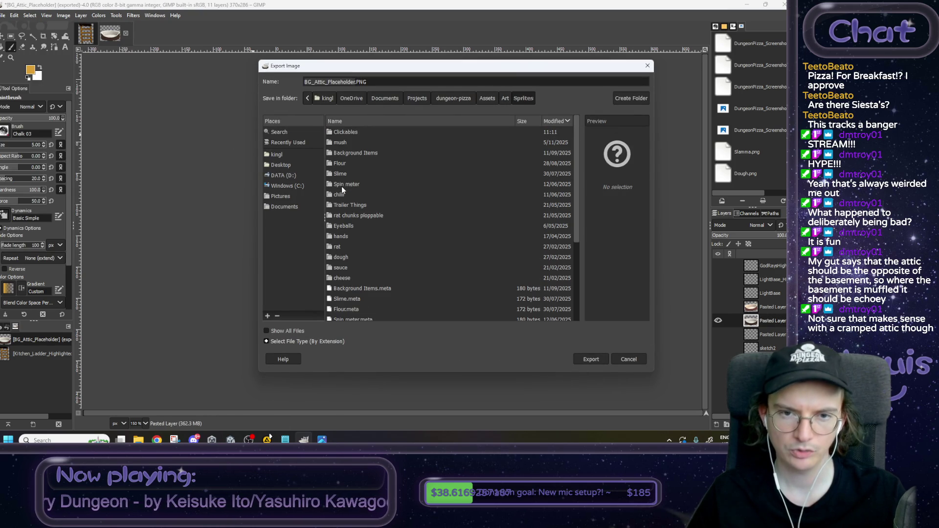
{"action": "double_click", "coordinate": [339, 132]}
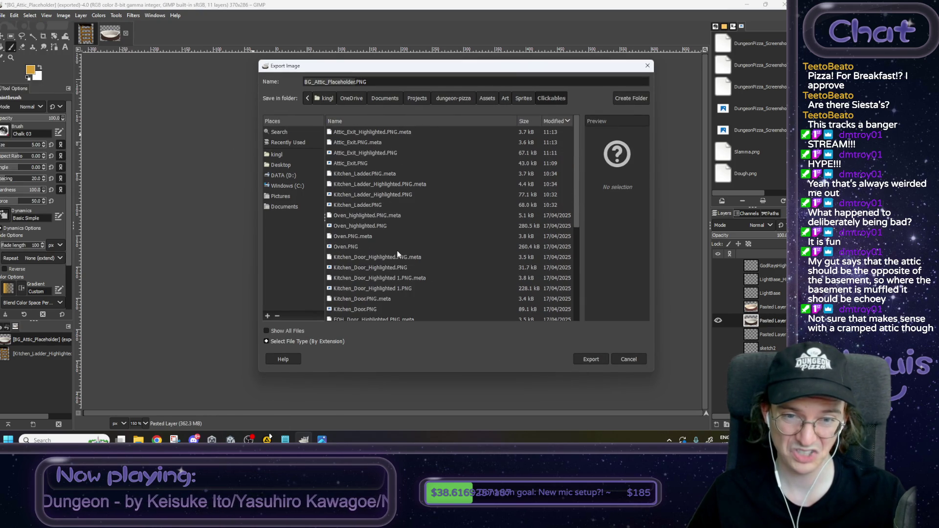
{"action": "left_click", "coordinate": [521, 98]}
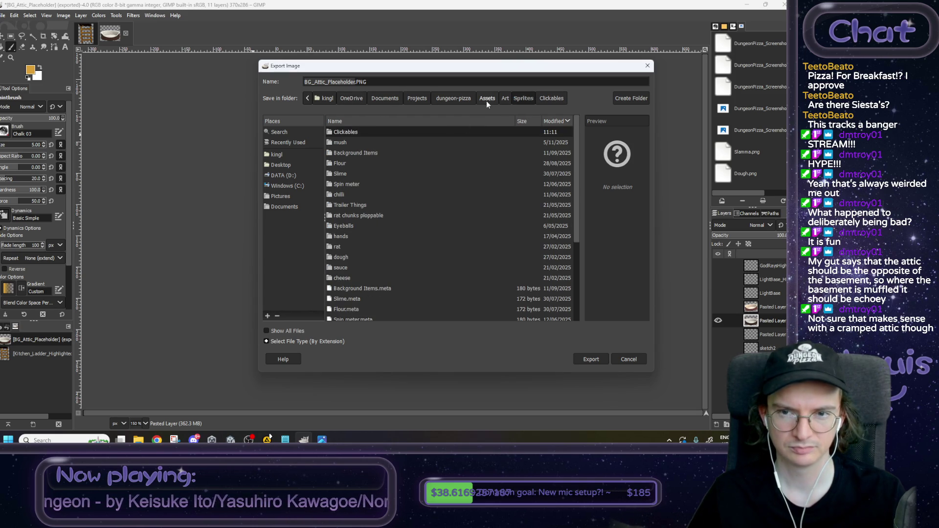
{"action": "left_click", "coordinate": [506, 99]}
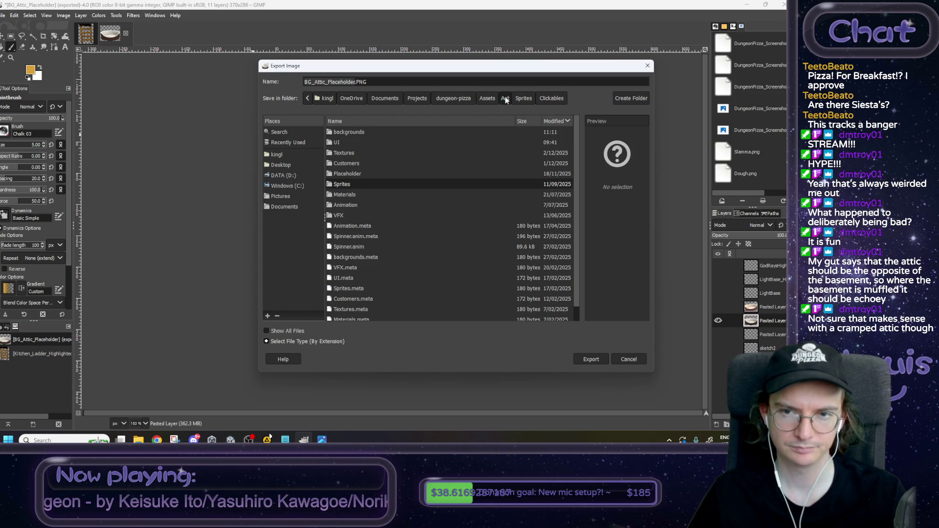
{"action": "left_click", "coordinate": [487, 99]}
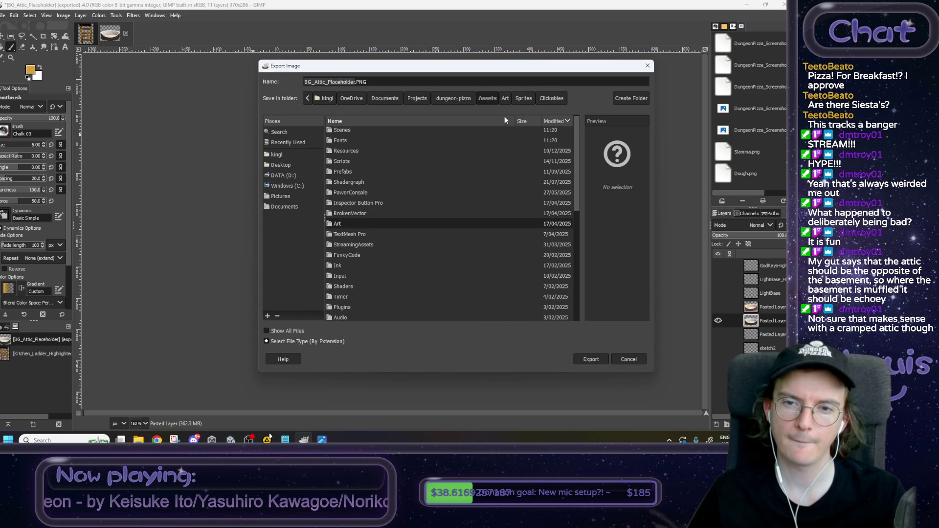
{"action": "left_click", "coordinate": [505, 99]}
{"action": "double_click", "coordinate": [351, 173]}
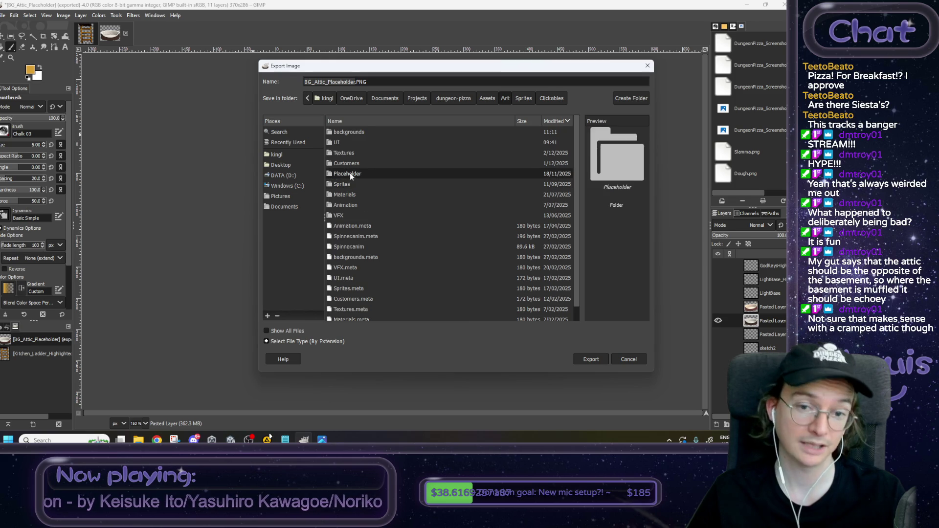
Step: Name the file Bed.PNG and export it with the default PNG options
{"action": "double_click", "coordinate": [354, 82]}
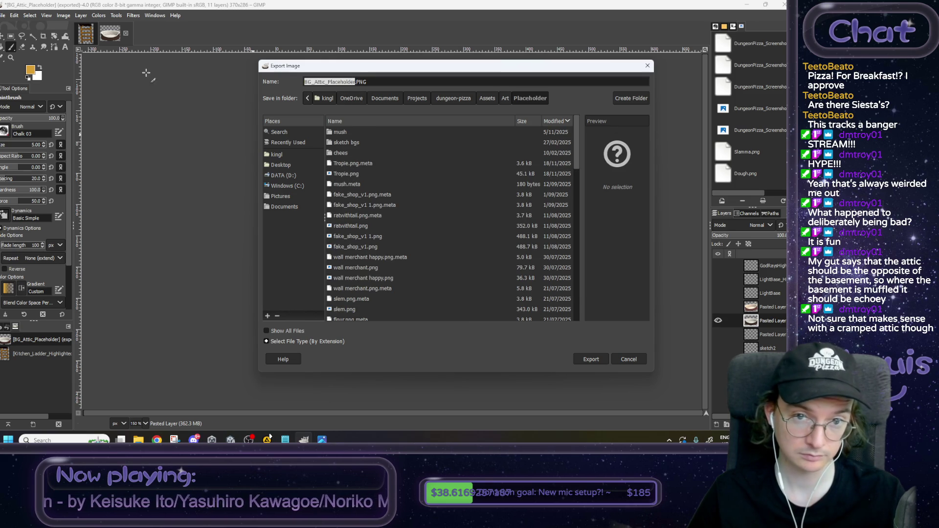
{"action": "type", "text": "Bed"}
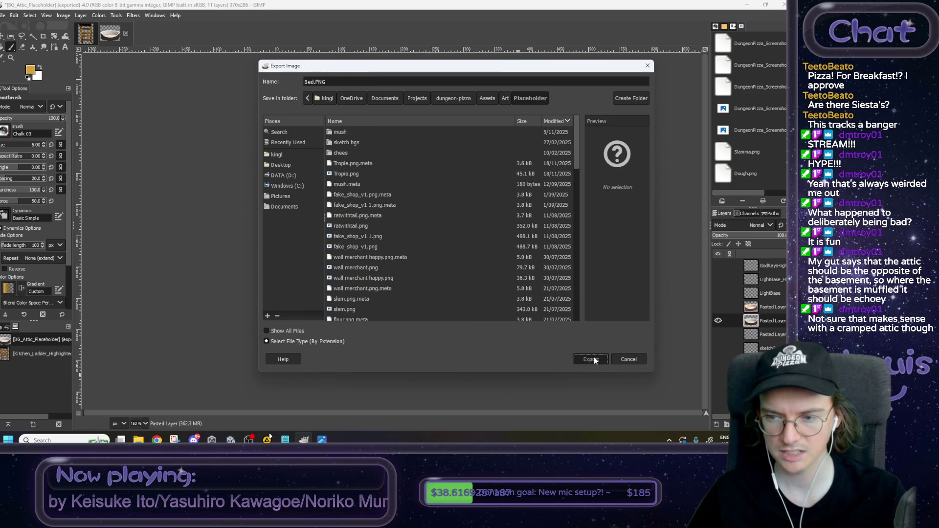
{"action": "left_click", "coordinate": [594, 359]}
{"action": "left_click", "coordinate": [414, 326]}
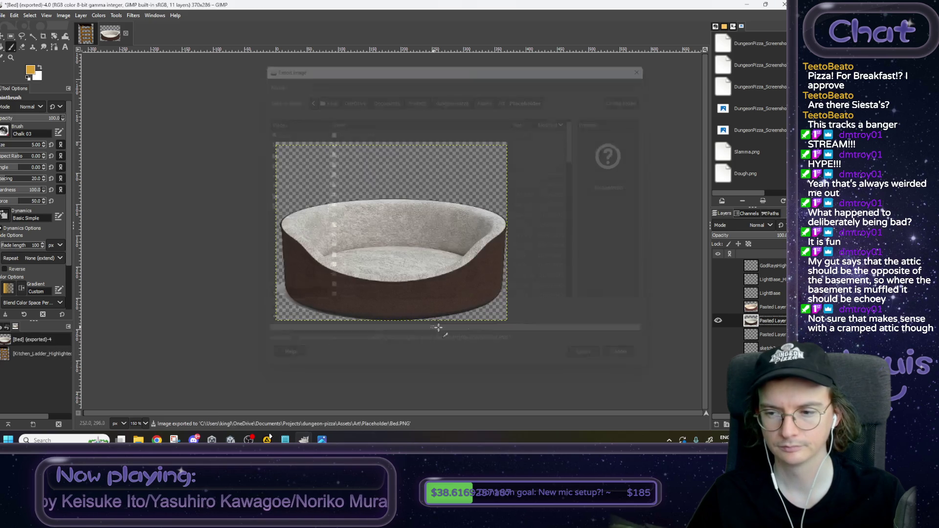
{"action": "left_click", "coordinate": [4, 15]}
Step: Export the sparkly bed as Bed_Highlighted.PNG beside Bed.PNG, then minimize GIMP
{"action": "left_click", "coordinate": [20, 151]}
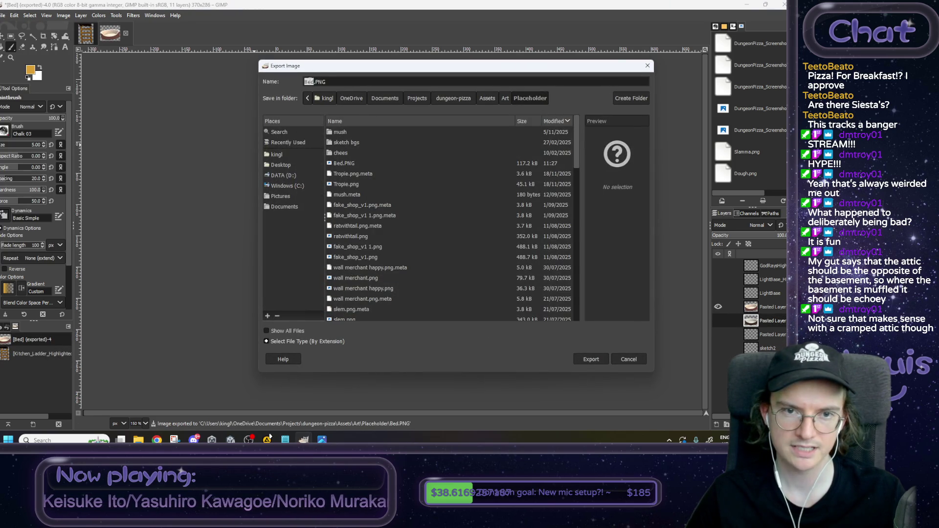
{"action": "left_click", "coordinate": [335, 74]}
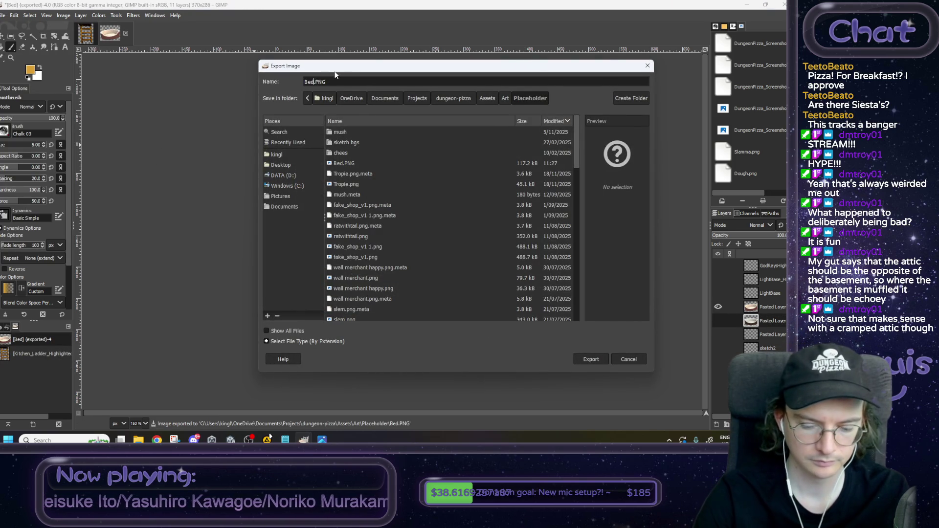
{"action": "type", "text": "_Highlight"}
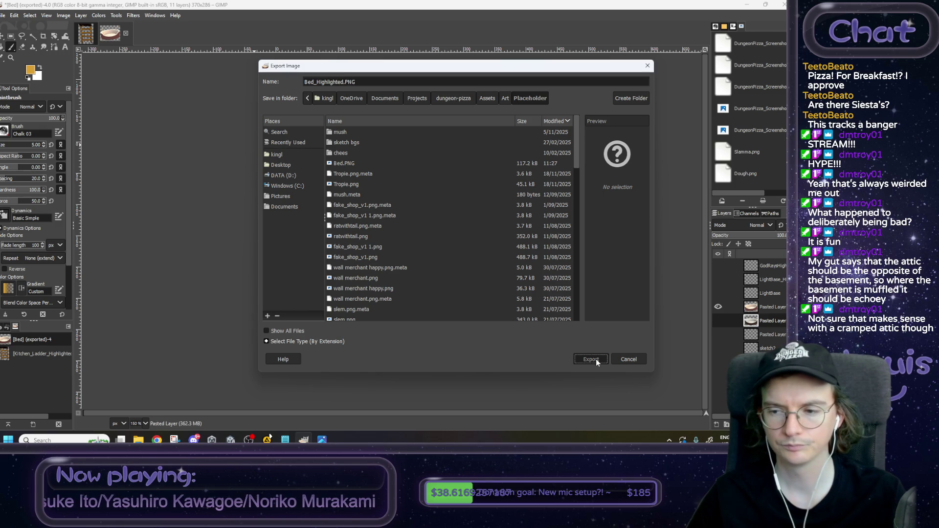
{"action": "left_click", "coordinate": [595, 359]}
{"action": "left_click", "coordinate": [397, 325]}
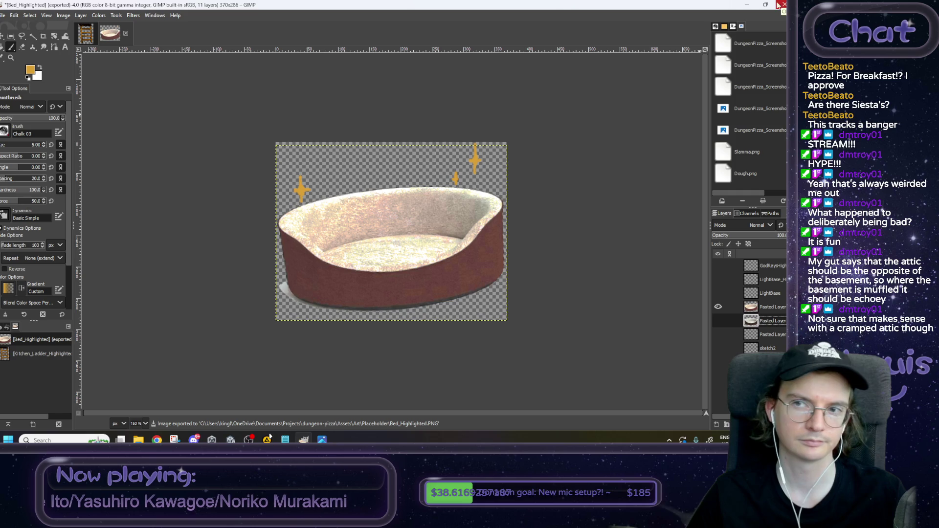
{"action": "left_click", "coordinate": [747, 5]}
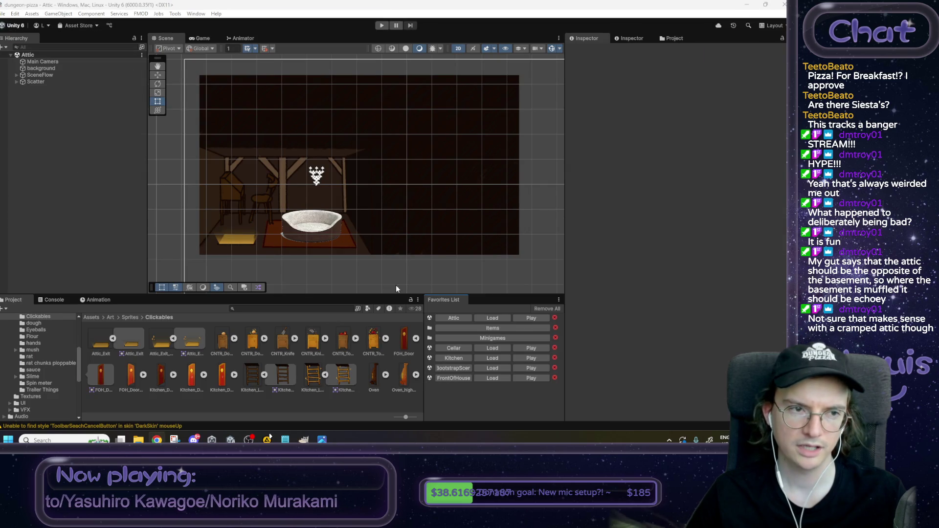
Step: Select Scatter > Torches > Sconce, nudge it slightly up the attic wall, and start Play mode
{"action": "left_click", "coordinate": [334, 230]}
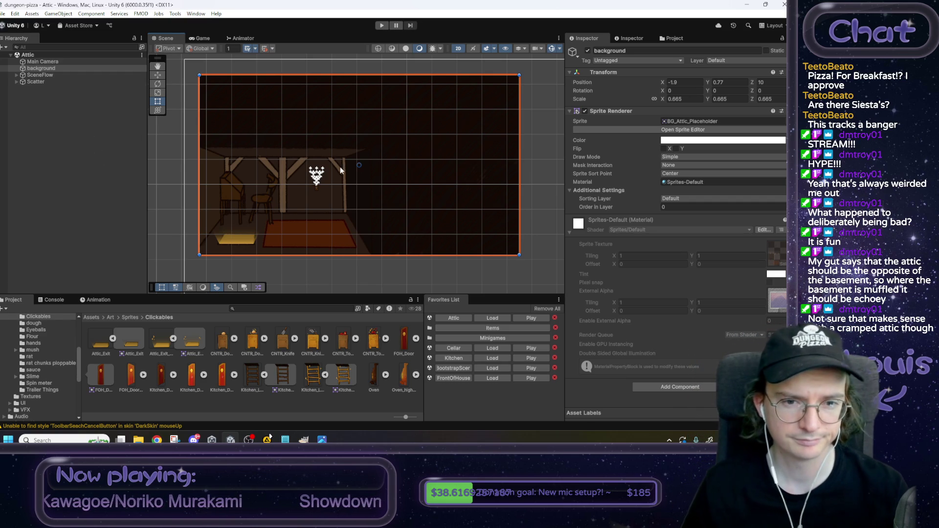
{"action": "scroll", "coordinate": [338, 168], "scroll_direction": "up", "scroll_amount": 4}
{"action": "left_click", "coordinate": [17, 82]}
{"action": "left_click", "coordinate": [29, 88]}
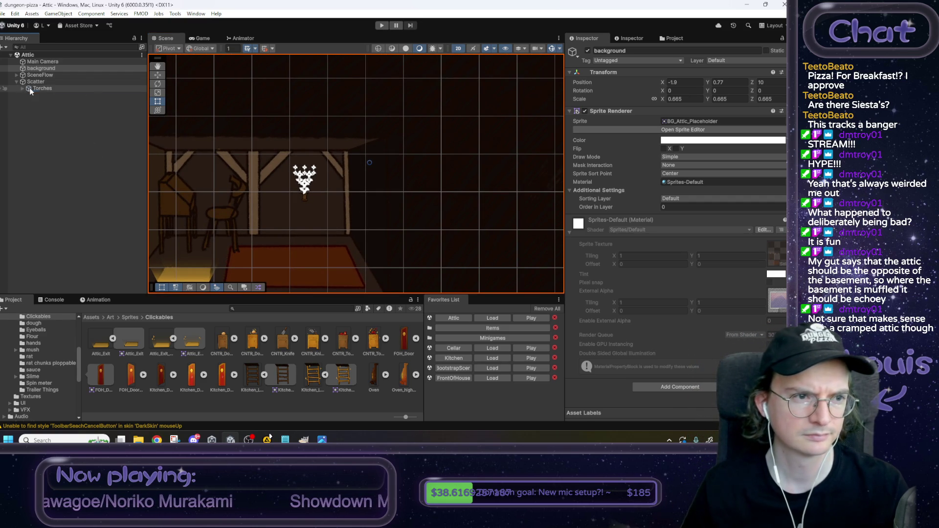
{"action": "left_click", "coordinate": [22, 88]}
{"action": "left_click", "coordinate": [42, 95]}
{"action": "key", "text": "w"}
{"action": "mouse_move", "coordinate": [304, 151]}
{"action": "left_mouse_down"}
{"action": "mouse_move", "coordinate": [303, 129]}
{"action": "mouse_move", "coordinate": [303, 146]}
{"action": "left_mouse_up"}
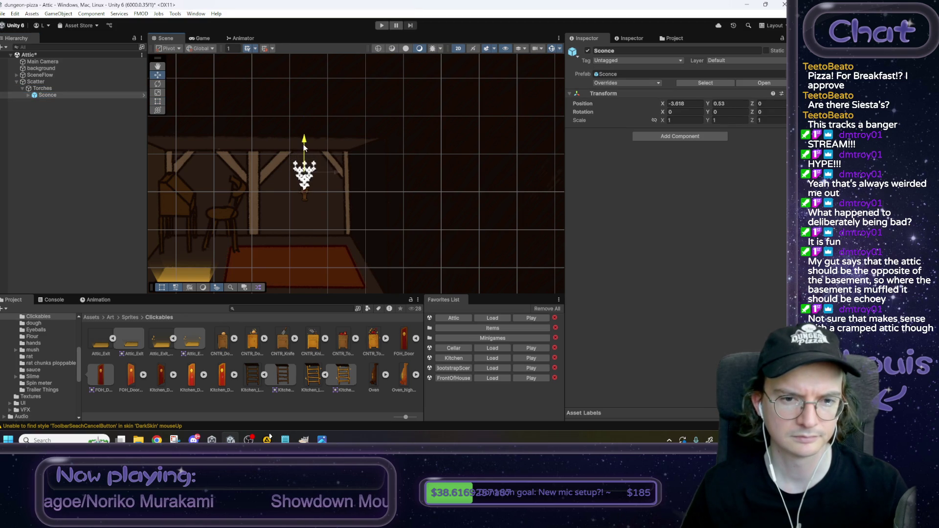
{"action": "left_click", "coordinate": [382, 26]}
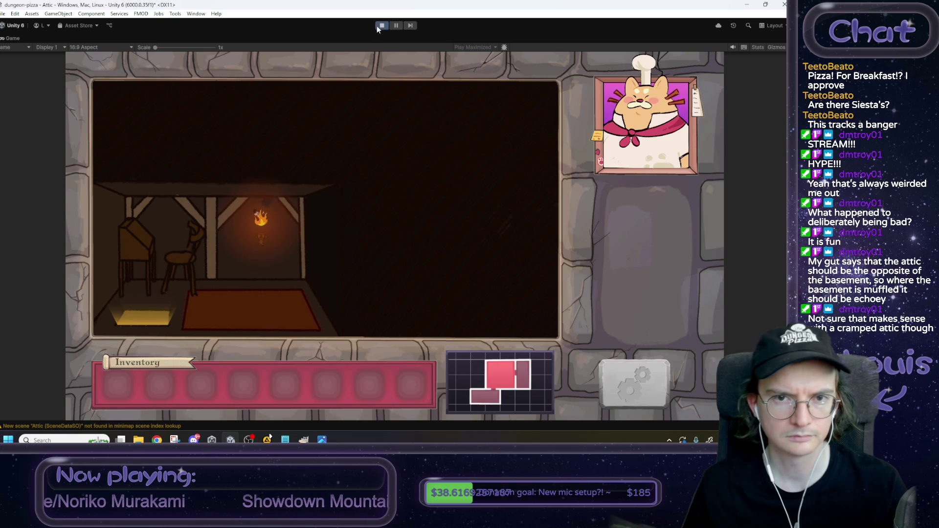
Step: With the game running, lower the Sconce on the attic wall to Y 0.54
{"action": "double_click", "coordinate": [16, 39]}
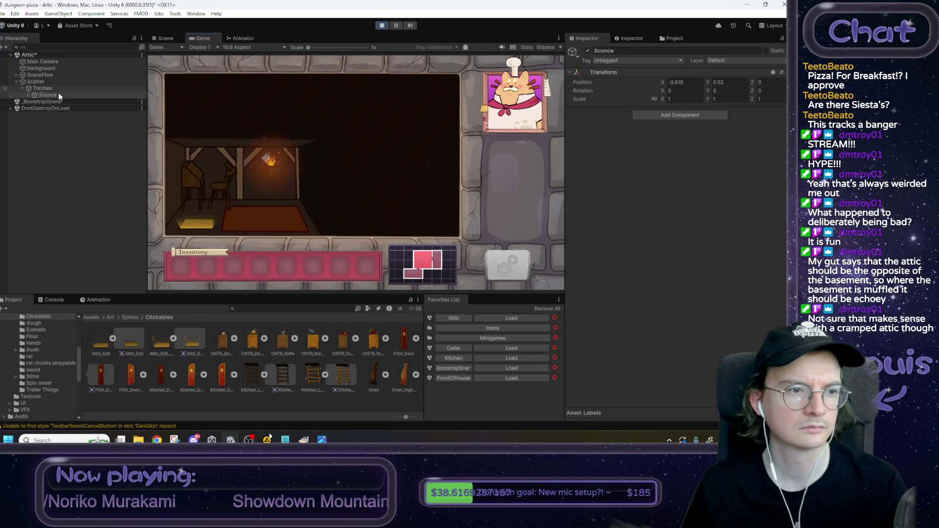
{"action": "left_click", "coordinate": [509, 264]}
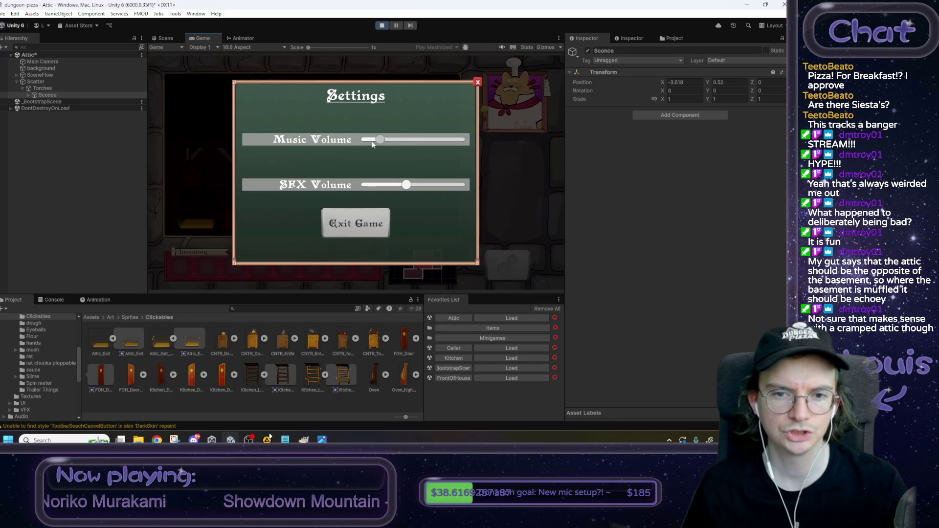
{"action": "left_click", "coordinate": [477, 82]}
{"action": "left_click", "coordinate": [28, 95]}
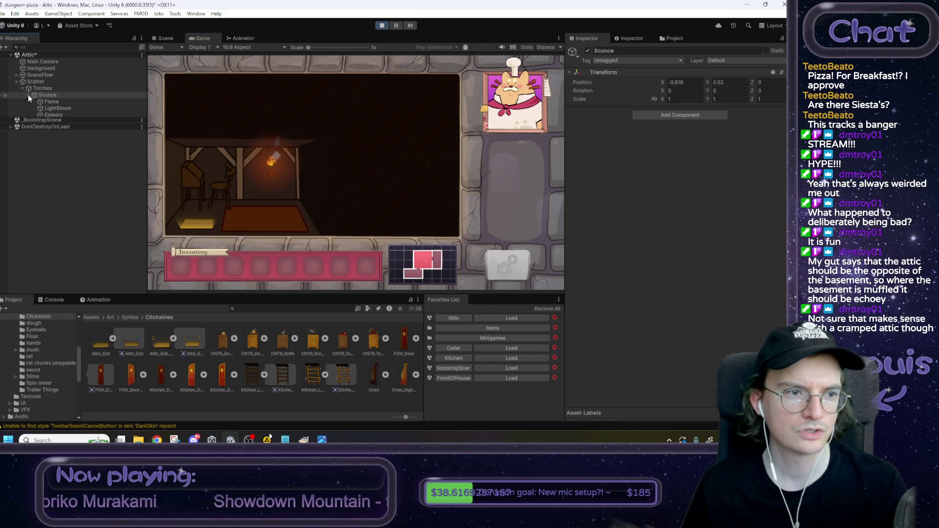
{"action": "left_click", "coordinate": [168, 39]}
{"action": "left_click_drag", "start_coordinate": [304, 134], "coordinate": [305, 145]}
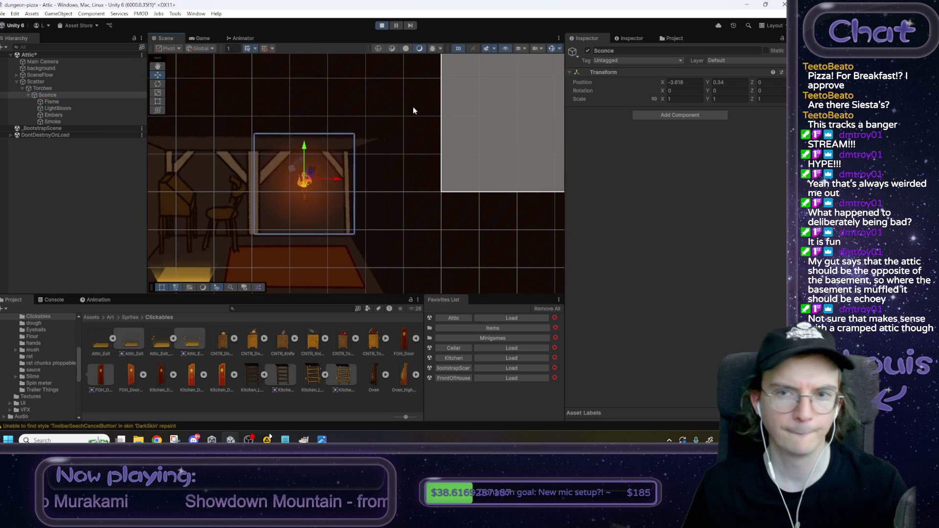
Step: Copy the Sconce's Position values, stop Play mode, and bring up its Position options
{"action": "right_click", "coordinate": [627, 81]}
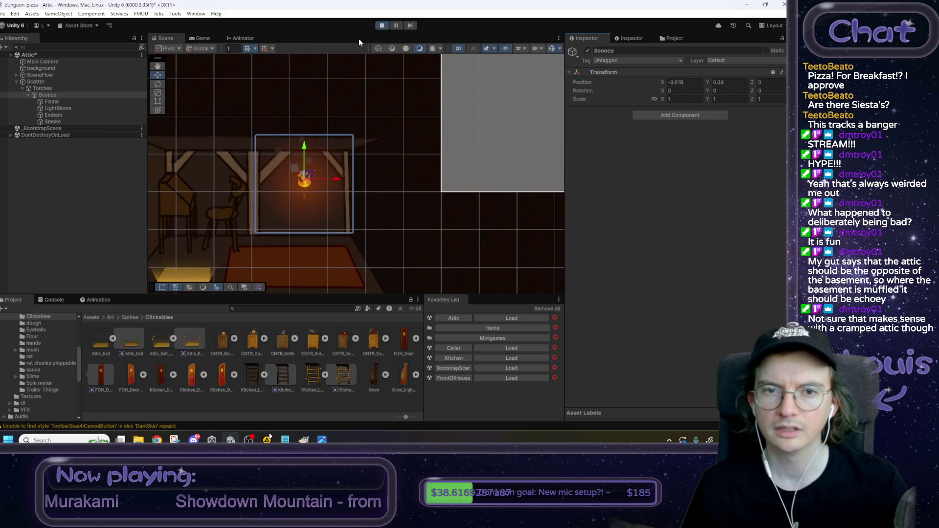
{"action": "left_click", "coordinate": [382, 25]}
{"action": "right_click", "coordinate": [624, 104]}
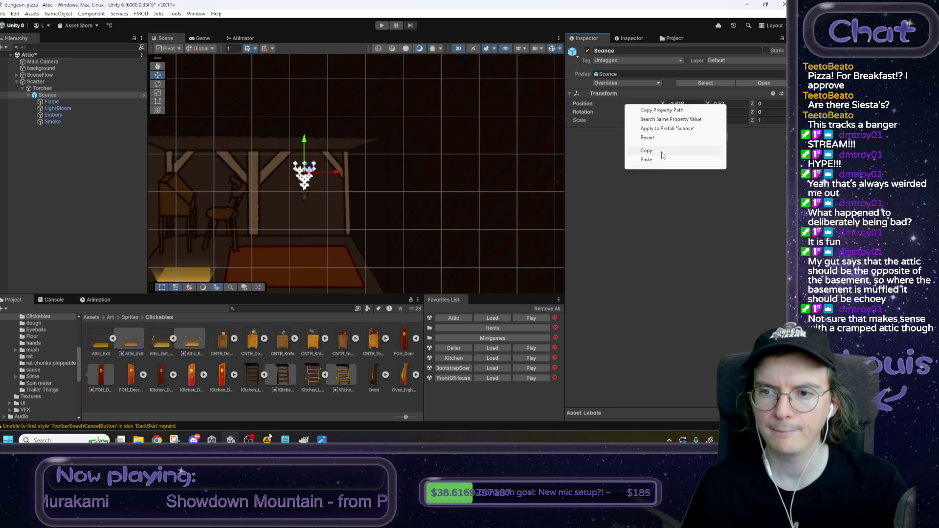
Step: Paste the copied position onto the Sconce, then open SceneFlow's ClickableSceneChanger script in Visual Studio
{"action": "left_click", "coordinate": [656, 160]}
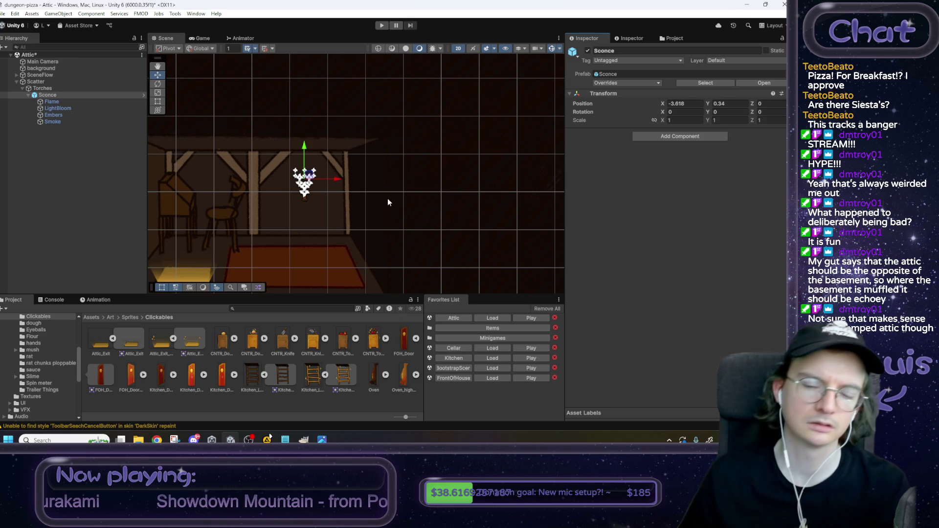
{"action": "left_click_drag", "start_coordinate": [388, 202], "coordinate": [409, 188]}
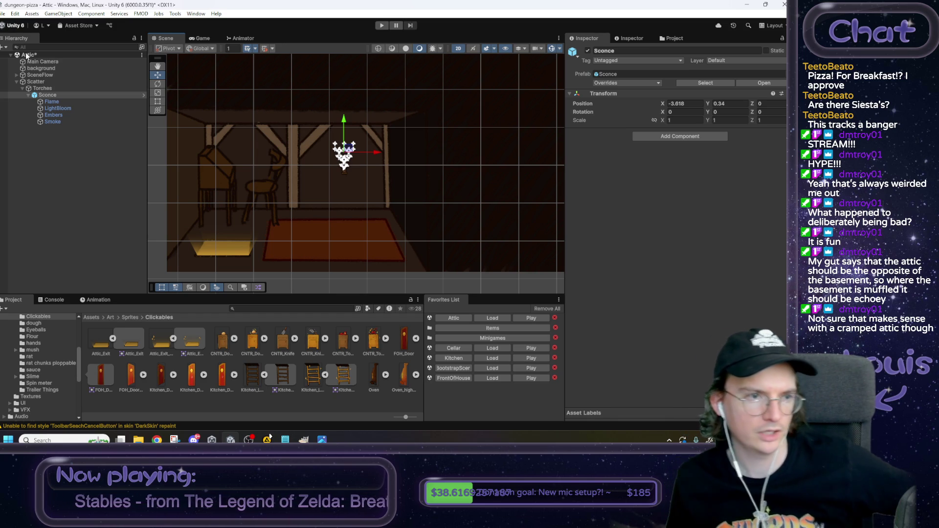
{"action": "left_click", "coordinate": [16, 75]}
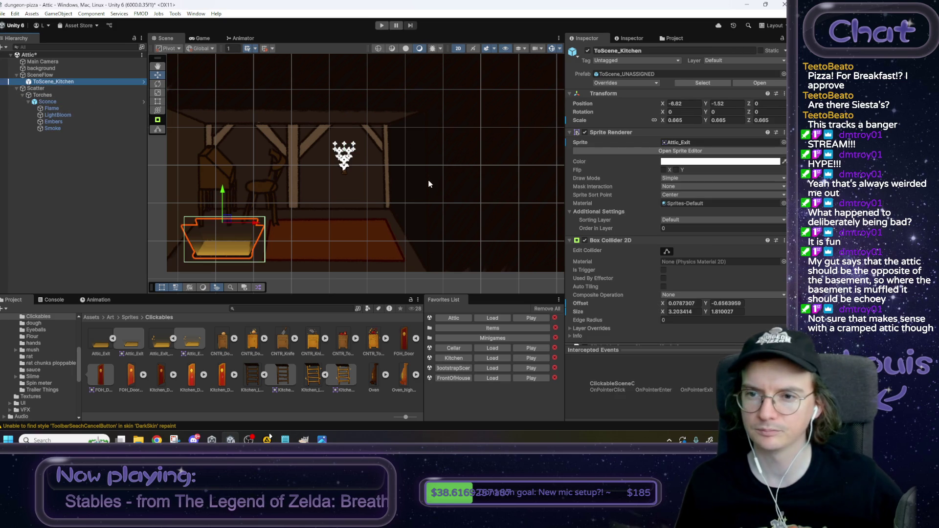
{"action": "scroll", "coordinate": [700, 248], "scroll_direction": "down", "scroll_amount": 4}
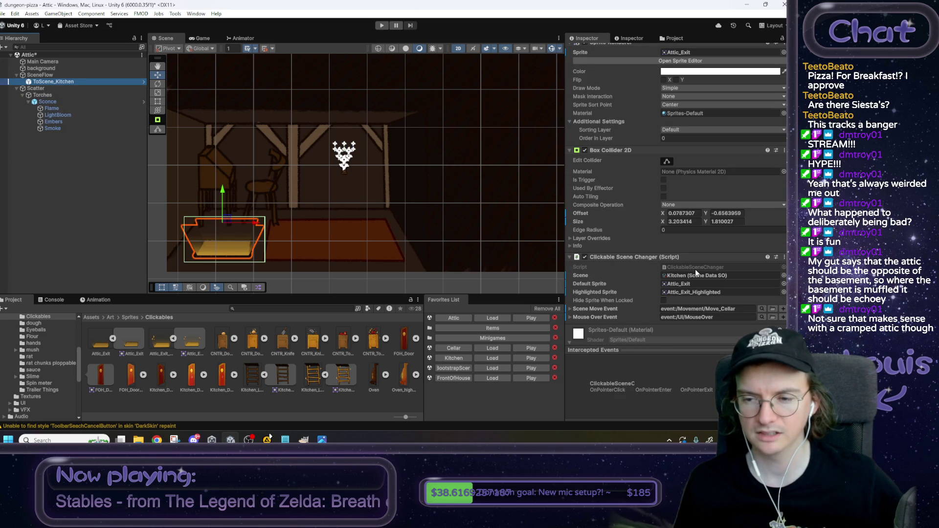
{"action": "double_click", "coordinate": [693, 266]}
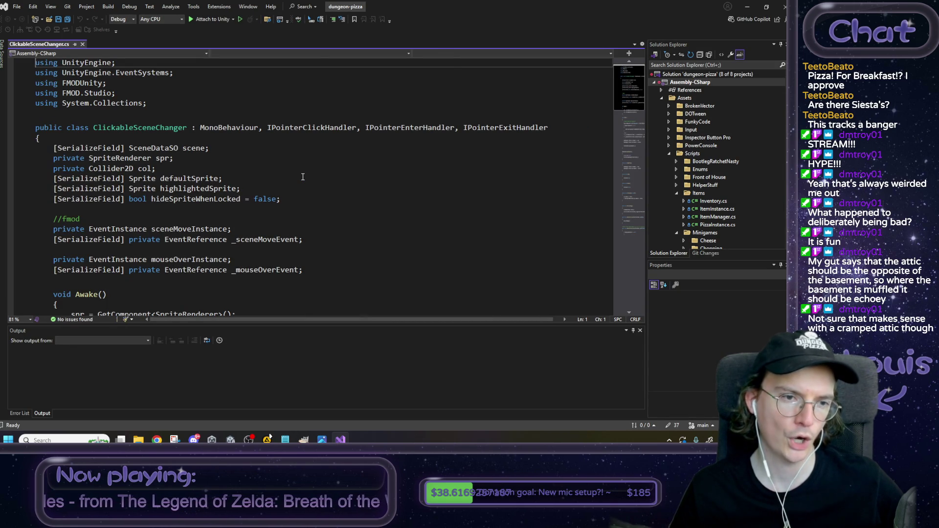
Step: Scroll through ClickableSceneChanger.cs from serialized fields to pointer handlers and back, then return to Unity
{"action": "scroll", "coordinate": [318, 194], "scroll_direction": "down", "scroll_amount": 4}
{"action": "scroll", "coordinate": [319, 196], "scroll_direction": "down", "scroll_amount": 12}
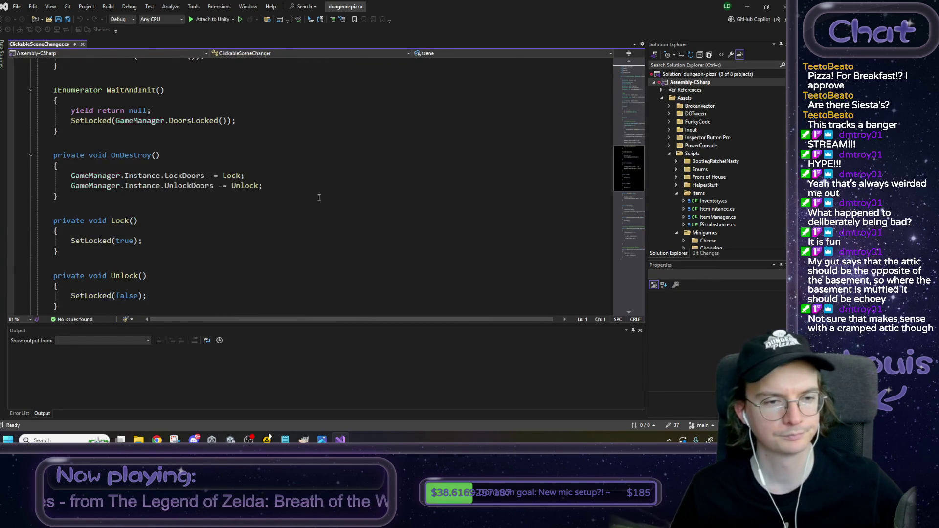
{"action": "scroll", "coordinate": [323, 198], "scroll_direction": "up", "scroll_amount": 15}
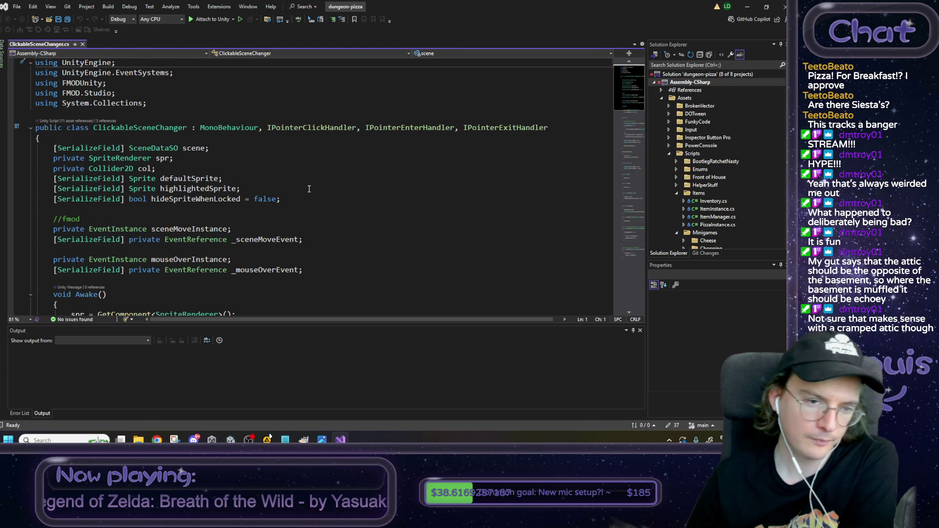
{"action": "scroll", "coordinate": [309, 189], "scroll_direction": "down", "scroll_amount": 4}
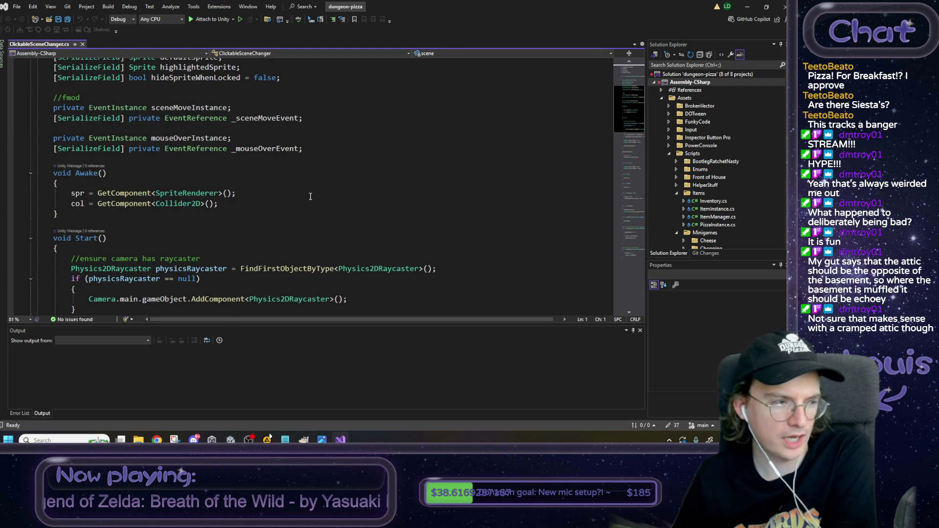
{"action": "scroll", "coordinate": [310, 197], "scroll_direction": "down", "scroll_amount": 3}
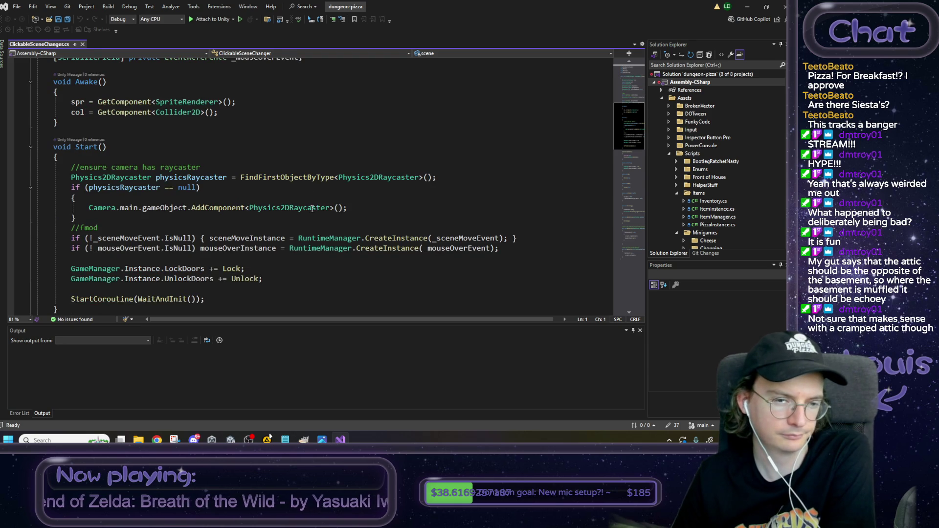
{"action": "scroll", "coordinate": [308, 206], "scroll_direction": "down", "scroll_amount": 2}
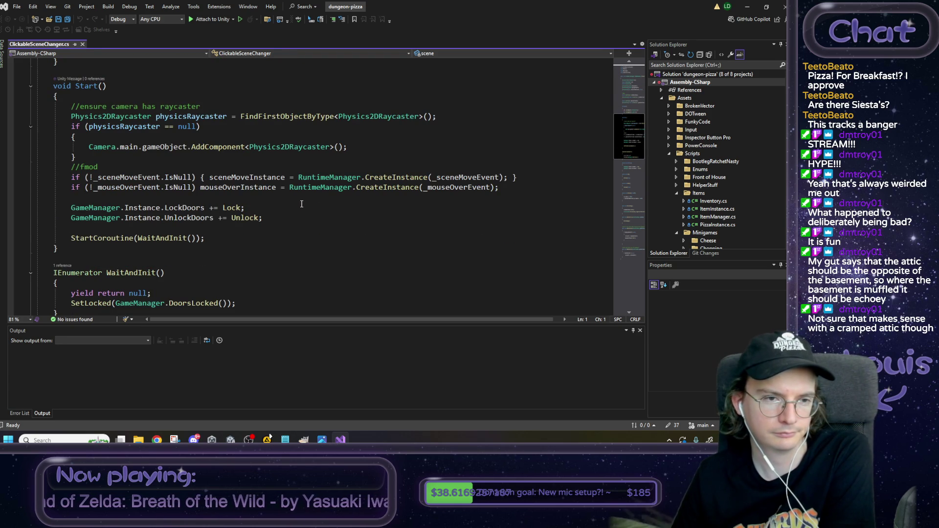
{"action": "scroll", "coordinate": [304, 204], "scroll_direction": "down", "scroll_amount": 4}
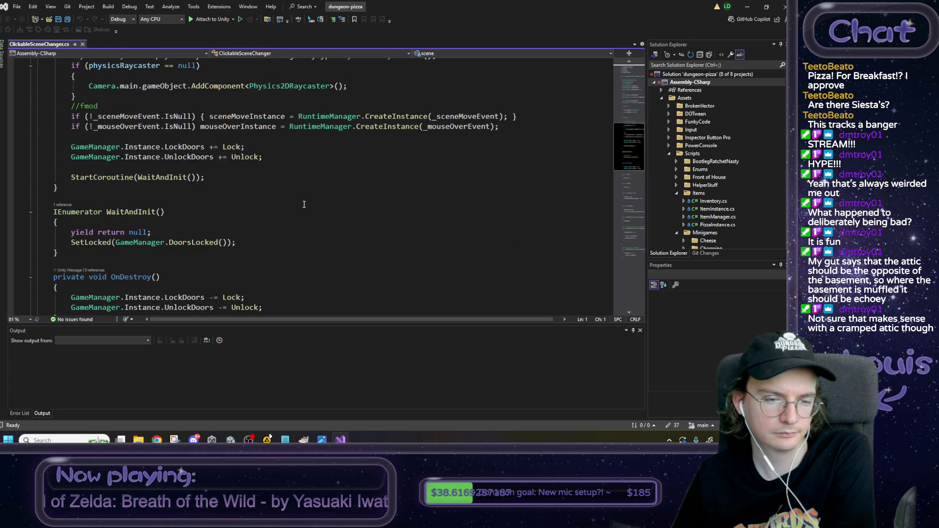
{"action": "scroll", "coordinate": [303, 205], "scroll_direction": "down", "scroll_amount": 1}
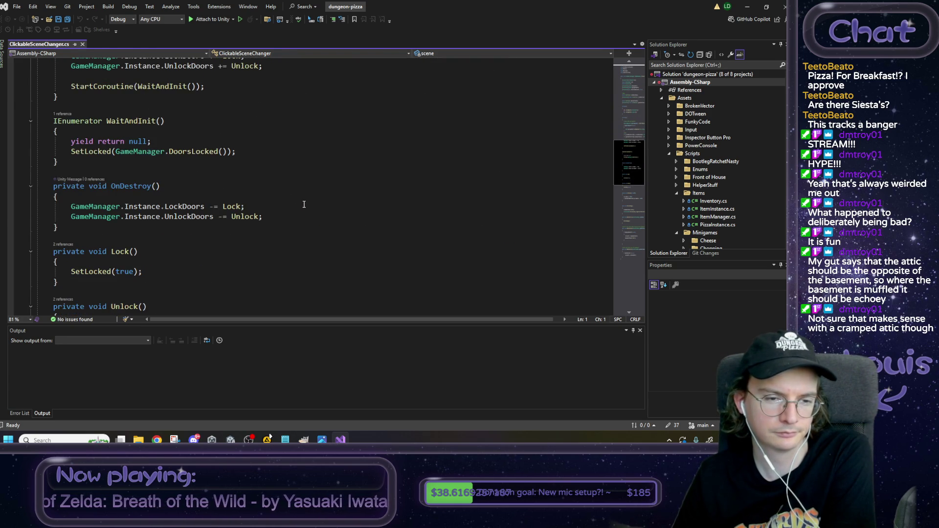
{"action": "scroll", "coordinate": [303, 204], "scroll_direction": "down", "scroll_amount": 8}
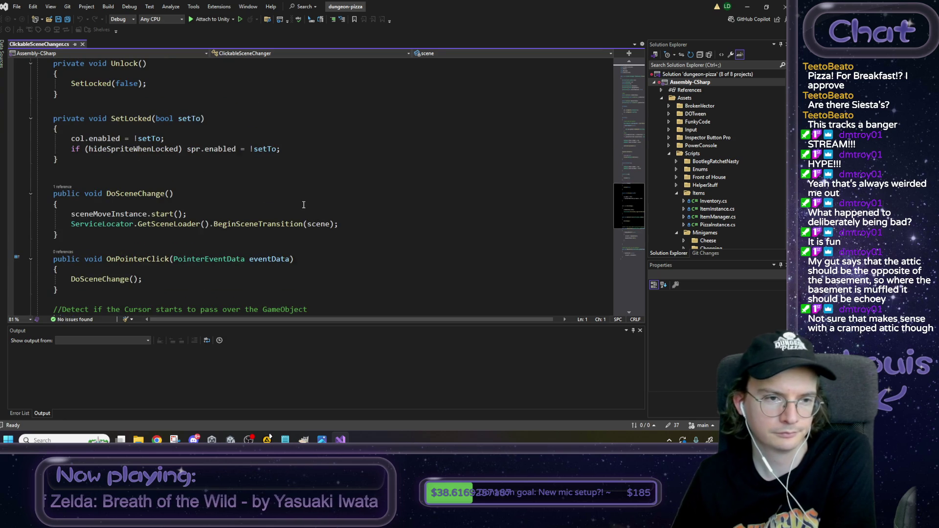
{"action": "scroll", "coordinate": [304, 204], "scroll_direction": "down", "scroll_amount": 5}
{"action": "scroll", "coordinate": [304, 205], "scroll_direction": "down", "scroll_amount": 3}
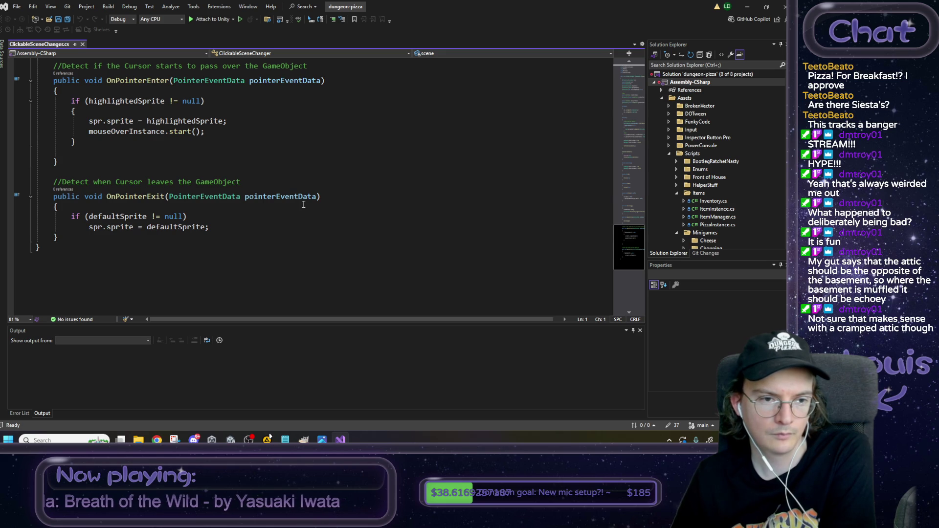
{"action": "scroll", "coordinate": [298, 203], "scroll_direction": "up", "scroll_amount": 10}
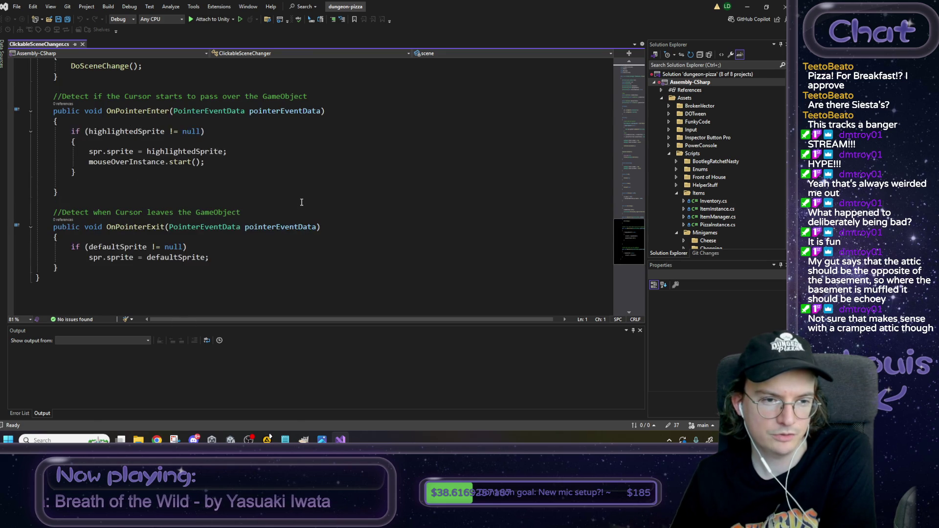
{"action": "scroll", "coordinate": [292, 202], "scroll_direction": "up", "scroll_amount": 10}
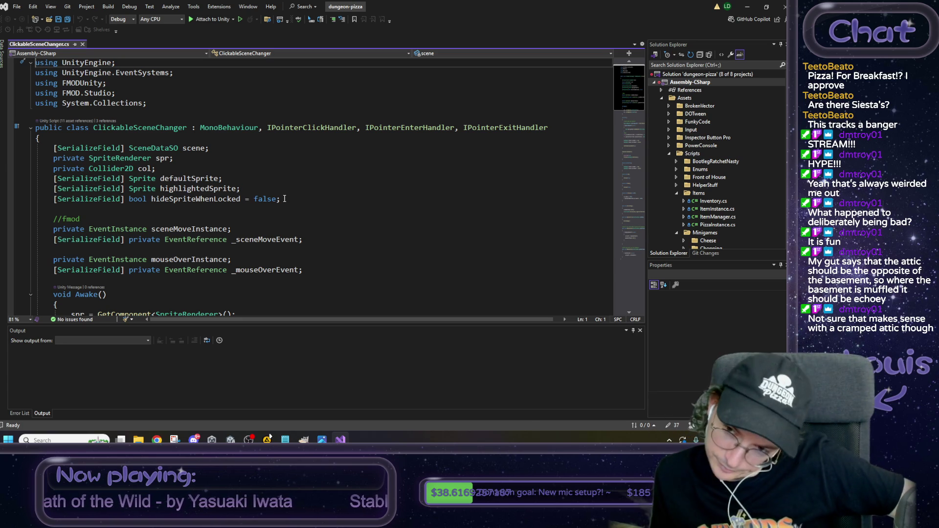
{"action": "key", "text": "alt+Tab"}
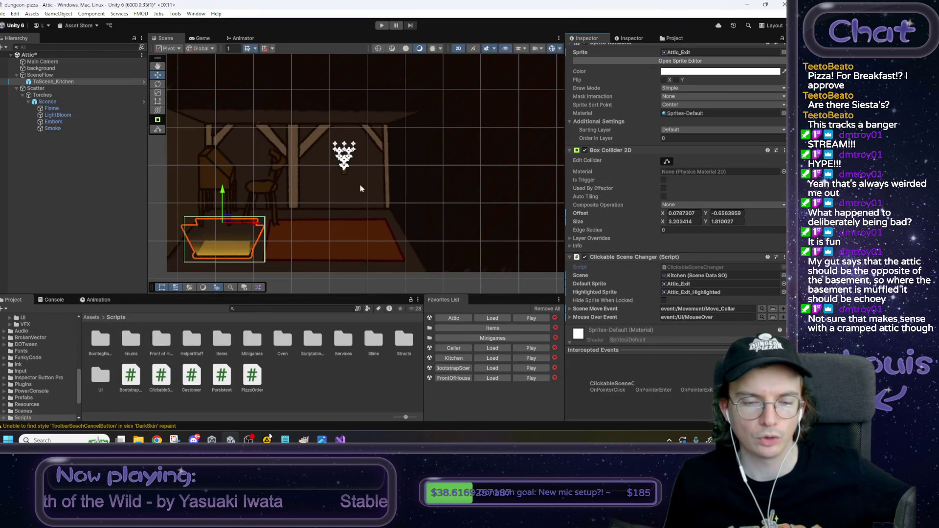
Step: Switch the viewport from the Scene view to the Game view
{"action": "left_click", "coordinate": [203, 38]}
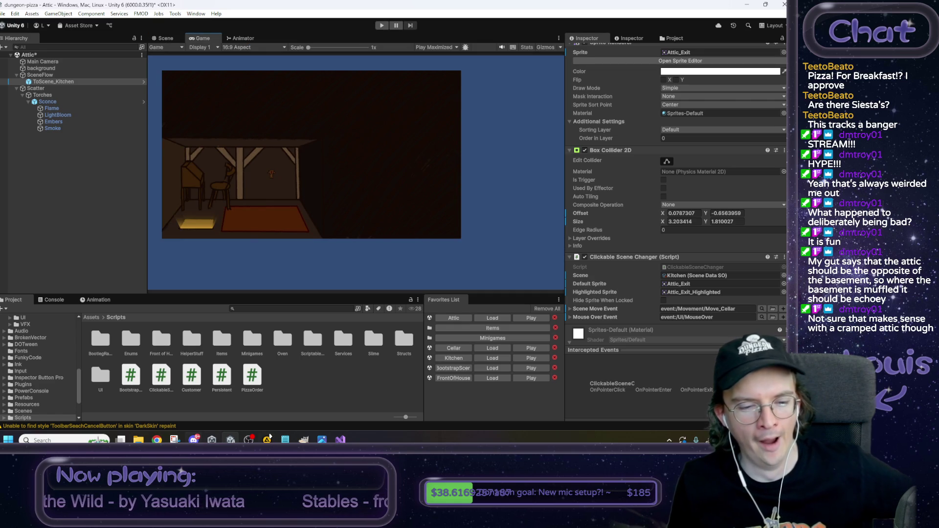
{"action": "mouse_move", "coordinate": [212, 440]}
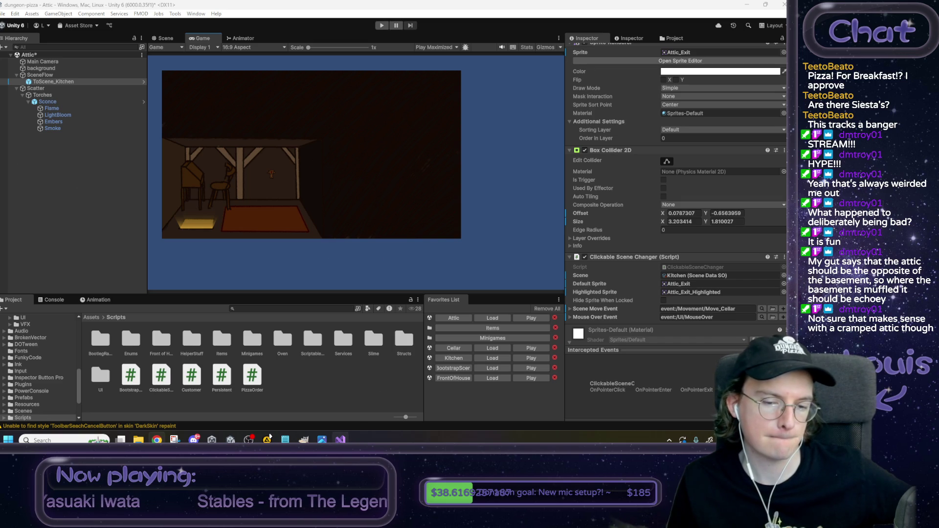
Step: Add an unchecked '[ ] refactor scene change clickables to inherit from a generic clickable…' to-do under the attic item
{"action": "left_click", "coordinate": [285, 439]}
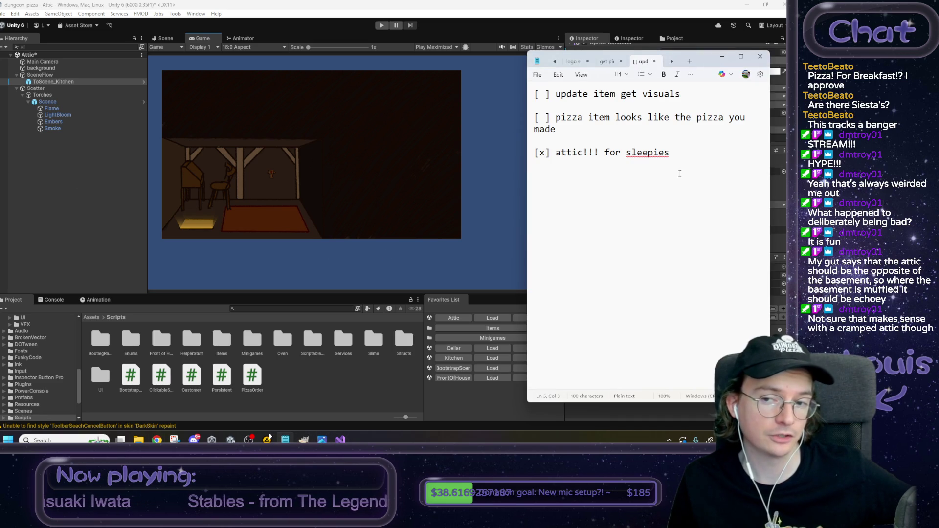
{"action": "mouse_move", "coordinate": [692, 159]}
{"action": "left_mouse_down"}
{"action": "mouse_move", "coordinate": [629, 155]}
{"action": "mouse_move", "coordinate": [677, 203]}
{"action": "mouse_move", "coordinate": [535, 146]}
{"action": "left_mouse_up"}
{"action": "left_click", "coordinate": [712, 203]}
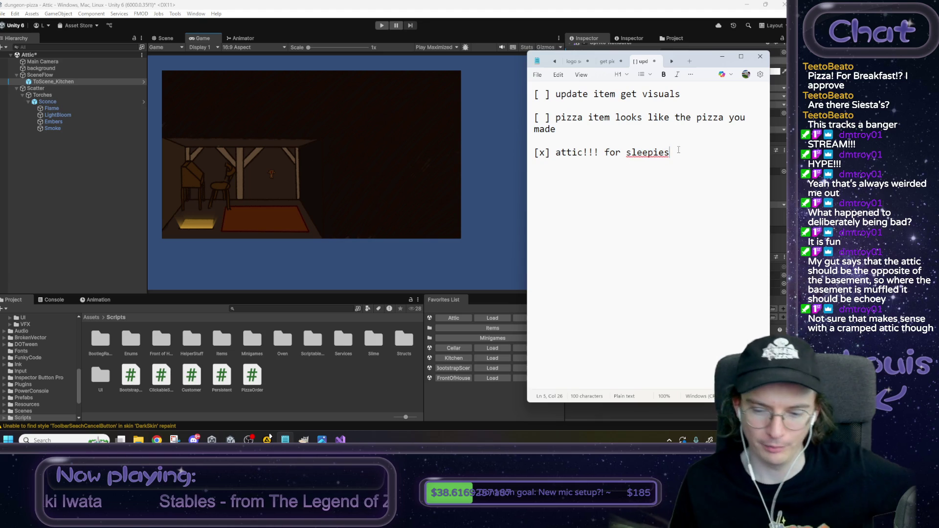
{"action": "key", "text": "Return"}
{"action": "key", "text": "Return"}
{"action": "type", "text": "[ ] refactor "}
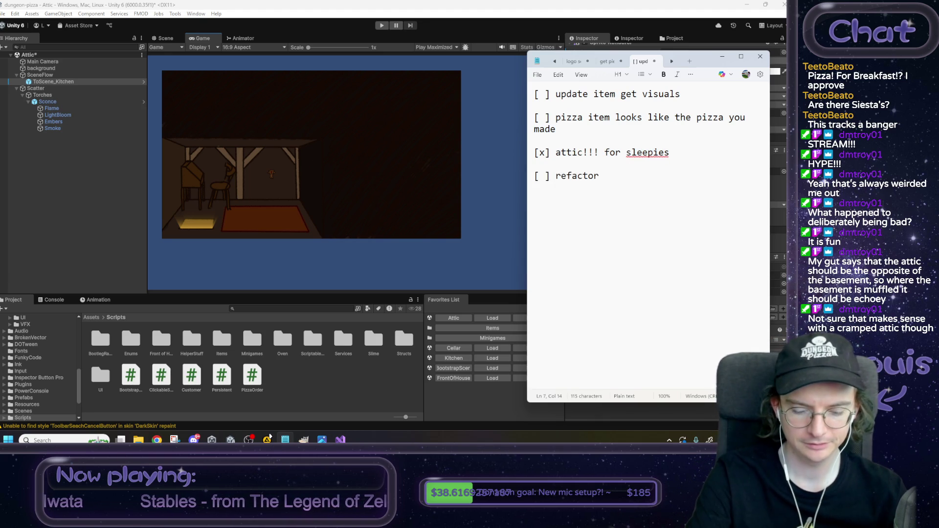
{"action": "type", "text": "scene"}
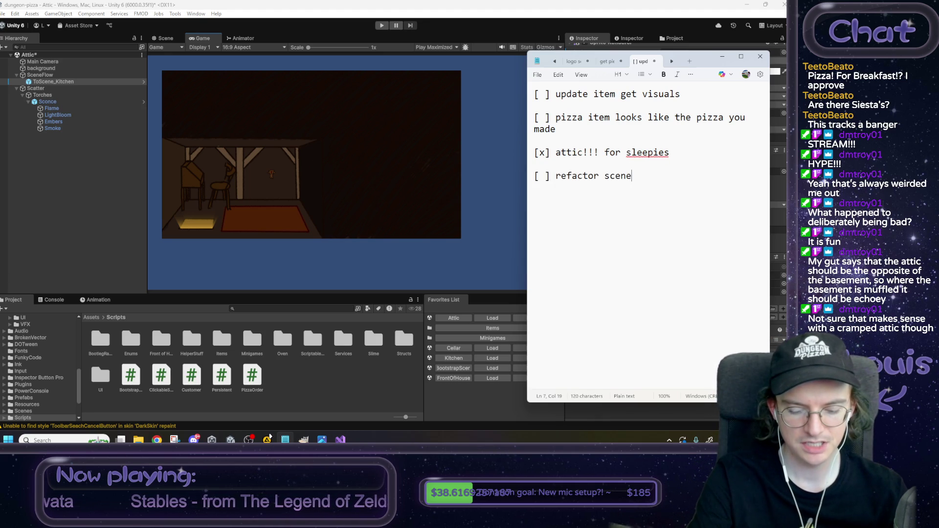
{"action": "type", "text": " change clickables to inherit f"}
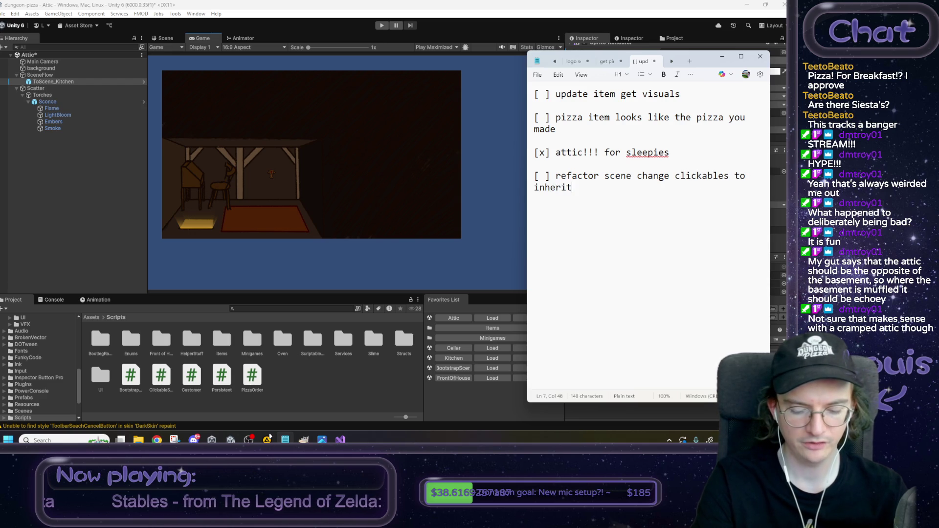
{"action": "type", "text": "rom a generic clickabl"}
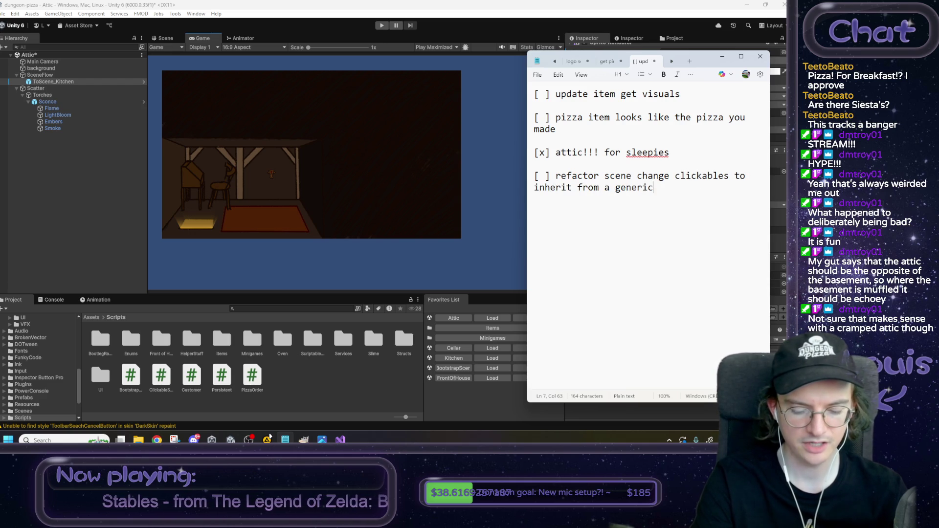
{"action": "type", "text": "e "}
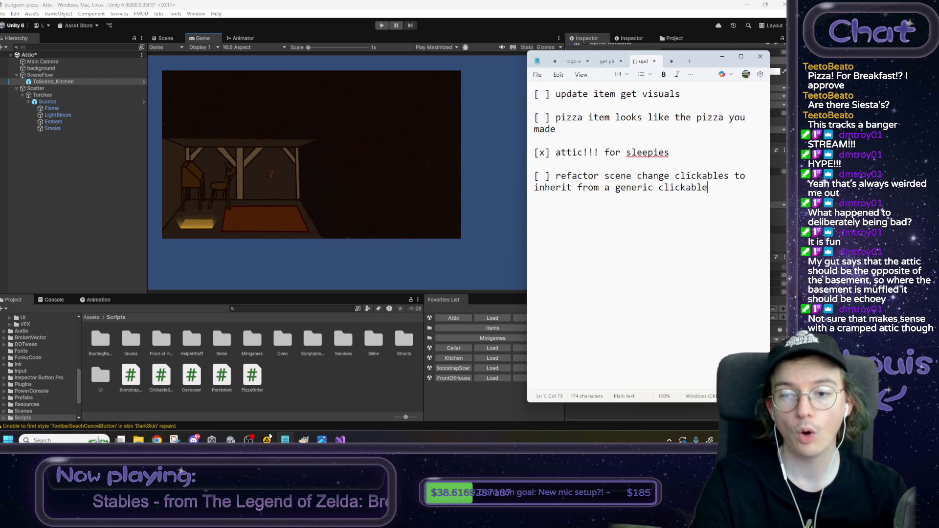
{"action": "type", "text": "ORRRRR have a "}
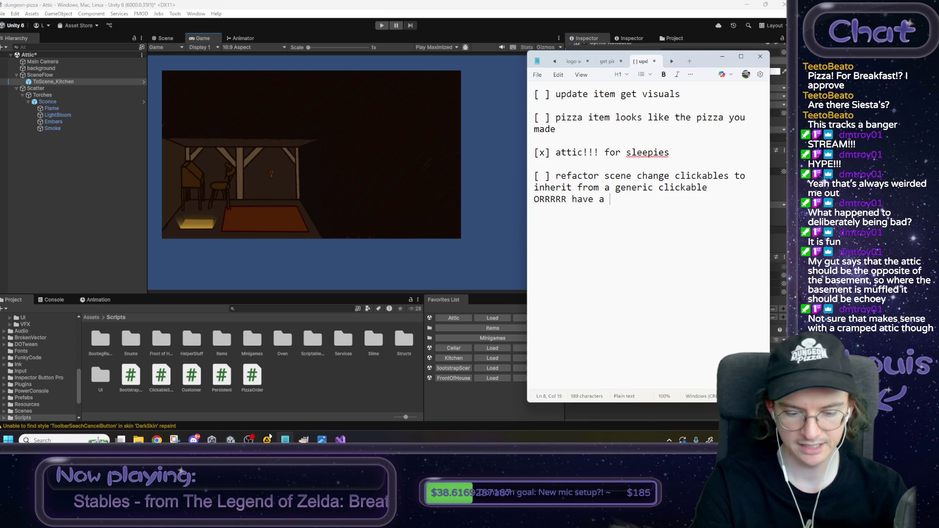
{"action": "type", "text": "IClic"}
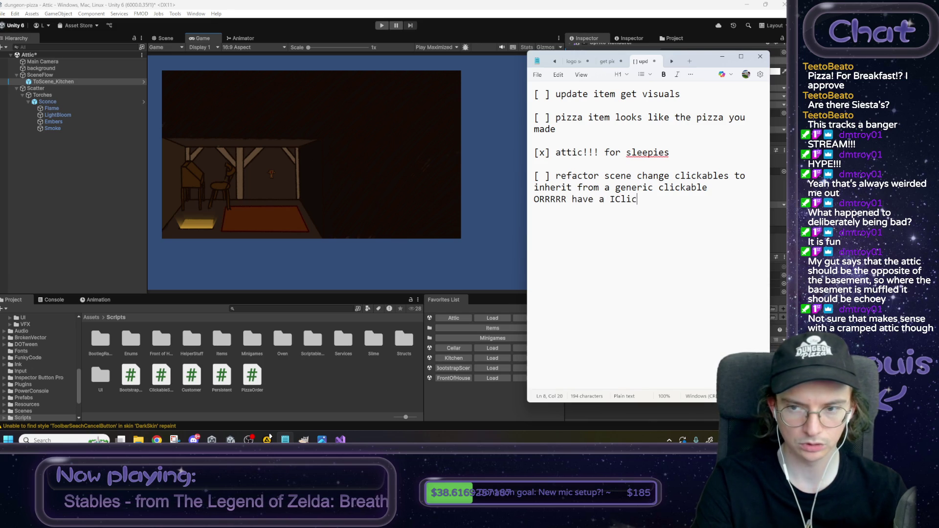
{"action": "type", "text": "kable interface"}
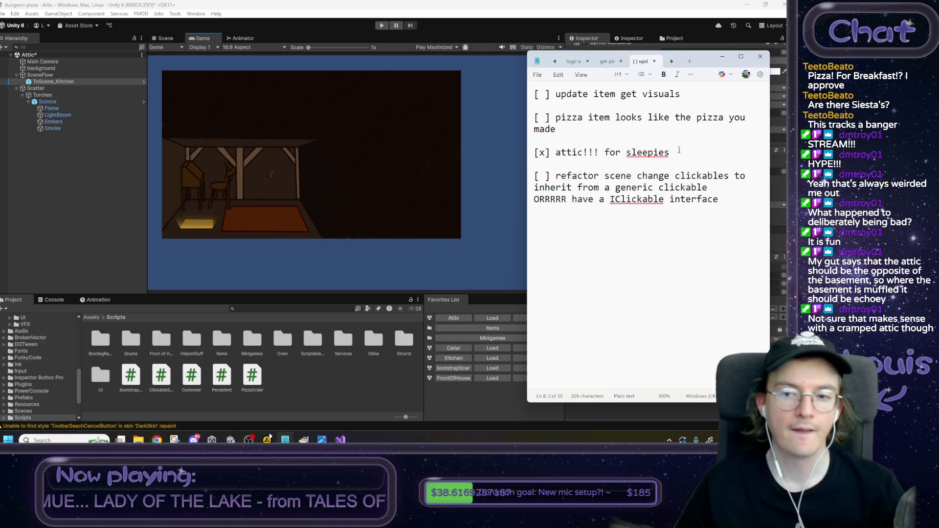
{"action": "left_click_drag", "start_coordinate": [611, 200], "coordinate": [719, 201]}
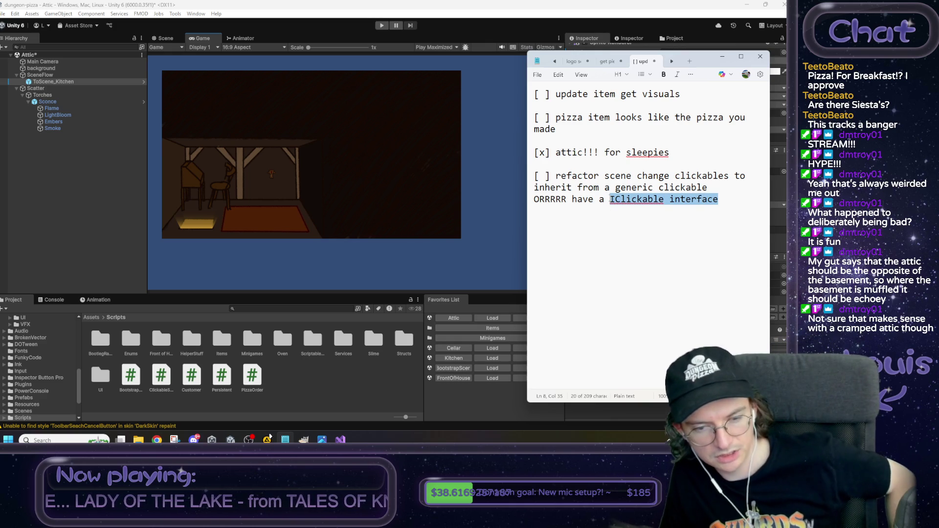
{"action": "left_click_drag", "start_coordinate": [610, 201], "coordinate": [664, 201]}
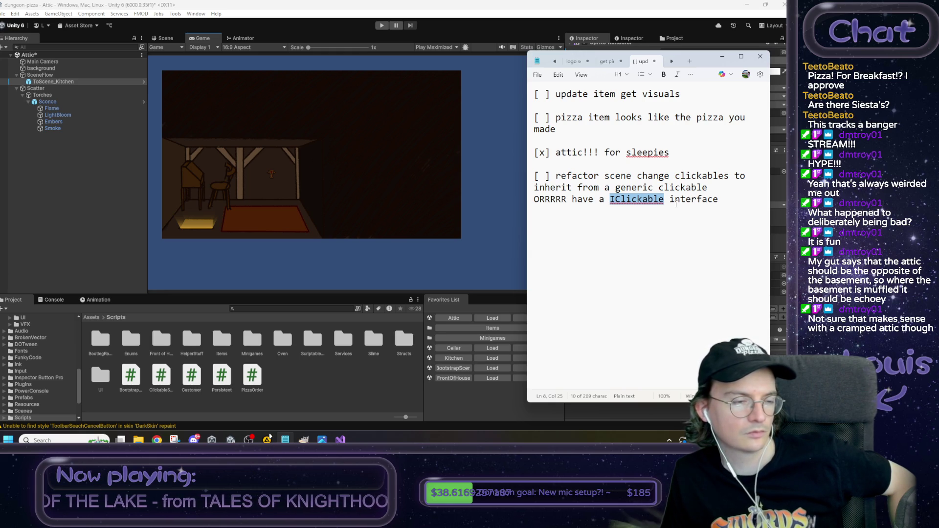
{"action": "left_click", "coordinate": [676, 204]}
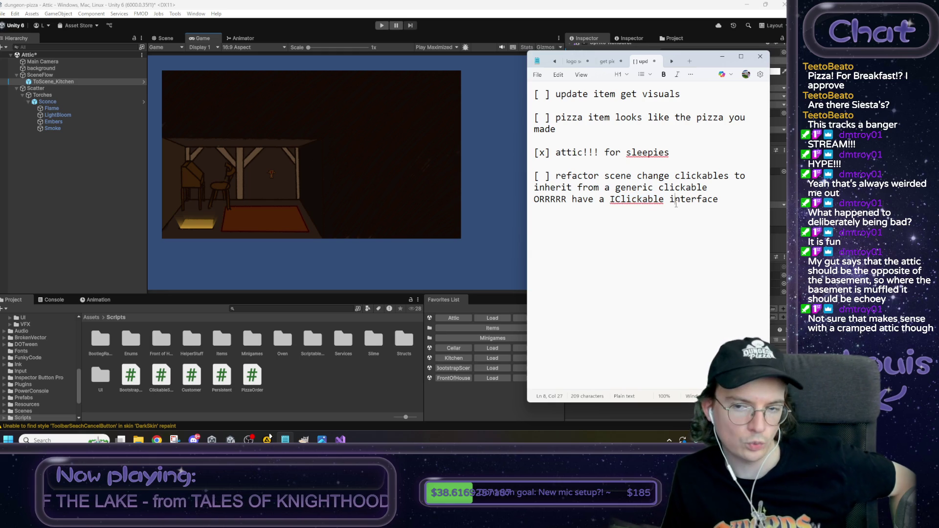
{"action": "left_click_drag", "start_coordinate": [725, 201], "coordinate": [610, 200]}
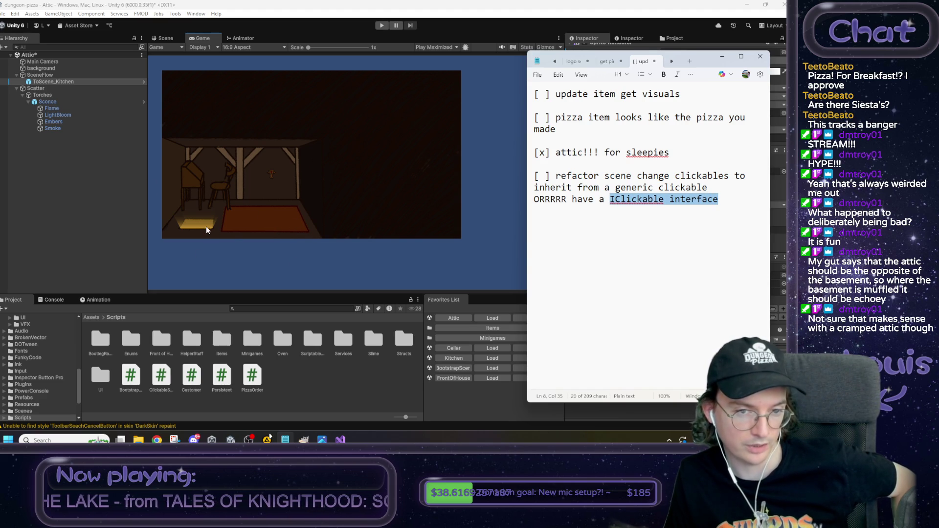
{"action": "left_click", "coordinate": [595, 242]}
{"action": "mouse_move", "coordinate": [607, 176]}
{"action": "left_mouse_down"}
{"action": "mouse_move", "coordinate": [534, 176]}
{"action": "mouse_move", "coordinate": [727, 181]}
{"action": "left_mouse_up"}
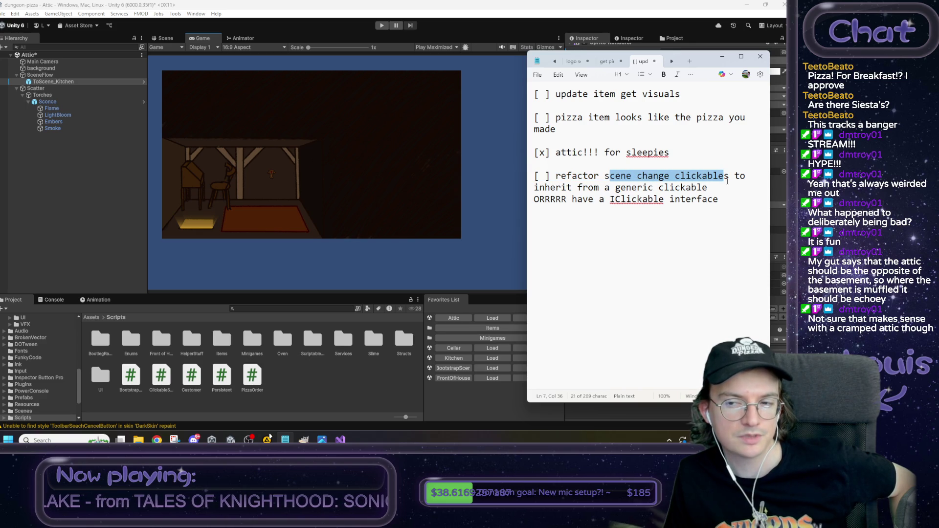
{"action": "left_click", "coordinate": [727, 180]}
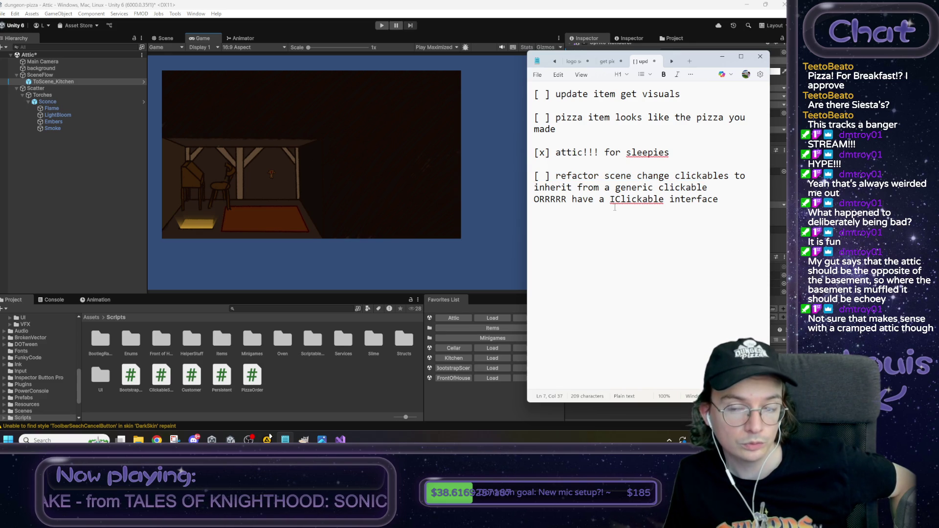
{"action": "left_click_drag", "start_coordinate": [608, 179], "coordinate": [723, 177]}
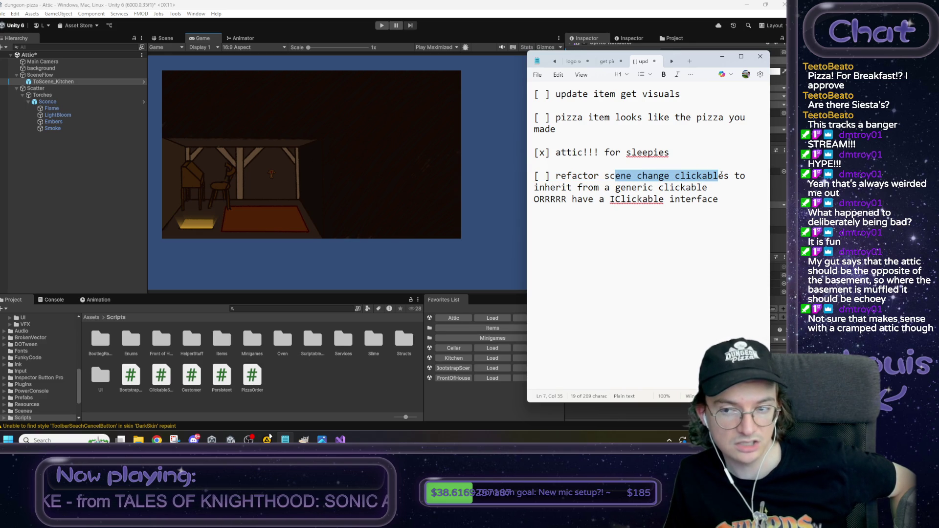
{"action": "left_click", "coordinate": [680, 203]}
{"action": "left_click_drag", "start_coordinate": [680, 203], "coordinate": [643, 201]}
{"action": "left_click", "coordinate": [643, 213]}
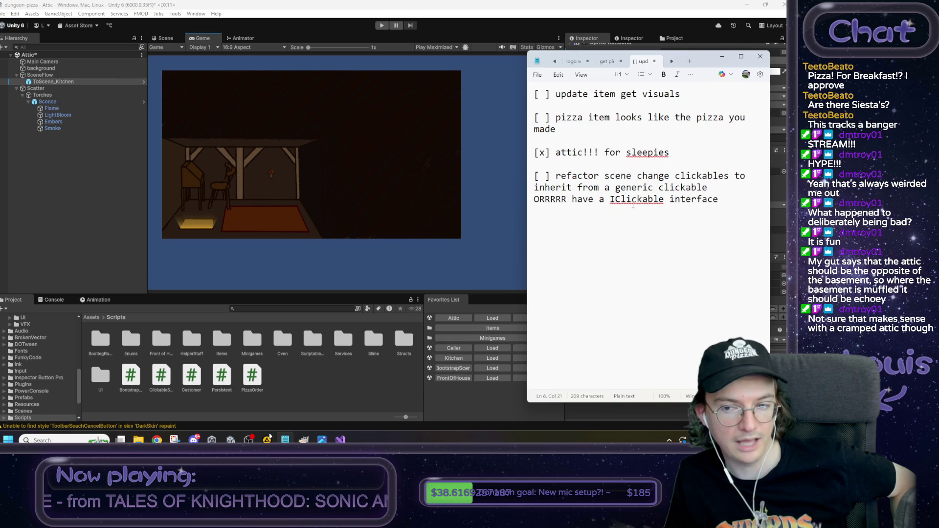
{"action": "double_click", "coordinate": [633, 204]}
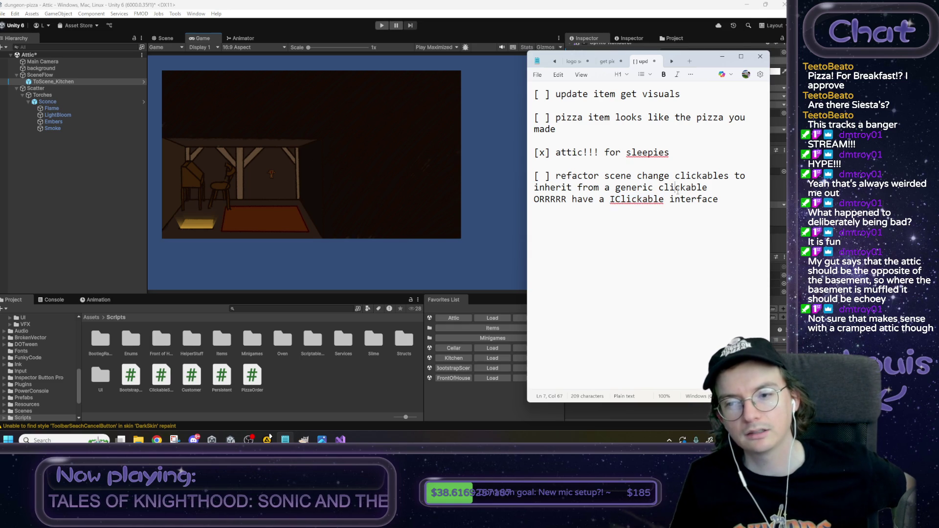
{"action": "double_click", "coordinate": [679, 189]}
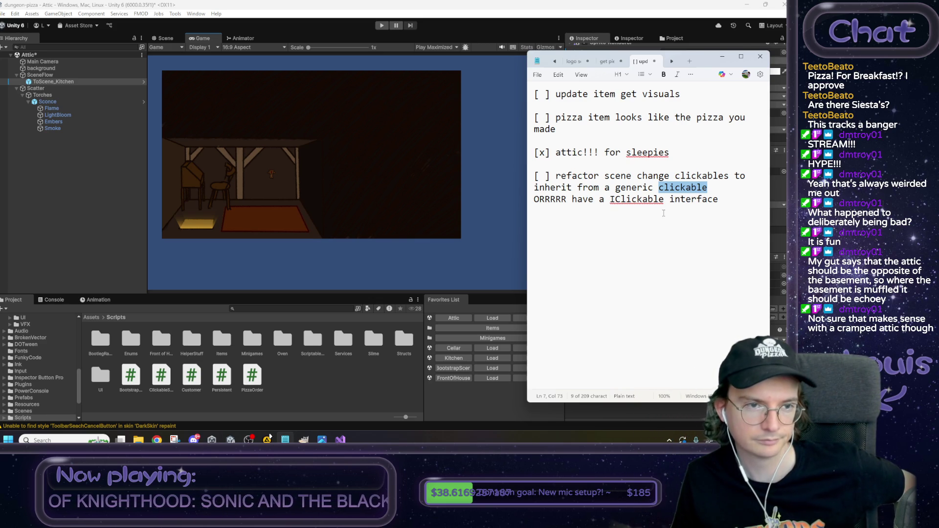
{"action": "left_click", "coordinate": [361, 25]}
Step: Playtest the trapdoor to the Kitchen, the ladder up to the Attic and the hatch back, then stop
{"action": "left_click", "coordinate": [383, 25]}
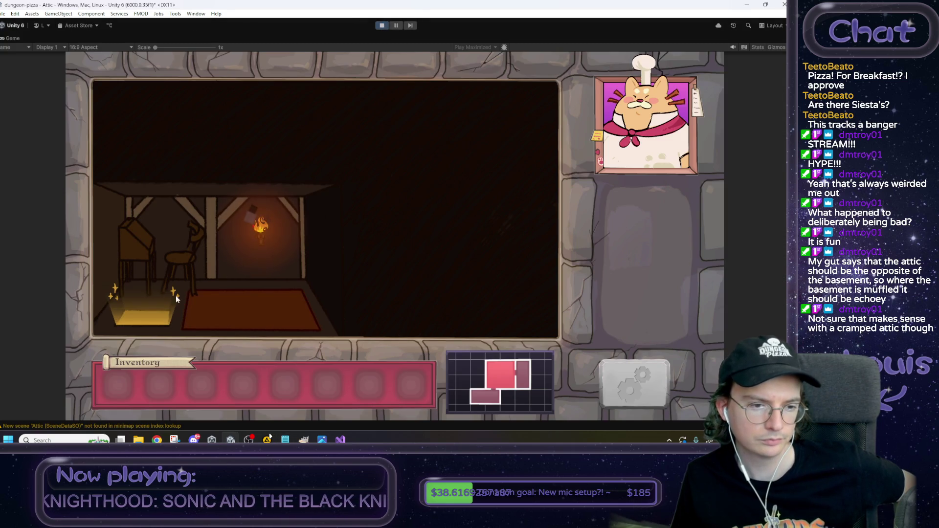
{"action": "left_click", "coordinate": [149, 316]}
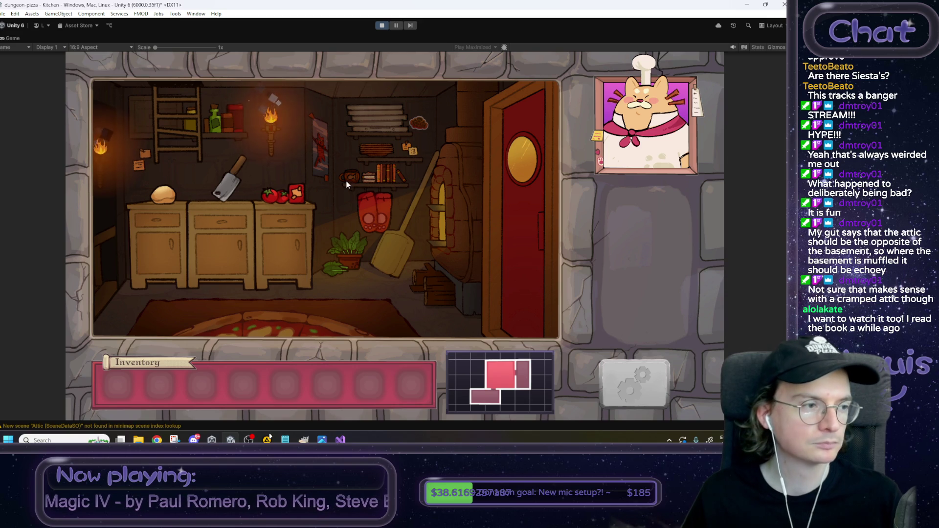
{"action": "right_click", "coordinate": [19, 37]}
{"action": "left_click", "coordinate": [51, 66]}
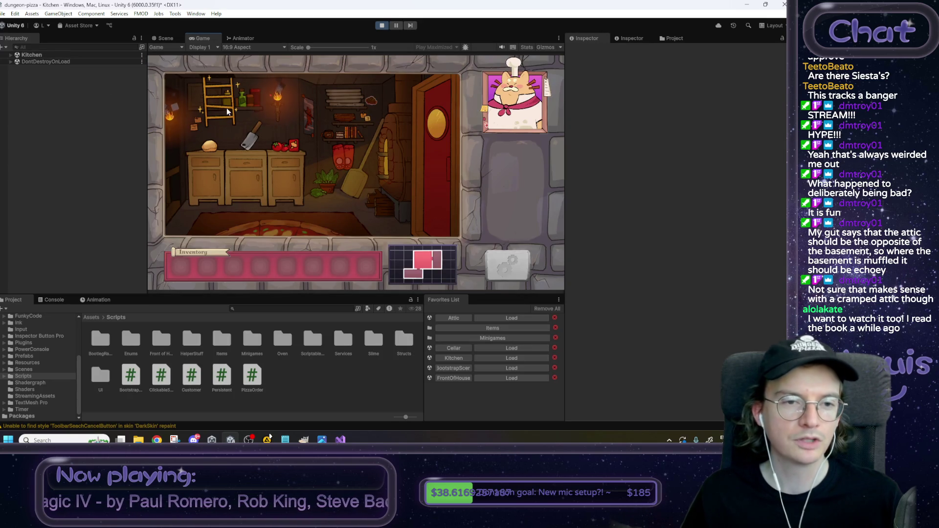
{"action": "left_click", "coordinate": [227, 110]}
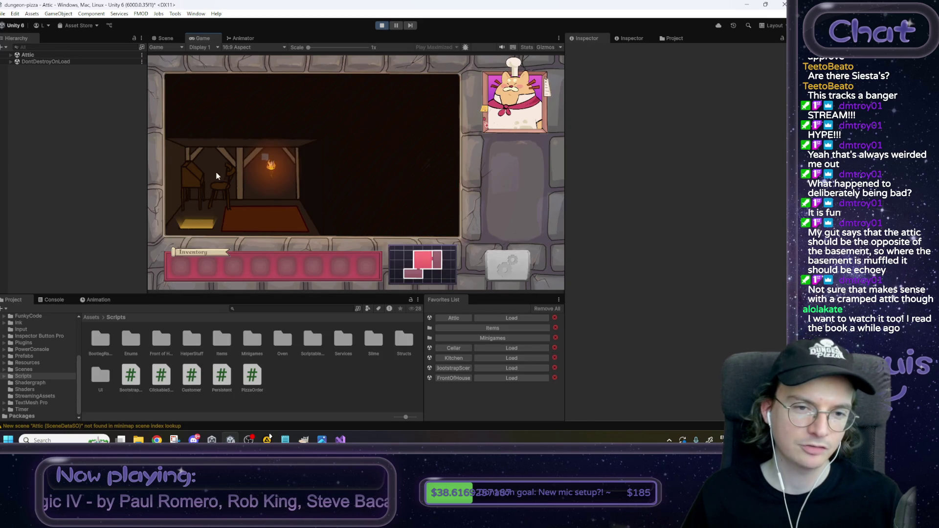
{"action": "left_click", "coordinate": [200, 227]}
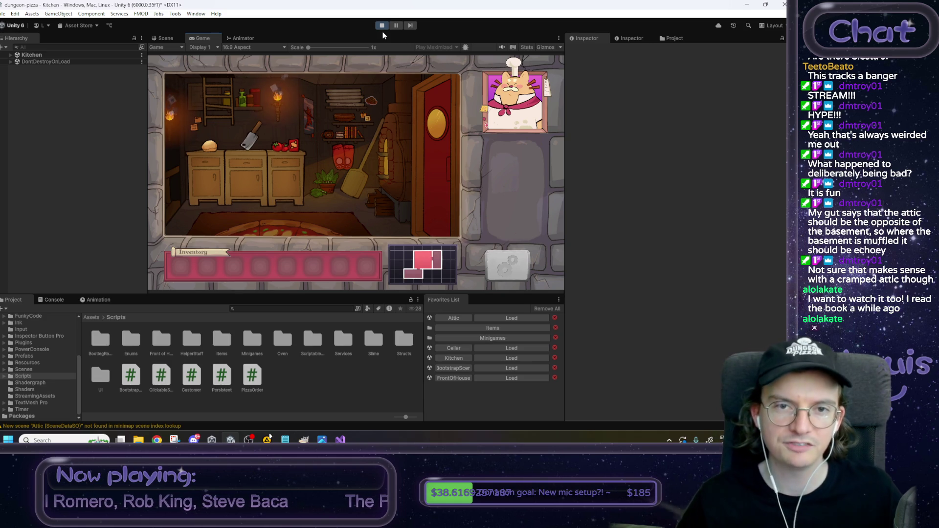
{"action": "left_click", "coordinate": [384, 25]}
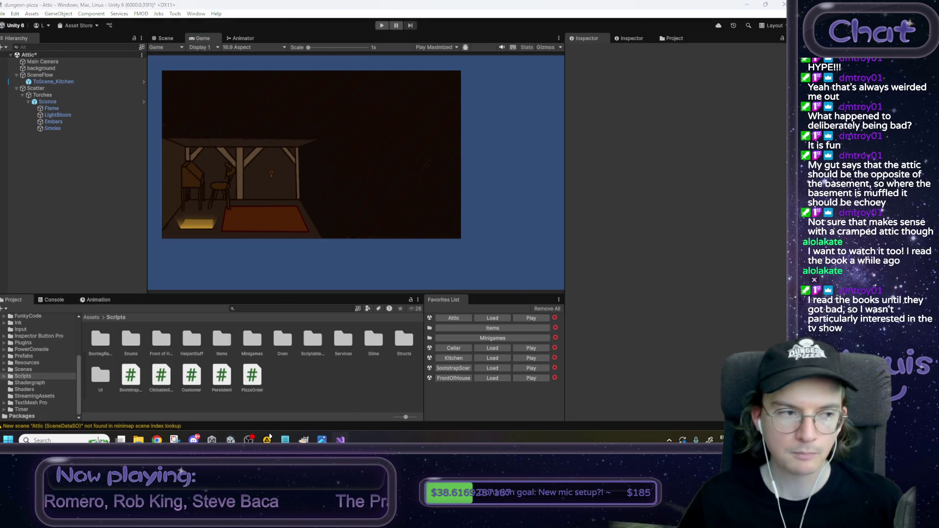
Step: Switch to Visual Studio to view ClickableSceneChanger.cs
{"action": "key", "text": "alt+Tab"}
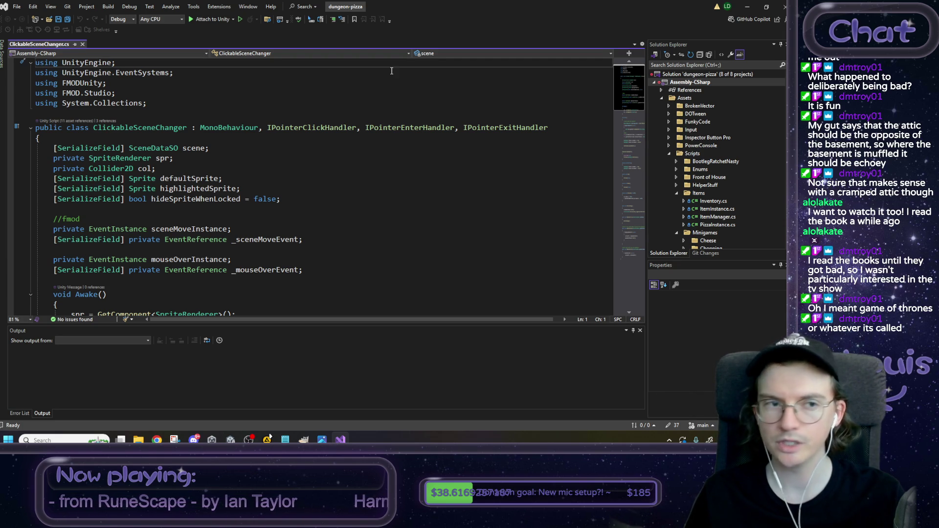
Step: Back in Unity, create a new folder named Clickable in the Scripts folder
{"action": "left_click", "coordinate": [746, 7]}
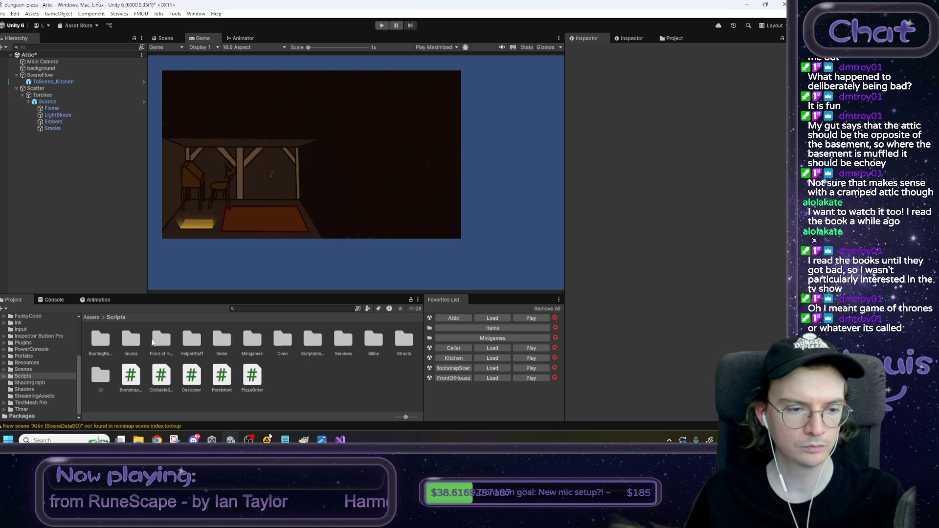
{"action": "left_click", "coordinate": [163, 385]}
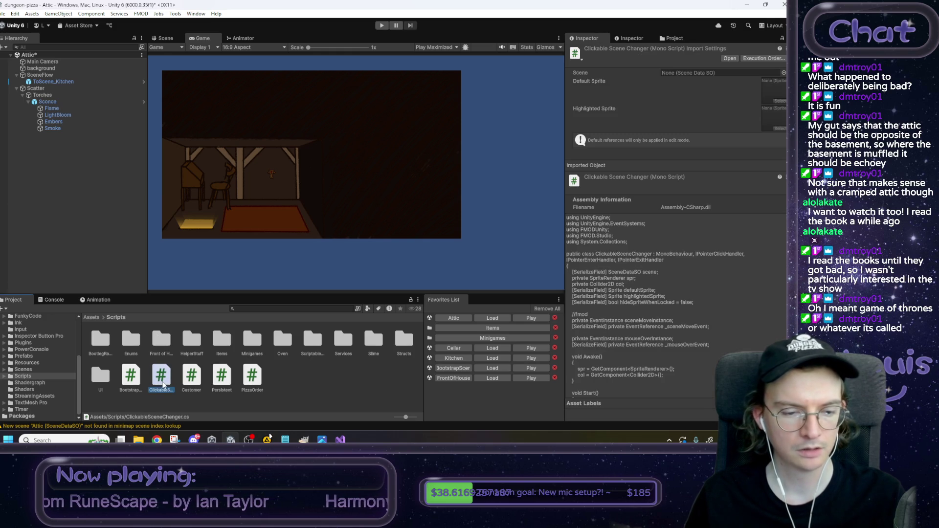
{"action": "right_click", "coordinate": [305, 391]}
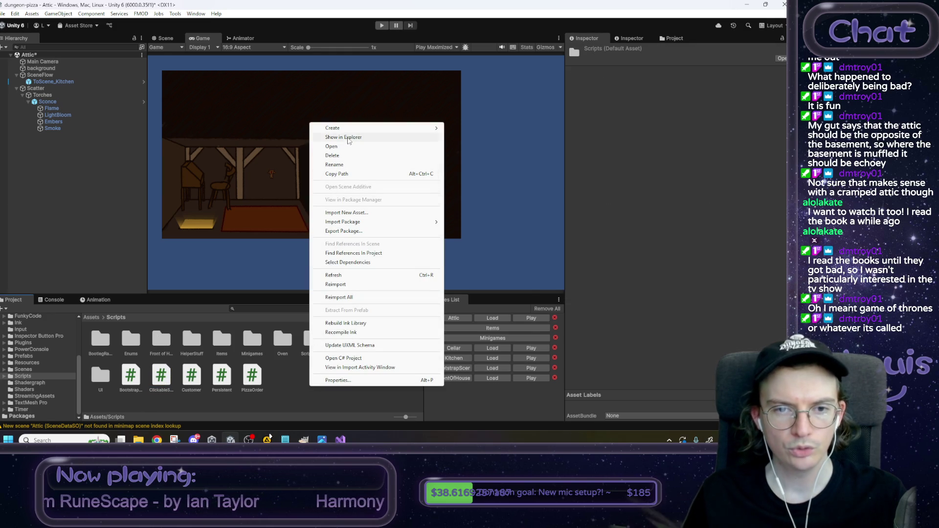
{"action": "mouse_move", "coordinate": [350, 129]}
{"action": "left_click", "coordinate": [461, 128]}
{"action": "type", "text": "c"}
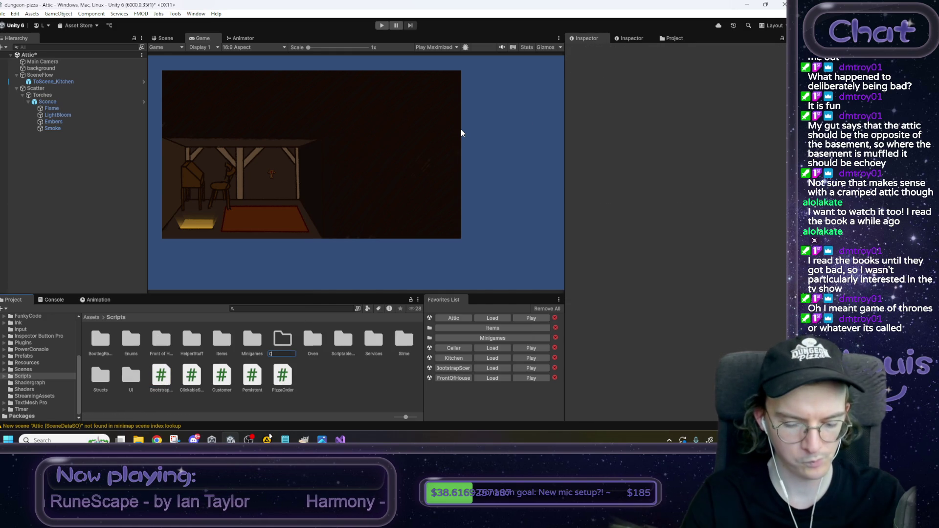
{"action": "type", "text": "ble"}
{"action": "key", "text": "Return"}
Step: Create a MonoBehaviour script named ClickableAbstract in Clickable and open it in Visual Studio
{"action": "right_click", "coordinate": [103, 341]}
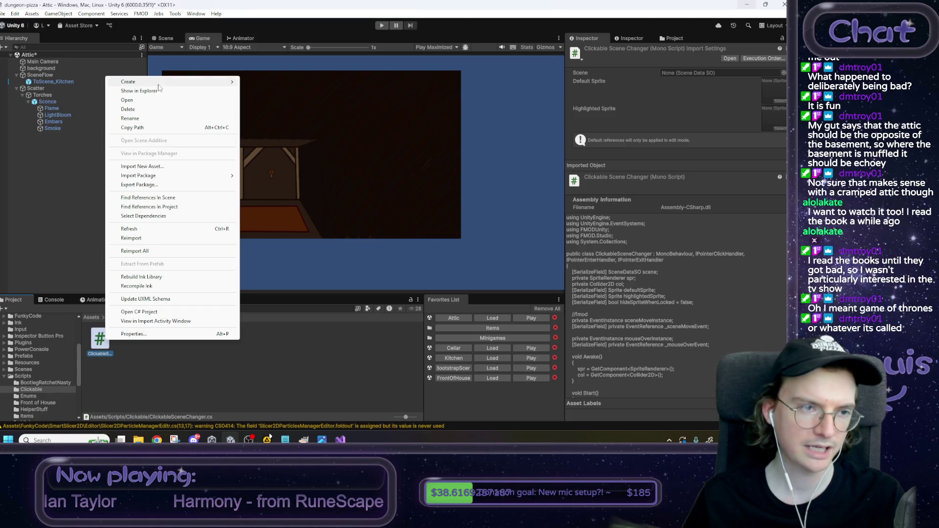
{"action": "mouse_move", "coordinate": [159, 82]}
{"action": "left_click", "coordinate": [301, 101]}
{"action": "type", "text": "Clickable"}
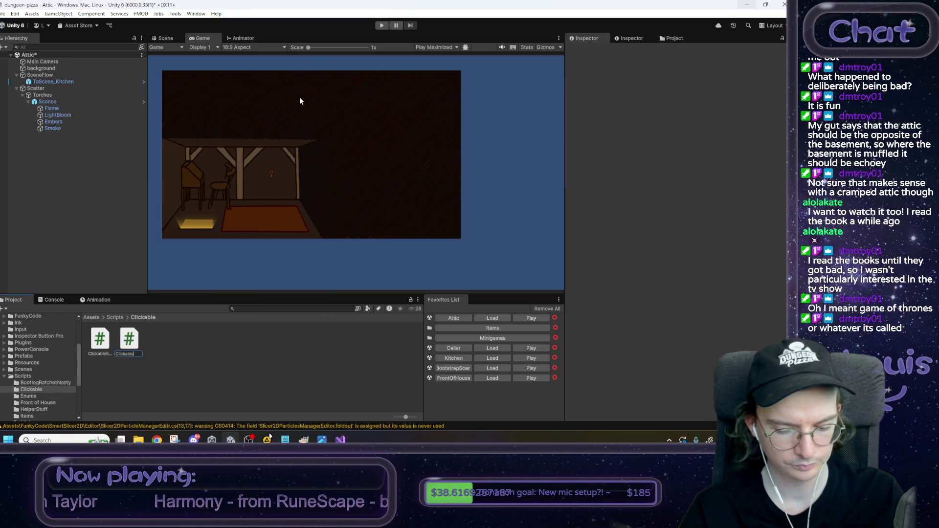
{"action": "type", "text": "Abs"}
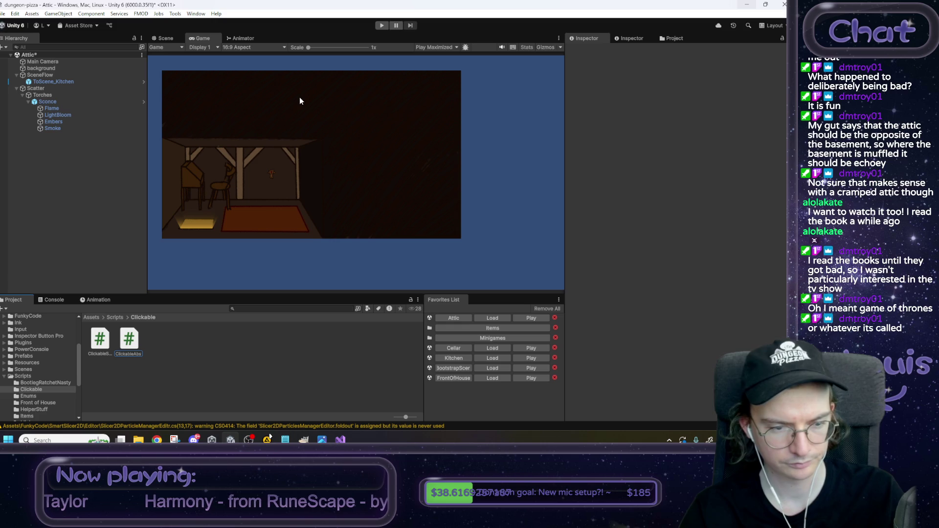
{"action": "type", "text": "tract"}
{"action": "key", "text": "Return"}
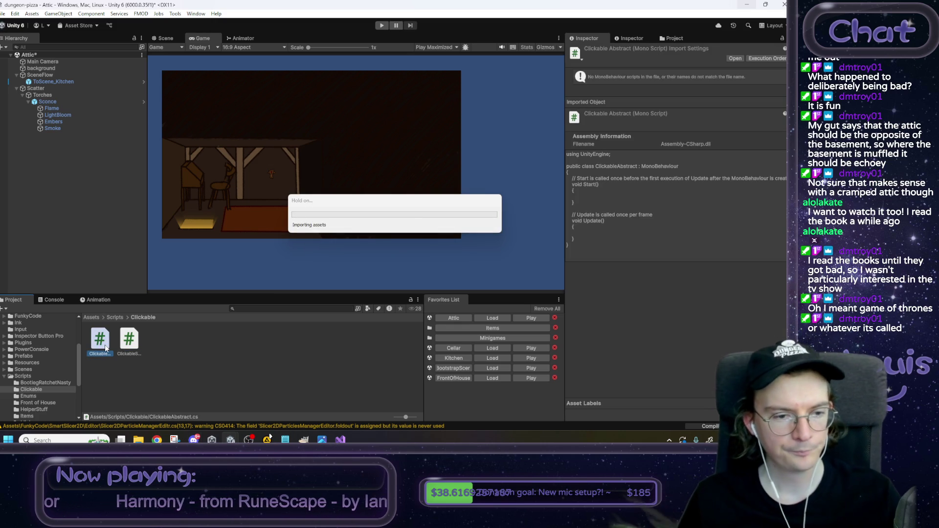
{"action": "double_click", "coordinate": [105, 349]}
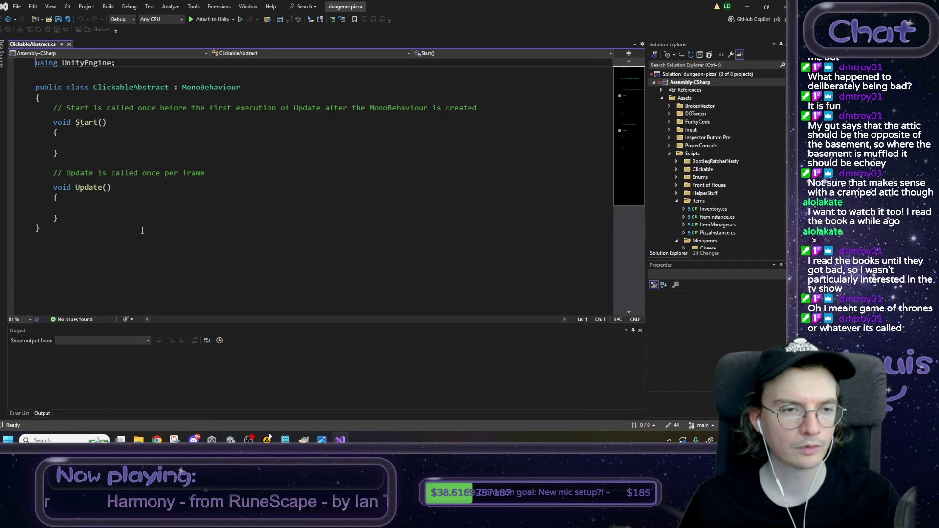
Step: Make ClickableAbstract an empty abstract class by removing the template Start and Update, and save it
{"action": "left_click", "coordinate": [67, 88]}
{"action": "type", "text": "abstrac"}
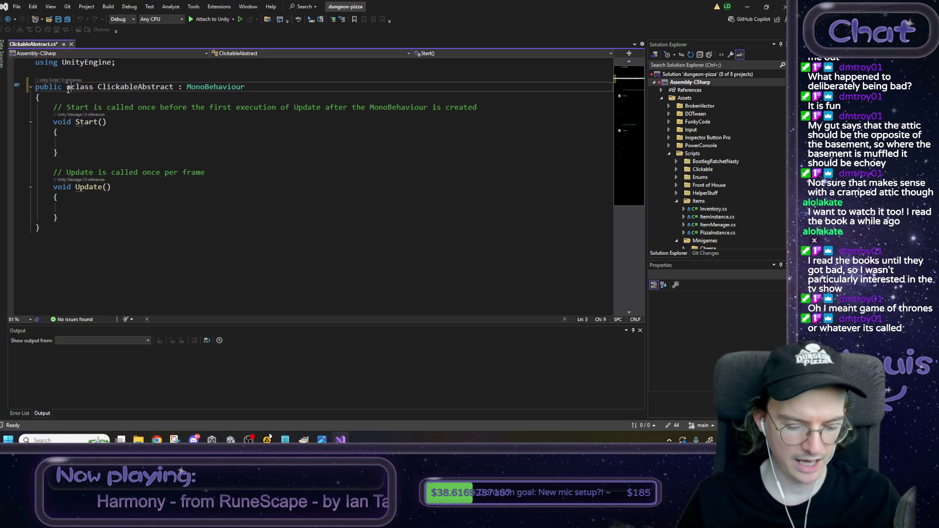
{"action": "type", "text": "t"}
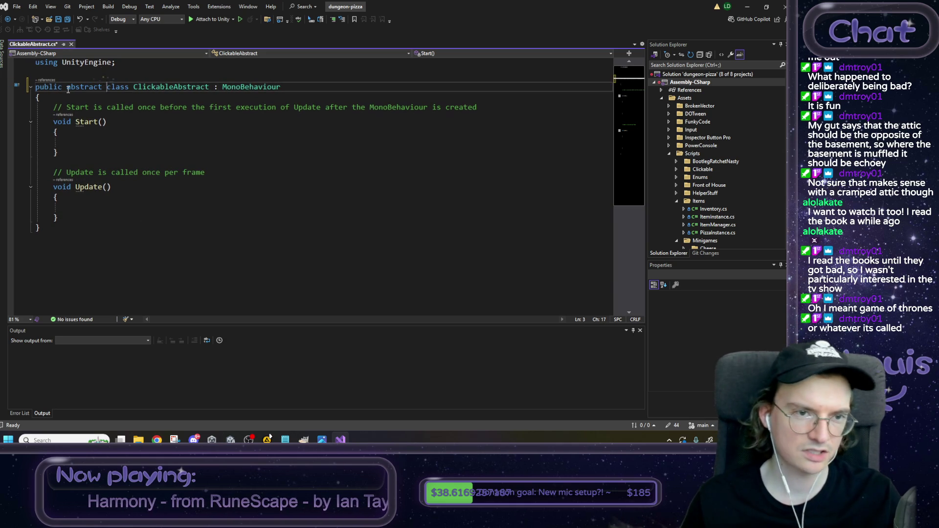
{"action": "mouse_move", "coordinate": [80, 209]}
{"action": "left_mouse_down"}
{"action": "mouse_move", "coordinate": [65, 194]}
{"action": "mouse_move", "coordinate": [36, 107]}
{"action": "left_mouse_up"}
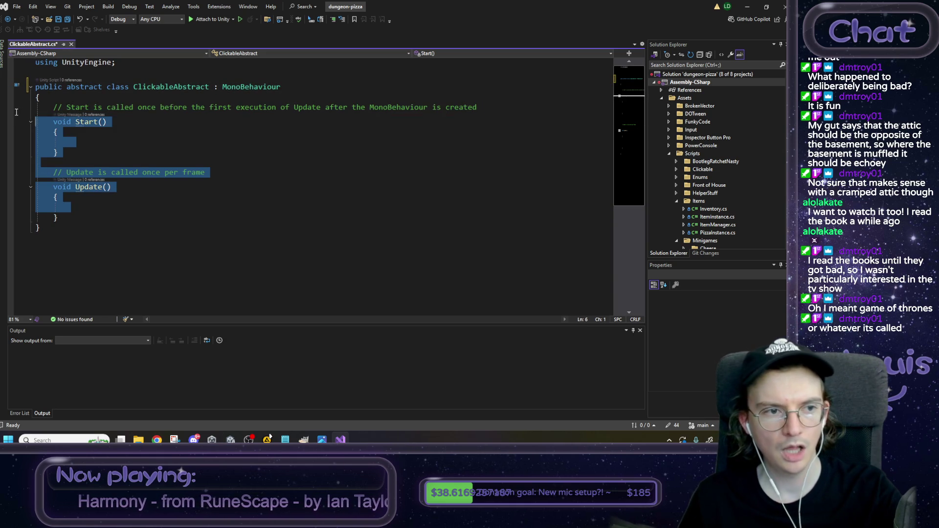
{"action": "key", "text": "Delete"}
{"action": "key", "text": "Delete"}
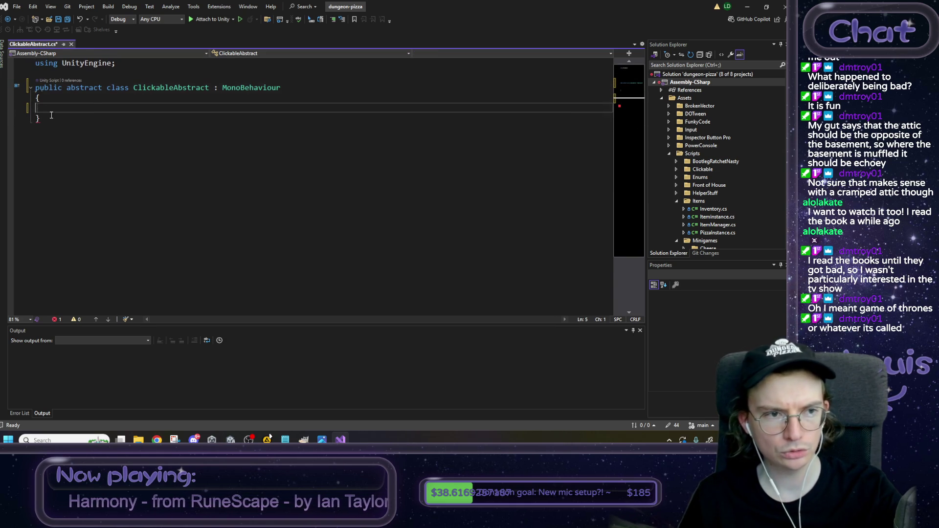
{"action": "key", "text": "ctrl+s"}
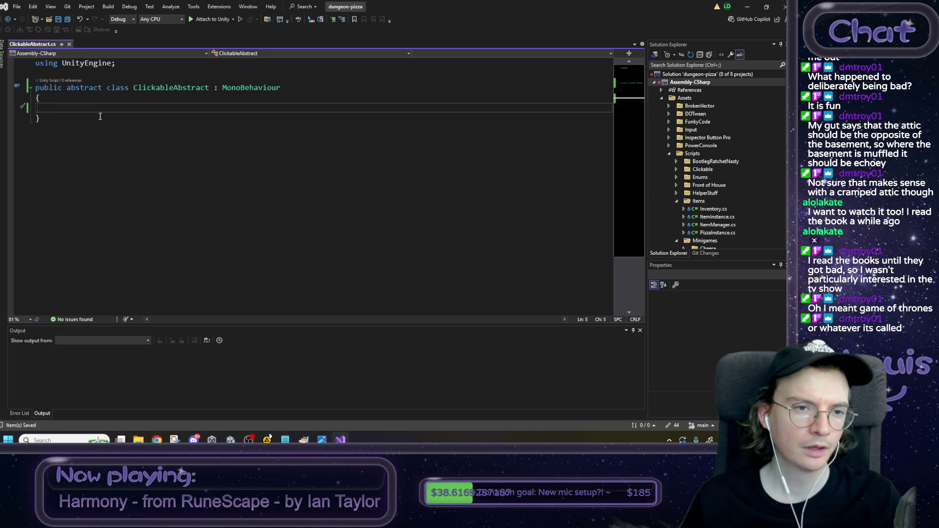
{"action": "left_click", "coordinate": [747, 7]}
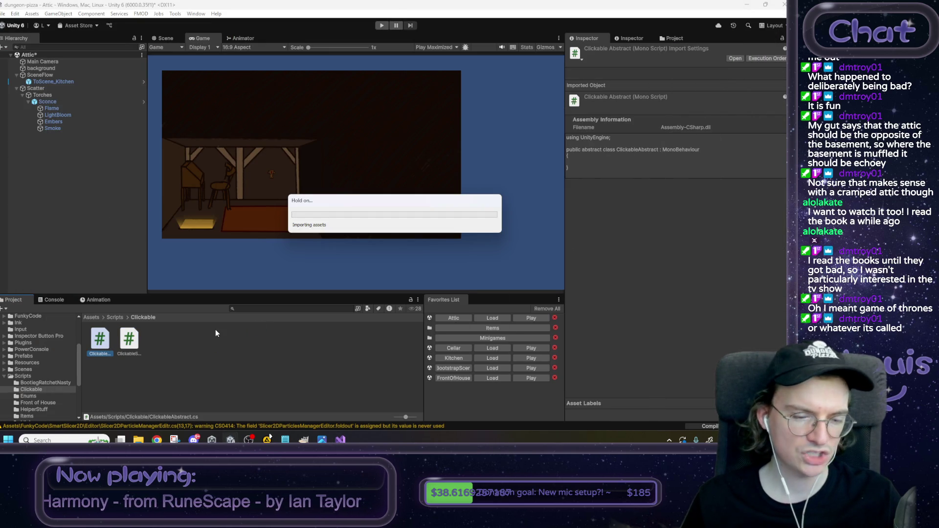
Step: Change ClickableSceneChanger's base class from MonoBehaviour to ClickableAbstract and save the script
{"action": "double_click", "coordinate": [129, 339]}
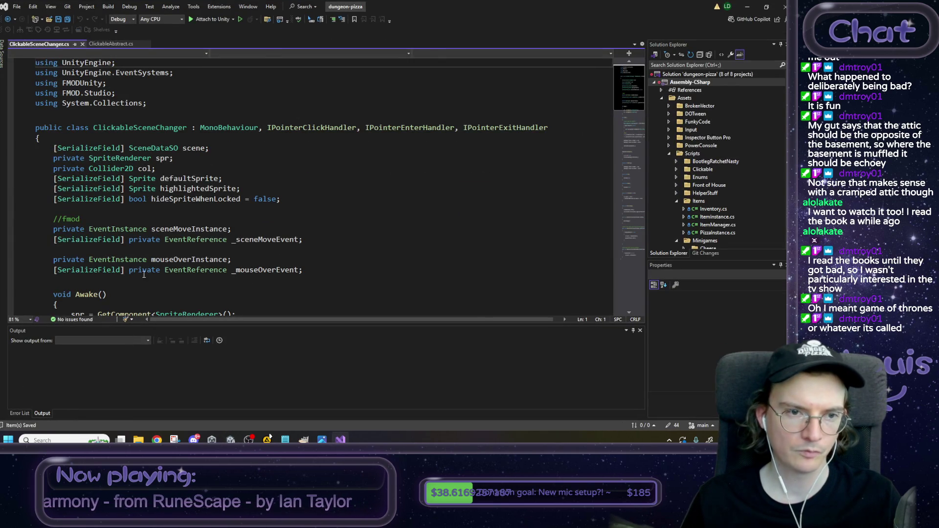
{"action": "left_click_drag", "start_coordinate": [133, 128], "coordinate": [94, 128]}
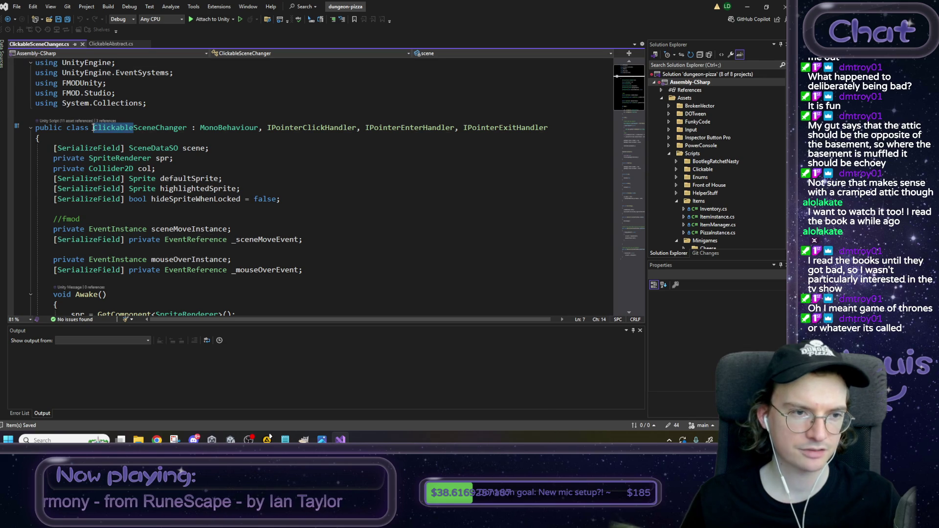
{"action": "key", "text": "ctrl+r"}
{"action": "key", "text": "ctrl+r"}
{"action": "double_click", "coordinate": [228, 128]}
{"action": "type", "text": "ClickableAbs"}
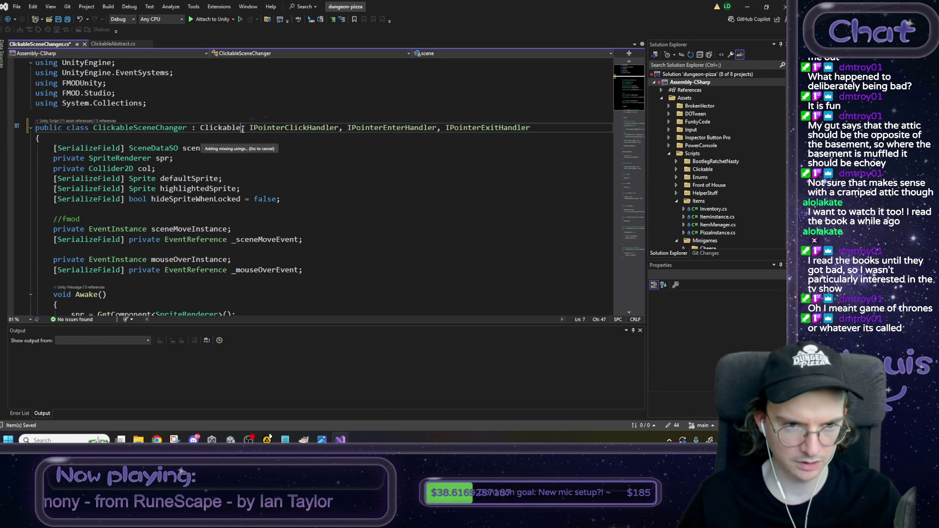
{"action": "key", "text": "Tab"}
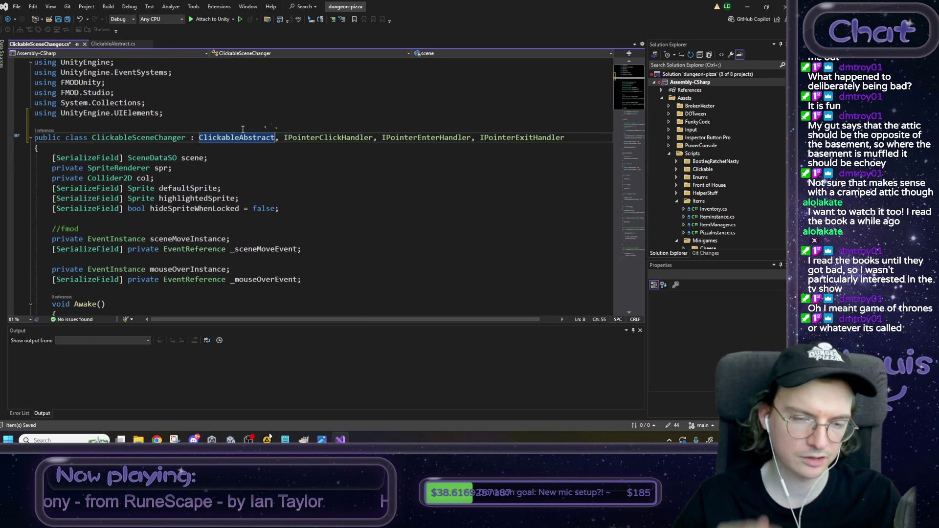
{"action": "key", "text": "ctrl+s"}
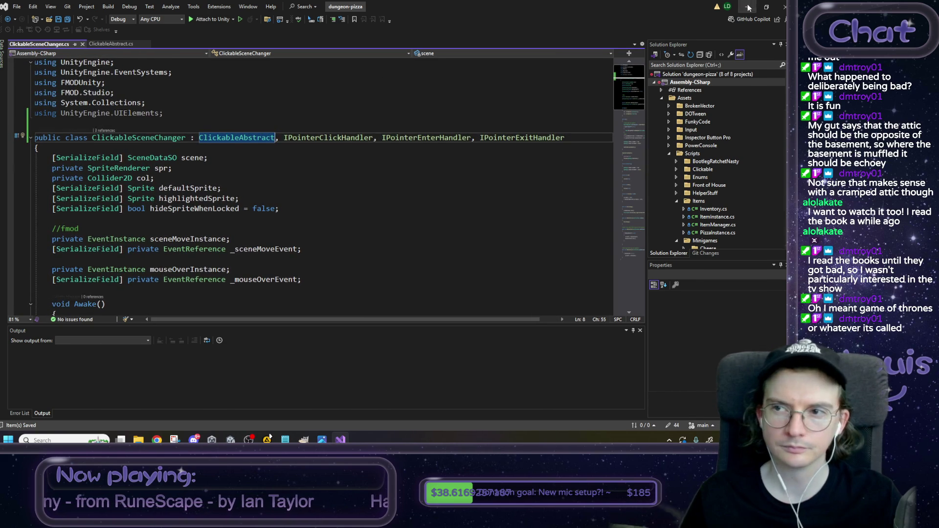
{"action": "key", "text": "alt+Tab"}
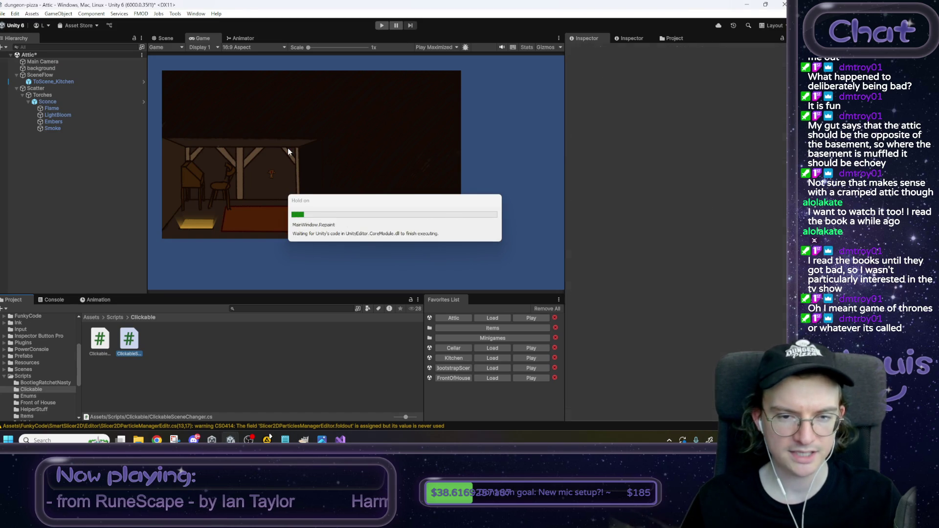
Step: Play-test the game, using the ladder to go from Kitchen to the Attic, then stop
{"action": "left_click", "coordinate": [381, 25]}
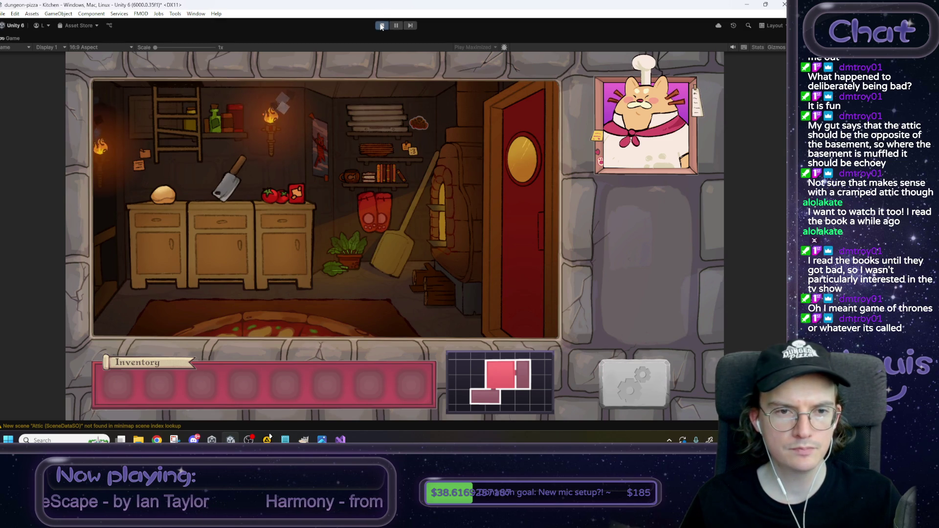
{"action": "left_click", "coordinate": [200, 100]}
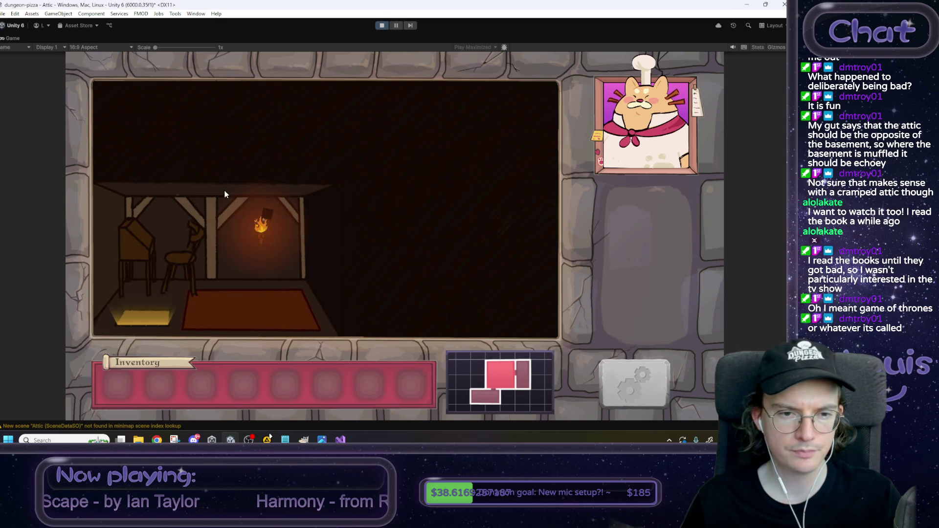
{"action": "left_click", "coordinate": [381, 28]}
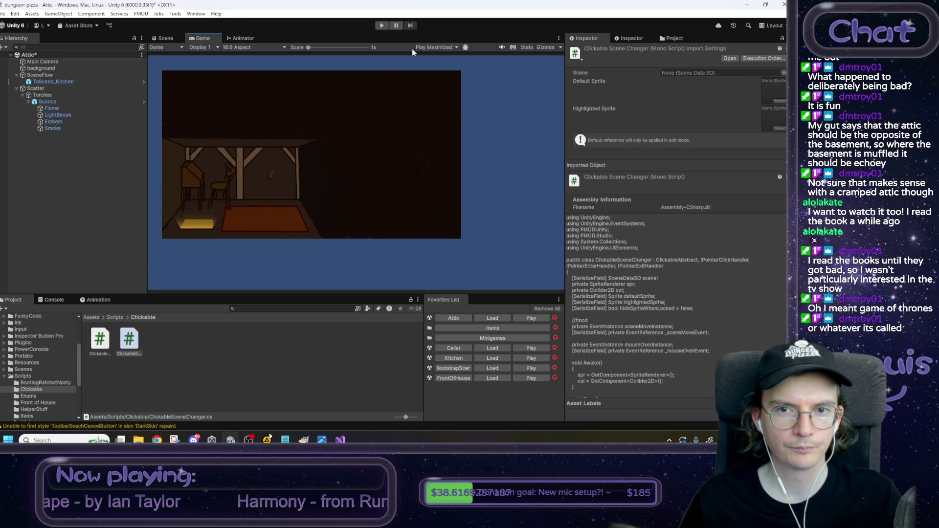
Step: Set the Game view's play mode to Play Focused
{"action": "left_click", "coordinate": [442, 47]}
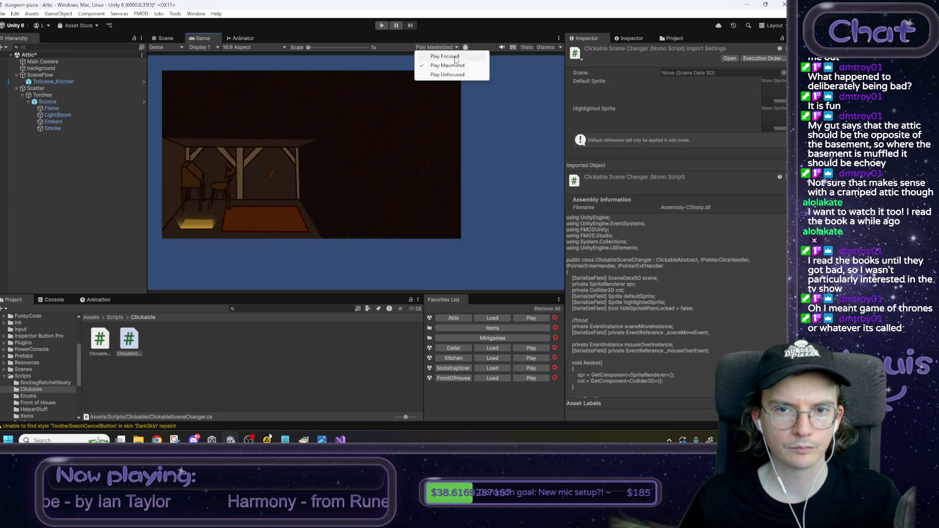
{"action": "left_click", "coordinate": [443, 56]}
{"action": "key", "text": "alt+Tab"}
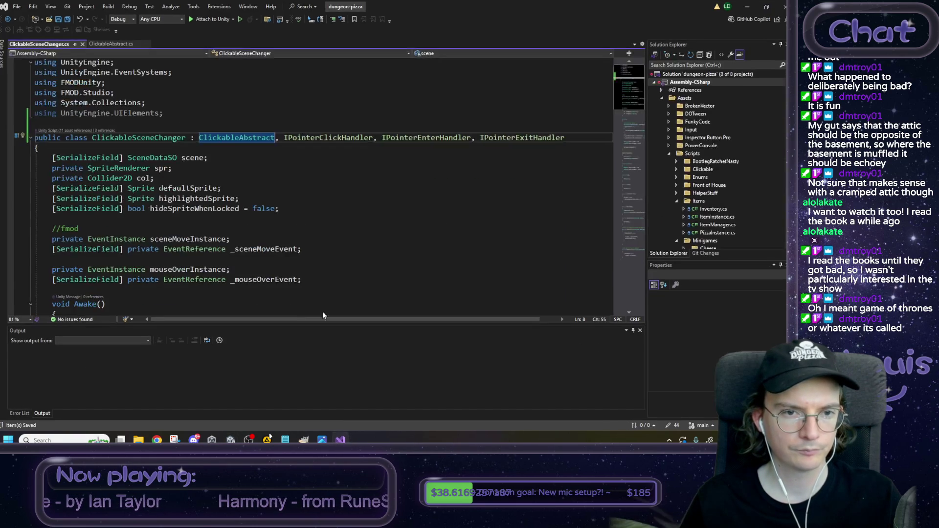
Step: Move the pointer handler interfaces from ClickableSceneChanger onto ClickableAbstract's declaration and save
{"action": "left_click_drag", "start_coordinate": [277, 142], "coordinate": [566, 137]}
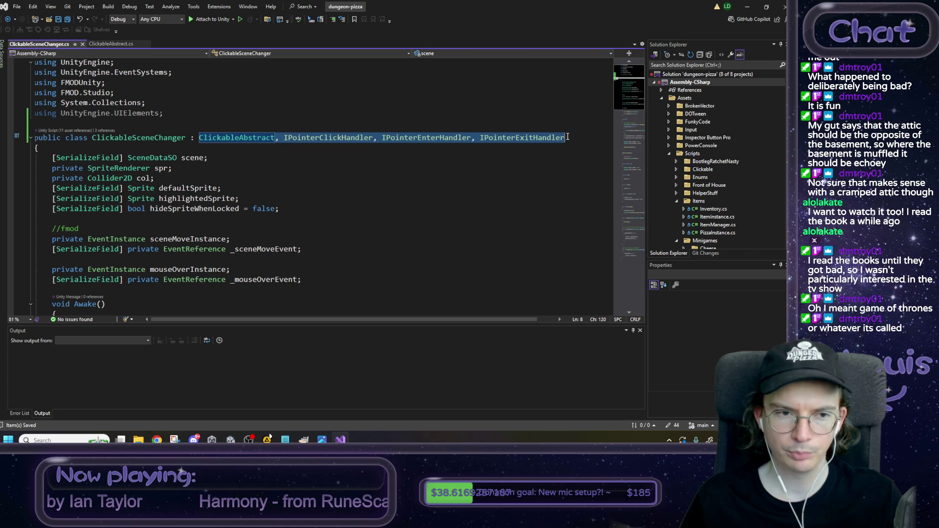
{"action": "key", "text": "BackSpace"}
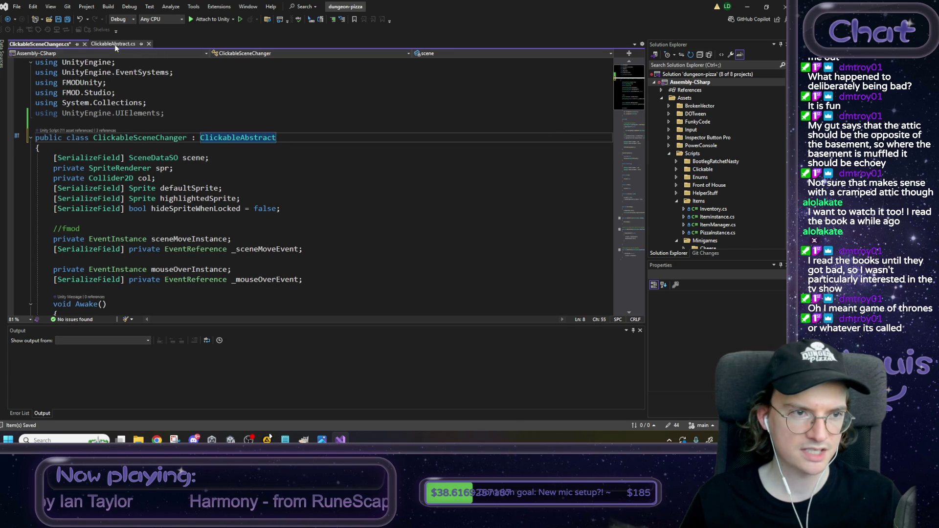
{"action": "left_click", "coordinate": [113, 44]}
{"action": "left_click", "coordinate": [304, 89]}
{"action": "type", "text": ", IPointerClickHandler, IPointerEnterHandler, IPointerExitHandler"}
{"action": "key", "text": "ctrl+s"}
{"action": "key", "text": "ctrl+Tab"}
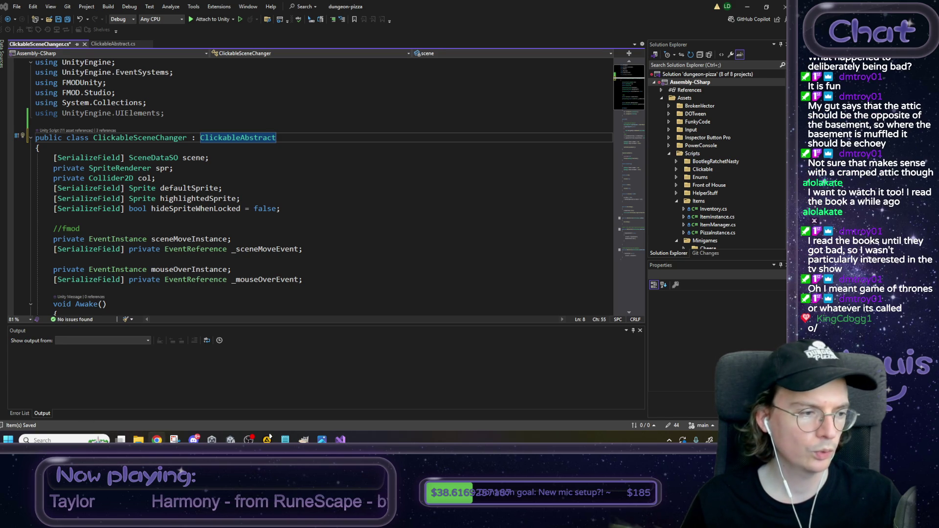
Step: Move the mouseOverInstance and _mouseOverEvent fields into ClickableAbstract and save it
{"action": "left_click", "coordinate": [338, 167]}
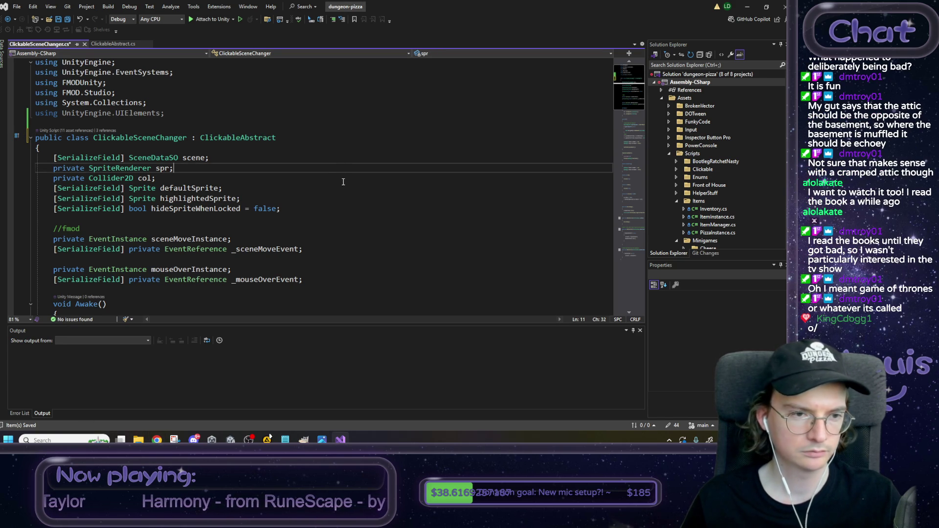
{"action": "scroll", "coordinate": [325, 181], "scroll_direction": "down", "scroll_amount": 1}
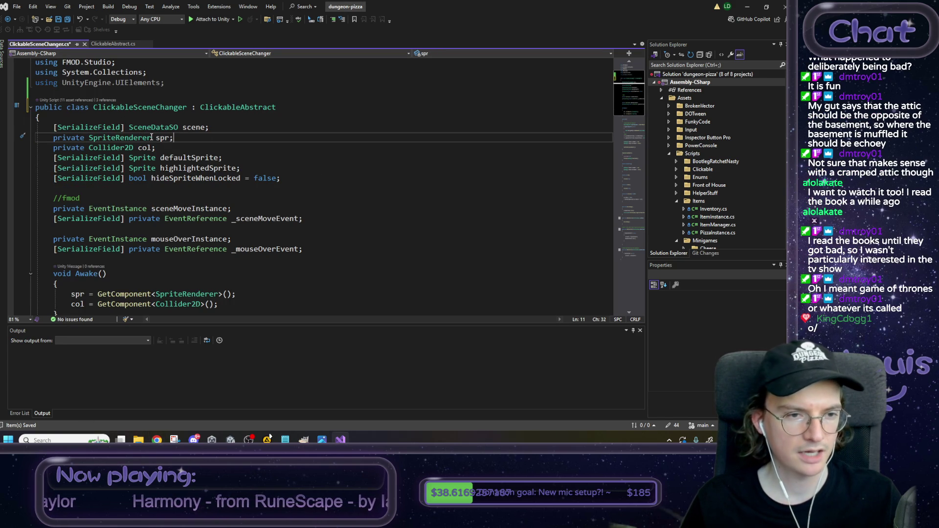
{"action": "scroll", "coordinate": [229, 163], "scroll_direction": "down", "scroll_amount": 1}
{"action": "scroll", "coordinate": [235, 160], "scroll_direction": "down", "scroll_amount": 1}
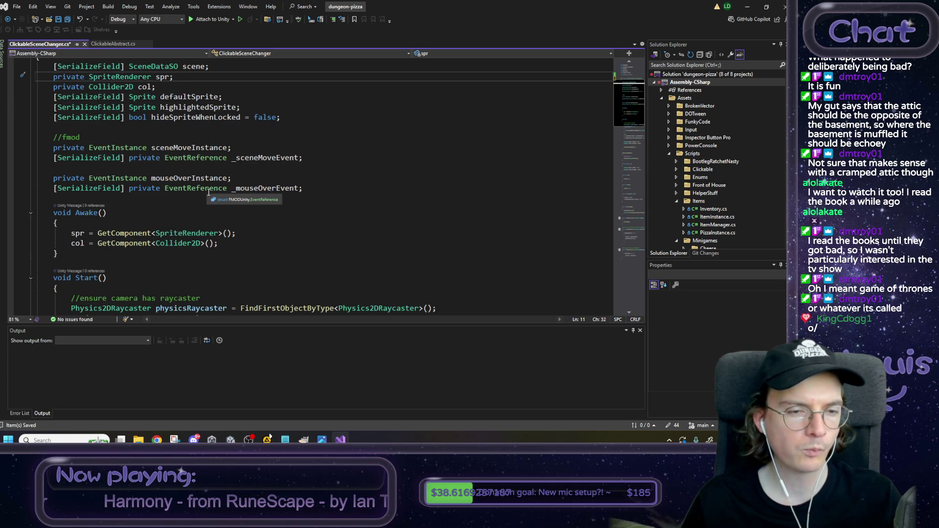
{"action": "left_click_drag", "start_coordinate": [303, 189], "coordinate": [10, 182]}
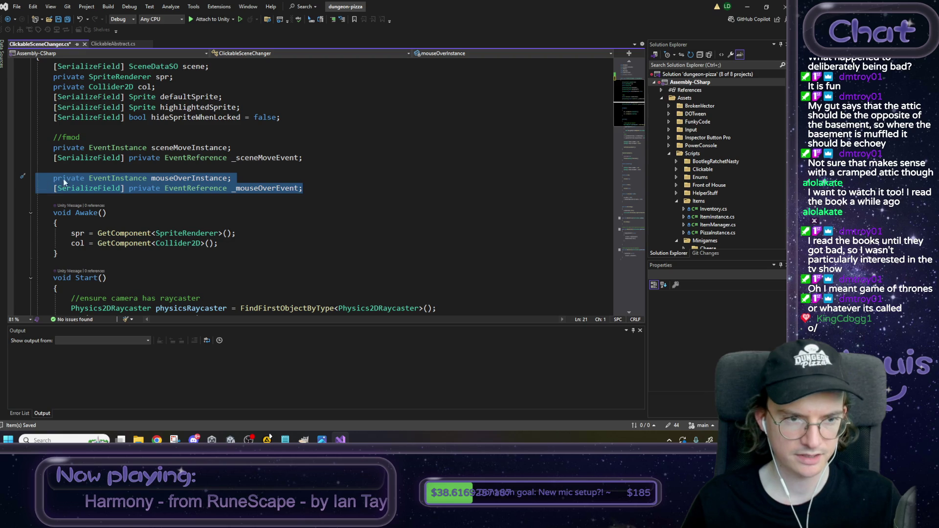
{"action": "key", "text": "ctrl+x"}
{"action": "left_click", "coordinate": [107, 44]}
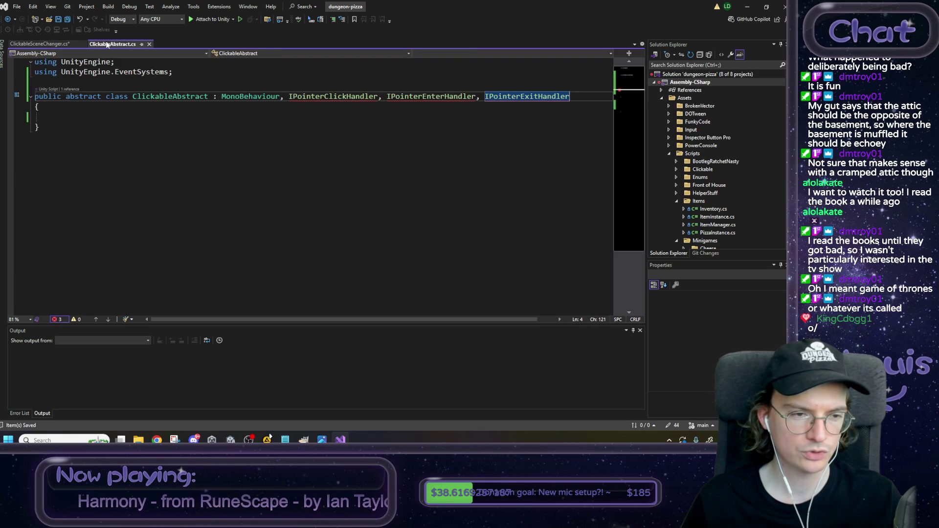
{"action": "left_click", "coordinate": [68, 116]}
{"action": "key", "text": "ctrl+v"}
{"action": "key", "text": "ctrl+s"}
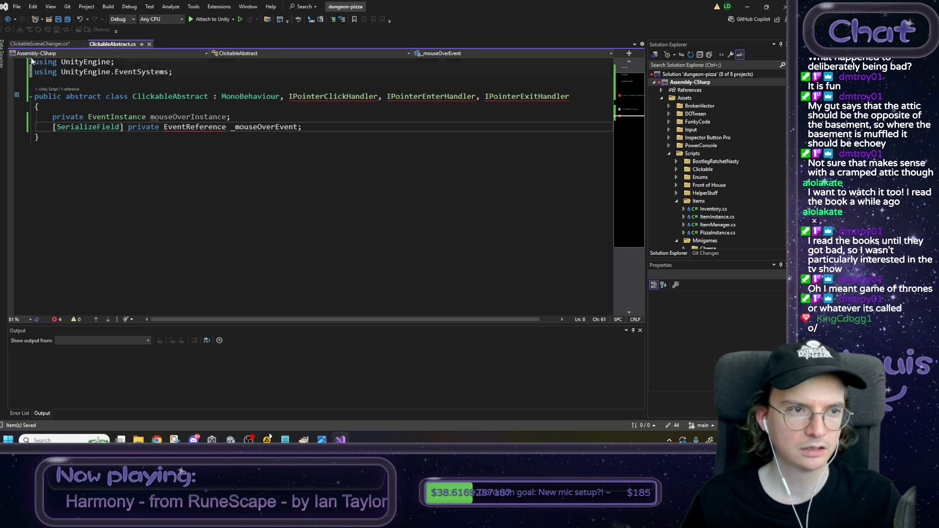
{"action": "key", "text": "ctrl+Tab"}
{"action": "key", "text": "BackSpace"}
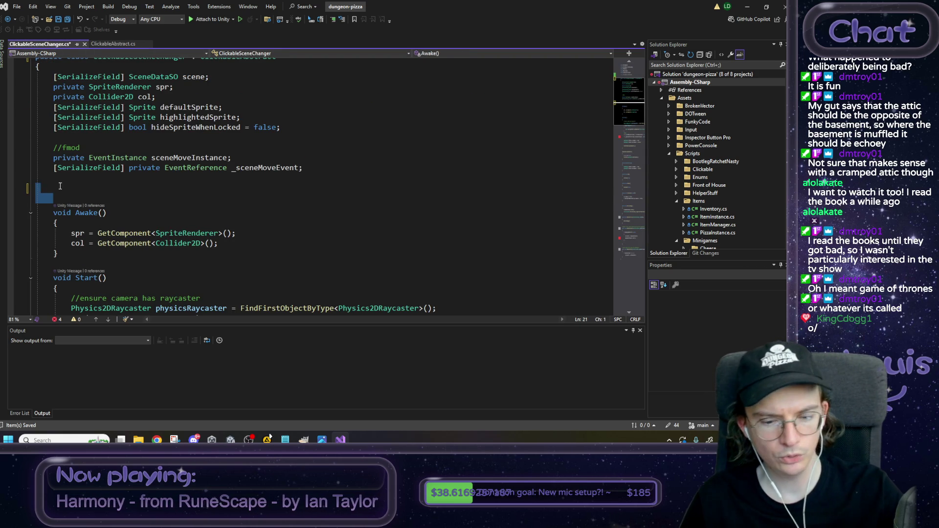
Step: Add a Start method to ClickableAbstract that creates the mouse-over sound instance under //fmod
{"action": "scroll", "coordinate": [121, 181], "scroll_direction": "up", "scroll_amount": 1}
{"action": "scroll", "coordinate": [181, 223], "scroll_direction": "down", "scroll_amount": 4}
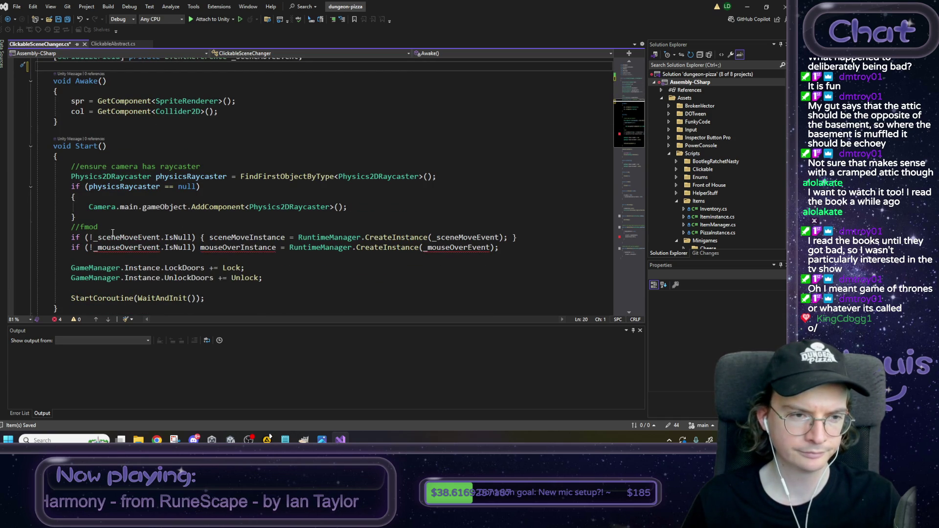
{"action": "mouse_move", "coordinate": [499, 249]}
{"action": "left_mouse_down"}
{"action": "mouse_move", "coordinate": [36, 236]}
{"action": "mouse_move", "coordinate": [72, 228]}
{"action": "left_mouse_up"}
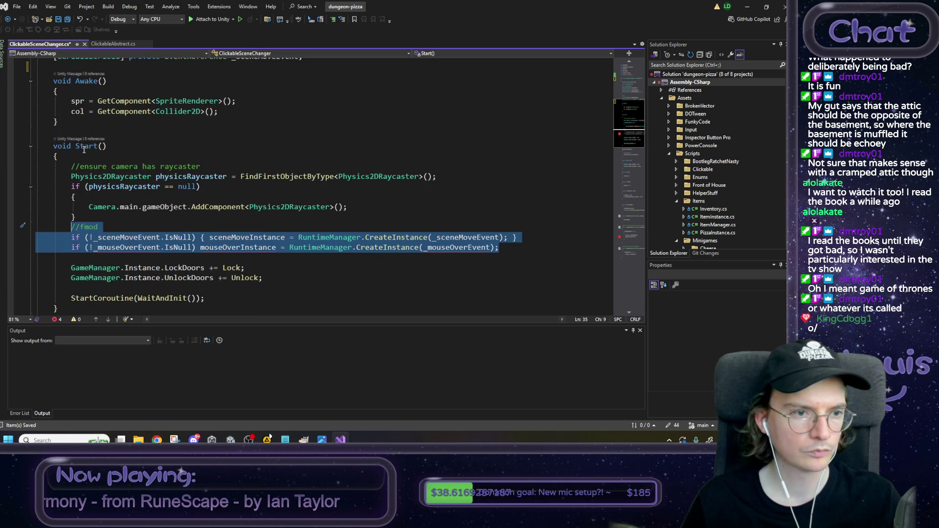
{"action": "left_click", "coordinate": [113, 44]}
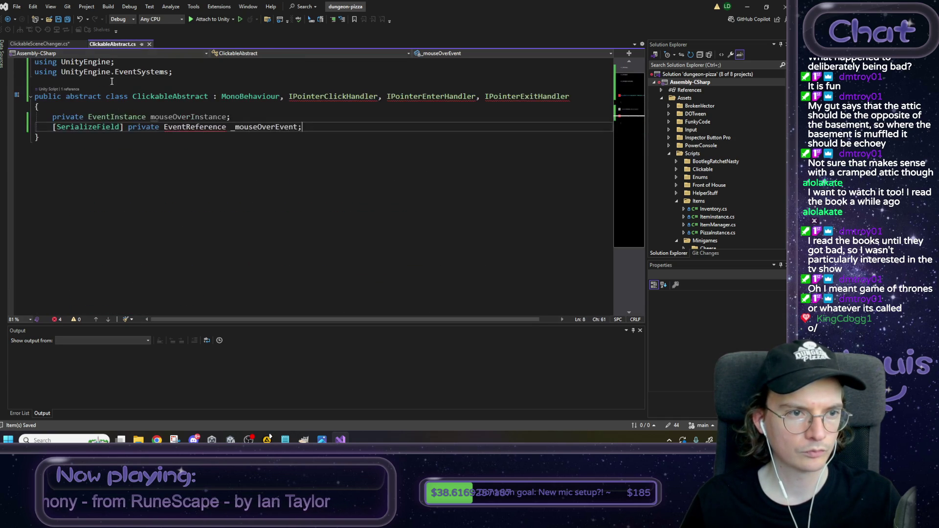
{"action": "key", "text": "Return"}
{"action": "key", "text": "Return"}
{"action": "type", "text": "voi"}
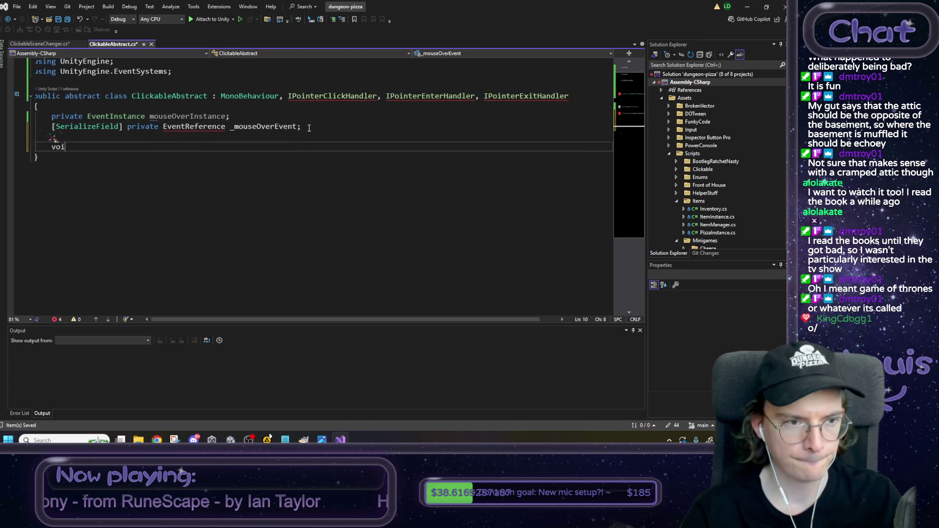
{"action": "type", "text": "d Start() {"}
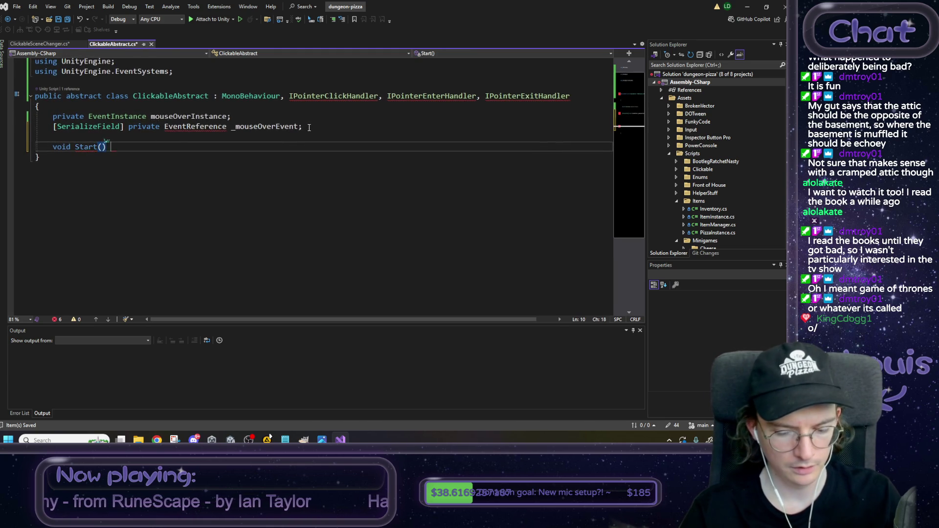
{"action": "key", "text": "Return"}
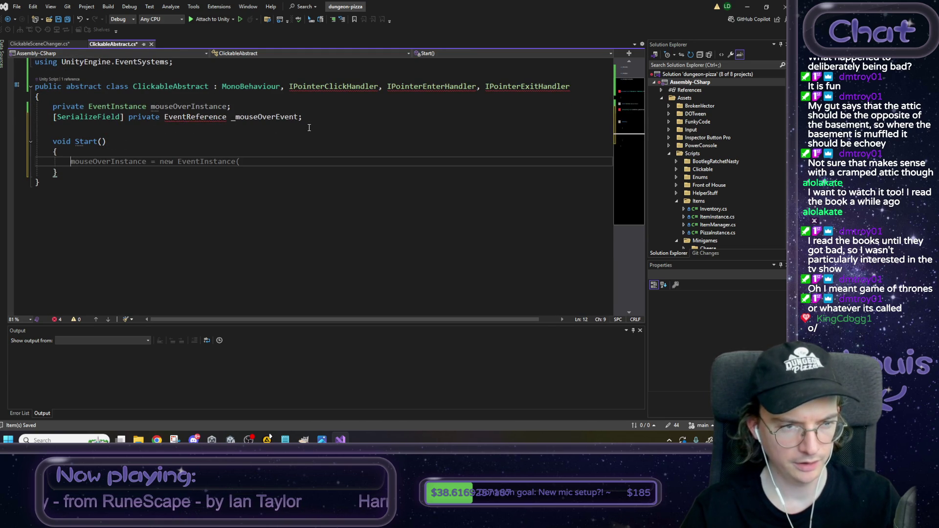
{"action": "key", "text": "ctrl+v"}
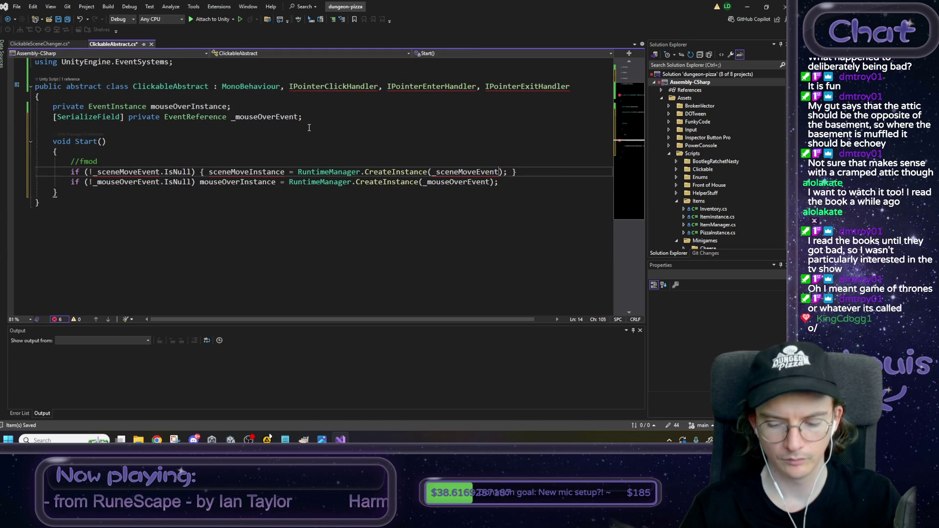
{"action": "key", "text": "End"}
{"action": "key", "text": "shift+Home"}
{"action": "key", "text": "shift+Home"}
{"action": "key", "text": "BackSpace"}
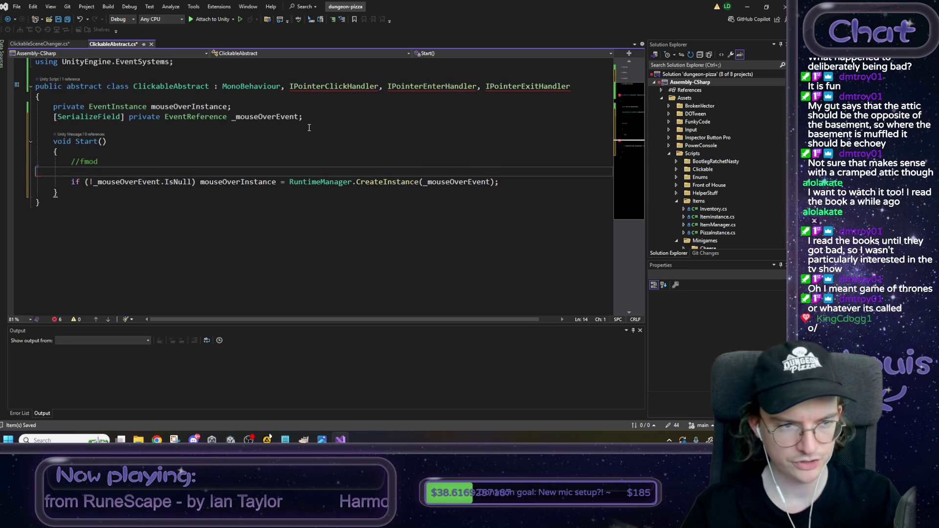
{"action": "key", "text": "BackSpace"}
{"action": "key", "text": "ctrl+s"}
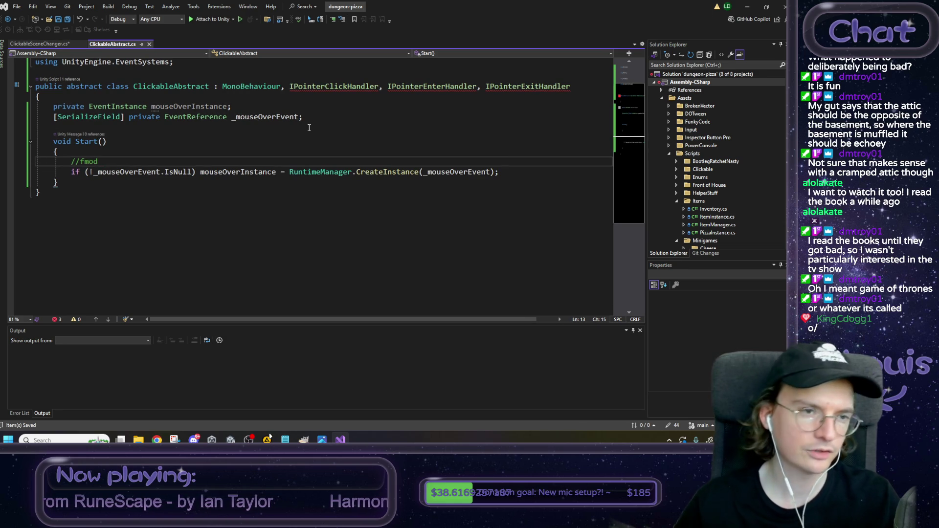
Step: Delete the mouse-over instance line from ClickableSceneChanger's Start and save the script
{"action": "left_click", "coordinate": [36, 45]}
{"action": "left_click", "coordinate": [195, 238]}
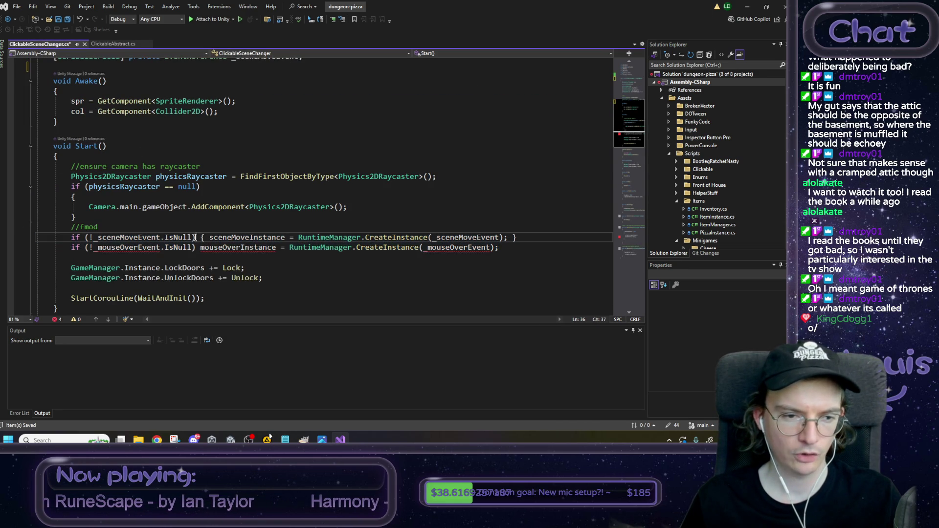
{"action": "mouse_move", "coordinate": [503, 247]}
{"action": "left_mouse_down"}
{"action": "mouse_move", "coordinate": [60, 263]}
{"action": "mouse_move", "coordinate": [12, 251]}
{"action": "left_mouse_up"}
{"action": "key", "text": "BackSpace"}
{"action": "key", "text": "BackSpace"}
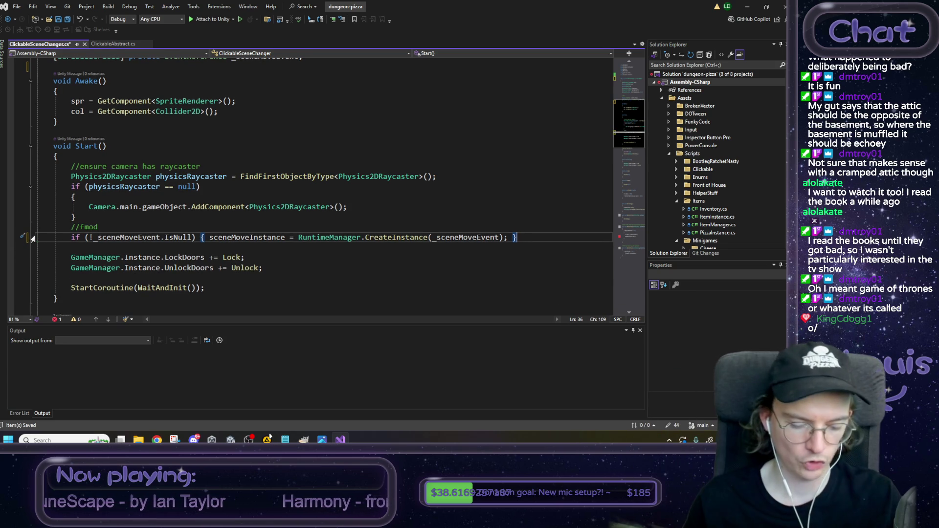
{"action": "key", "text": "ctrl+s"}
{"action": "scroll", "coordinate": [273, 274], "scroll_direction": "down", "scroll_amount": 1}
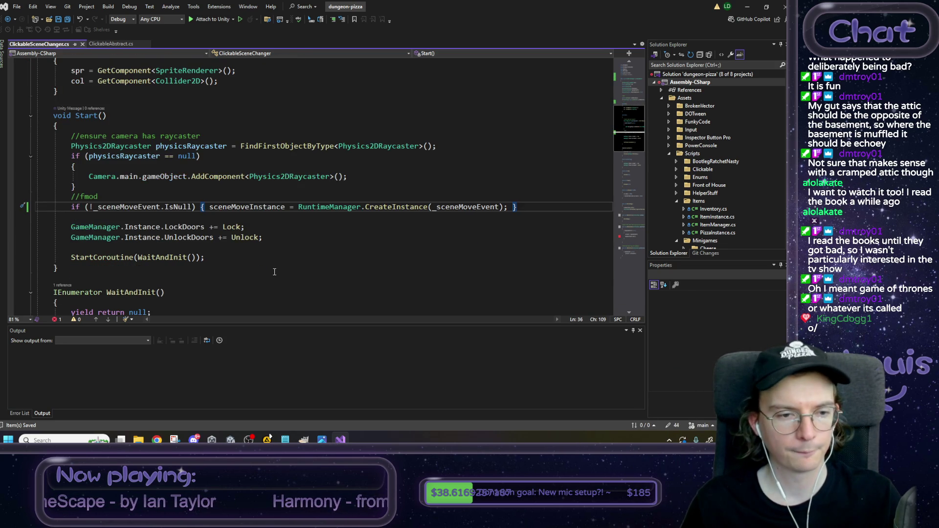
{"action": "double_click", "coordinate": [104, 228]}
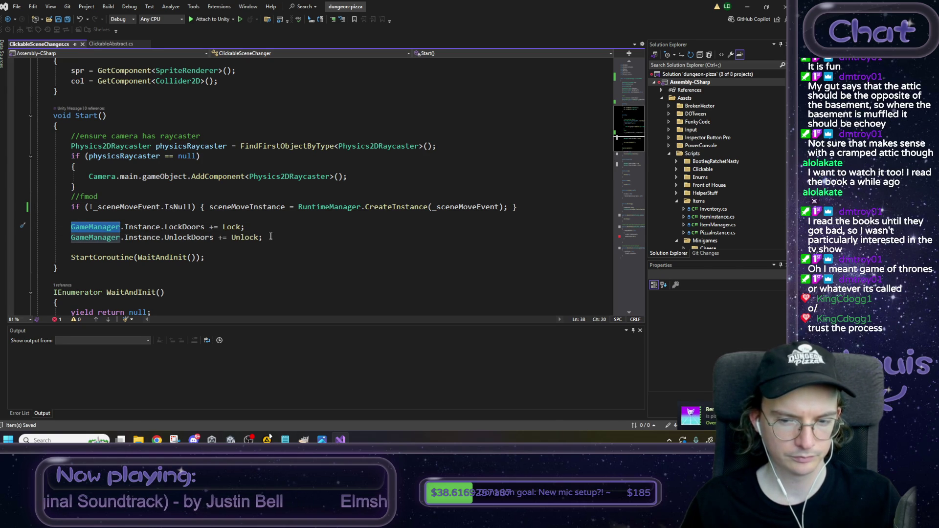
{"action": "left_click", "coordinate": [285, 440]}
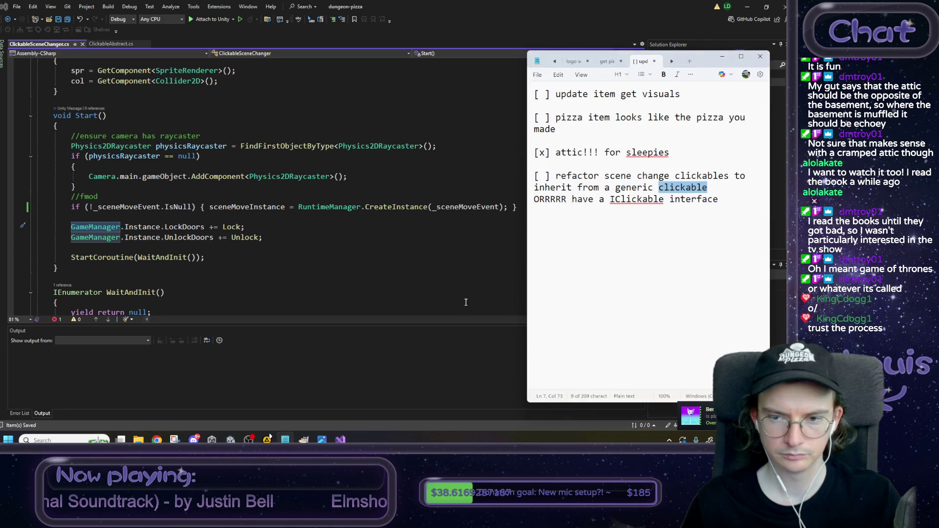
Step: Add the to-do line "[ ] rename LockDoors to LockClickables" in Notepad
{"action": "key", "text": "Return"}
{"action": "type", "text": "["}
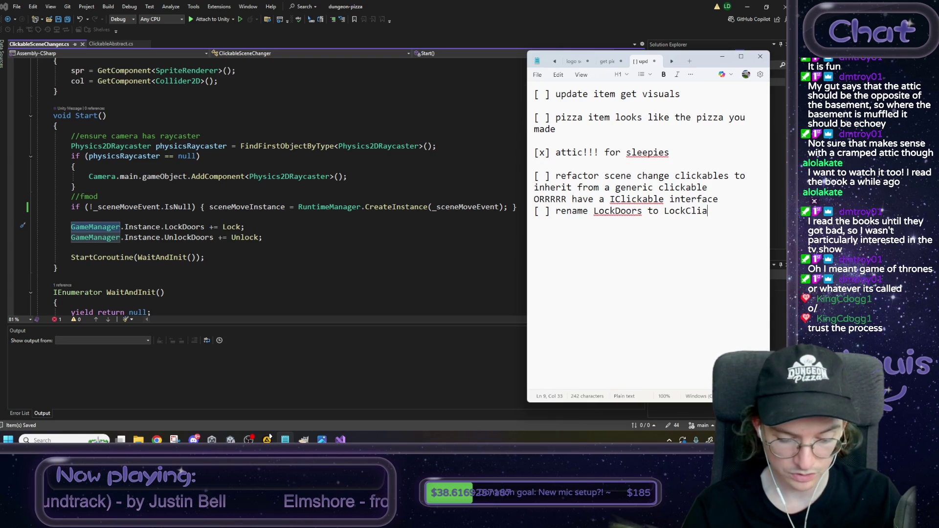
{"action": "type", "text": "les"}
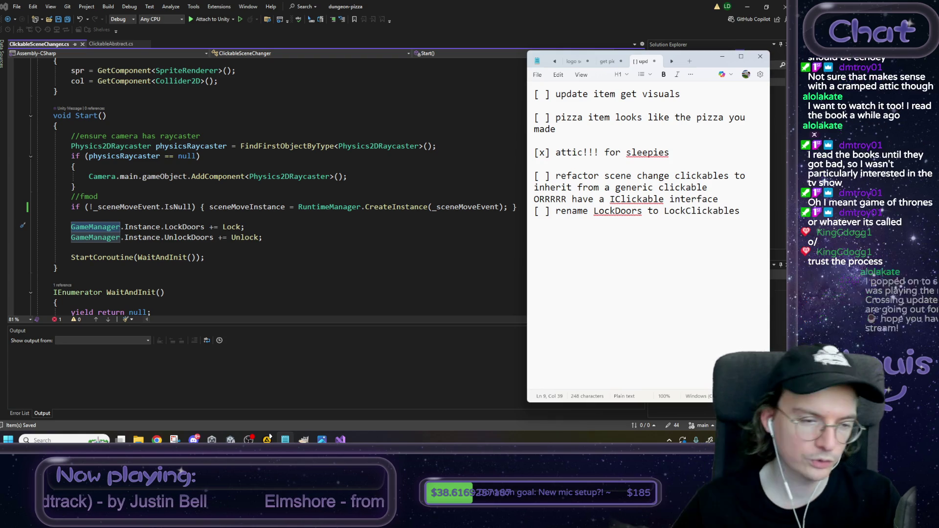
{"action": "left_click", "coordinate": [341, 241]}
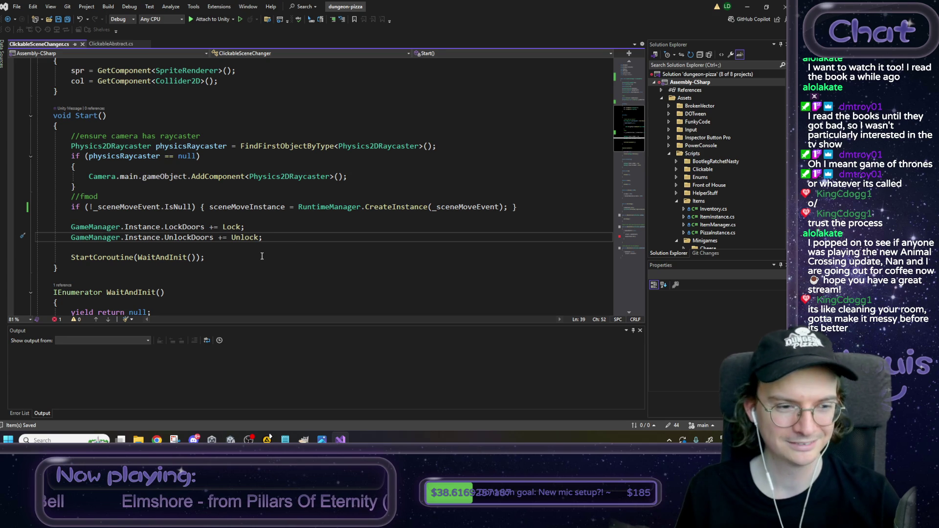
Step: Move the LockDoors/UnlockDoors subscriptions and StartCoroutine call into ClickableAbstract's Start
{"action": "scroll", "coordinate": [262, 256], "scroll_direction": "down", "scroll_amount": 2}
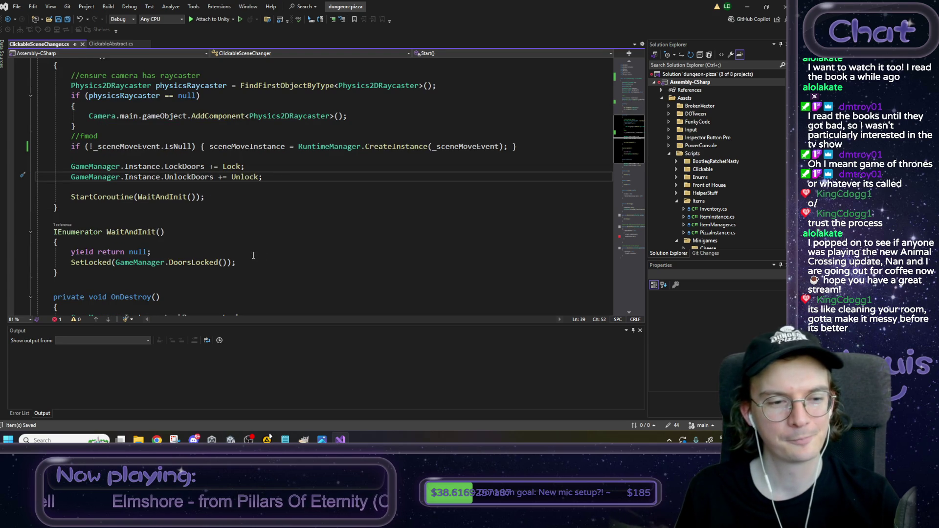
{"action": "scroll", "coordinate": [134, 223], "scroll_direction": "down", "scroll_amount": 3}
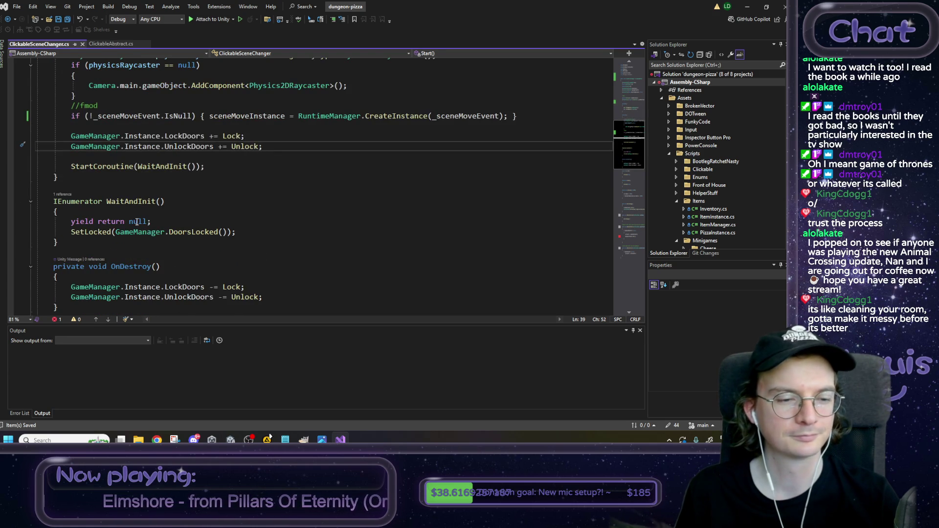
{"action": "scroll", "coordinate": [137, 222], "scroll_direction": "down", "scroll_amount": 4}
{"action": "scroll", "coordinate": [177, 78], "scroll_direction": "up", "scroll_amount": 8}
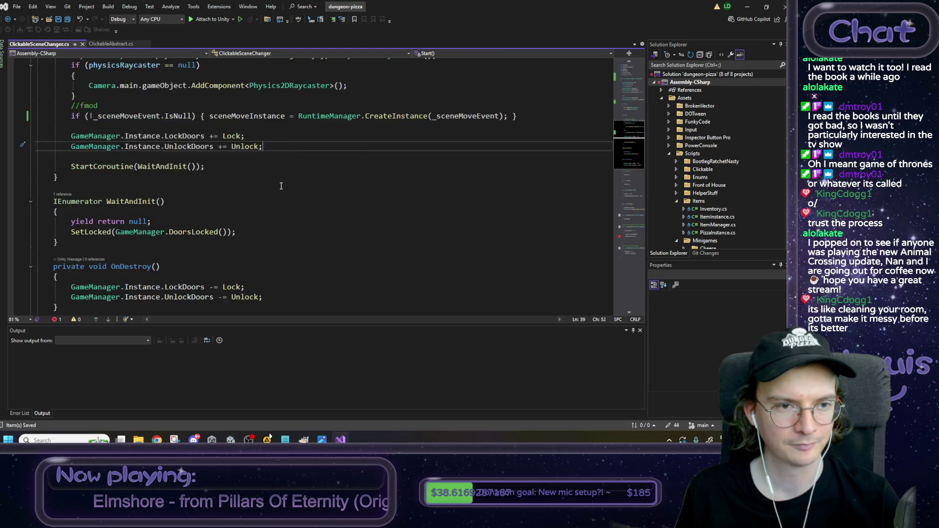
{"action": "left_click", "coordinate": [263, 148]}
{"action": "scroll", "coordinate": [264, 153], "scroll_direction": "up", "scroll_amount": 5}
{"action": "scroll", "coordinate": [256, 243], "scroll_direction": "down", "scroll_amount": 4}
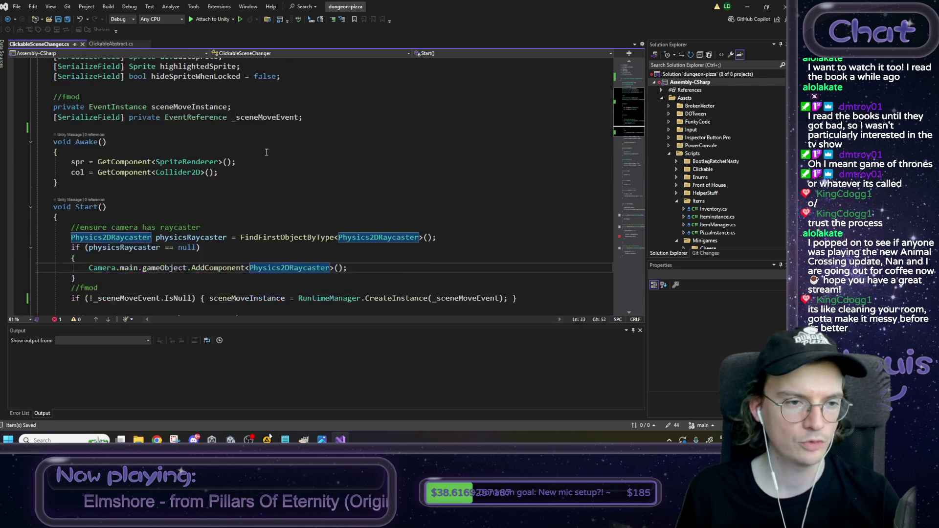
{"action": "mouse_move", "coordinate": [236, 255]}
{"action": "left_mouse_down"}
{"action": "mouse_move", "coordinate": [10, 257]}
{"action": "mouse_move", "coordinate": [5, 231]}
{"action": "left_mouse_up"}
{"action": "key", "text": "ctrl+x"}
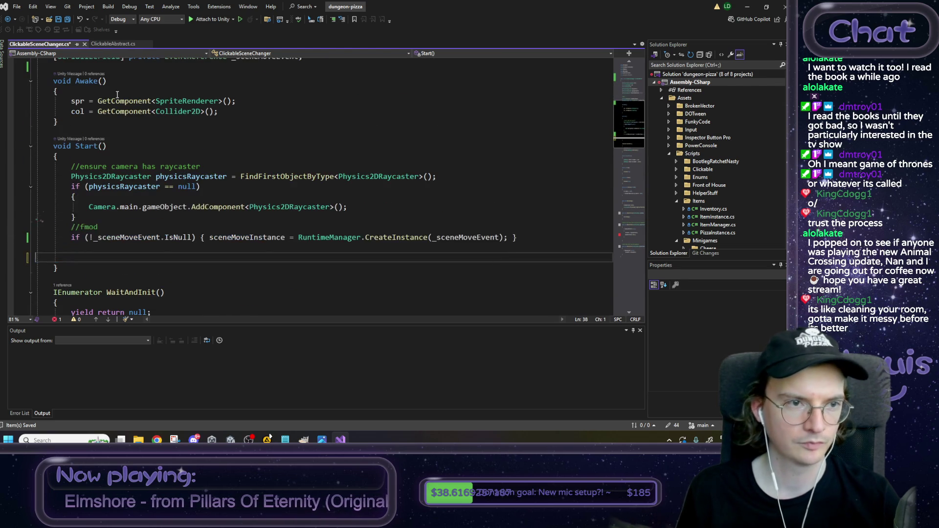
{"action": "left_click", "coordinate": [113, 45]}
{"action": "left_click", "coordinate": [511, 172]}
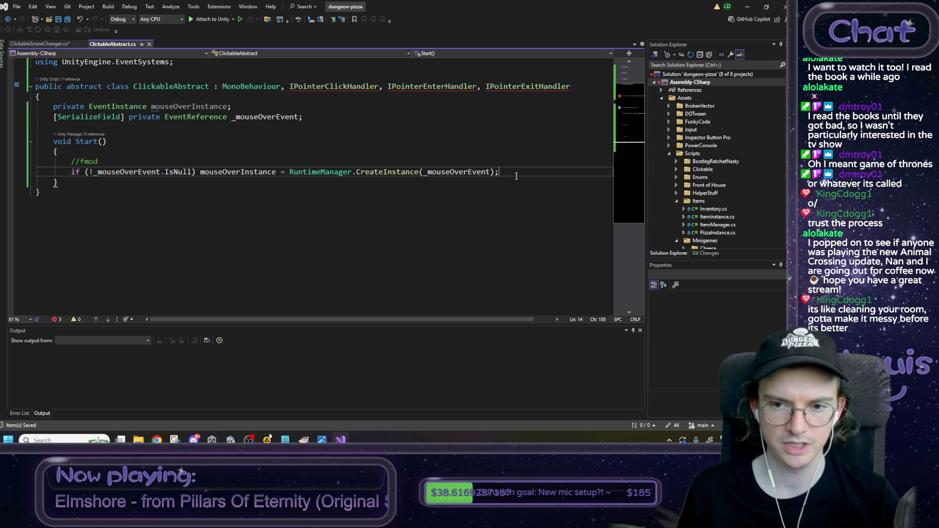
{"action": "key", "text": "Return"}
{"action": "key", "text": "Return"}
{"action": "key", "text": "ctrl+v"}
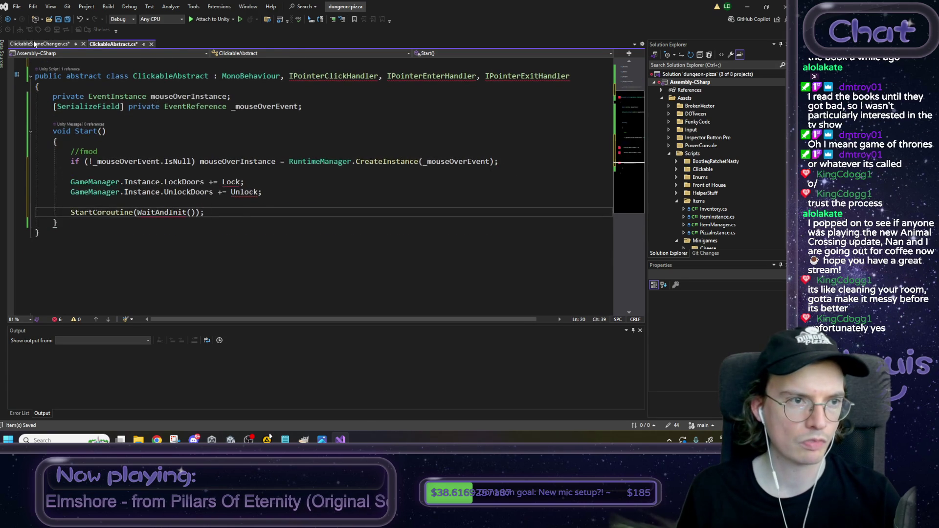
Step: Delete the WaitAndInit coroutine from ClickableSceneChanger and save the script
{"action": "left_click", "coordinate": [33, 42]}
{"action": "scroll", "coordinate": [109, 256], "scroll_direction": "down", "scroll_amount": 1}
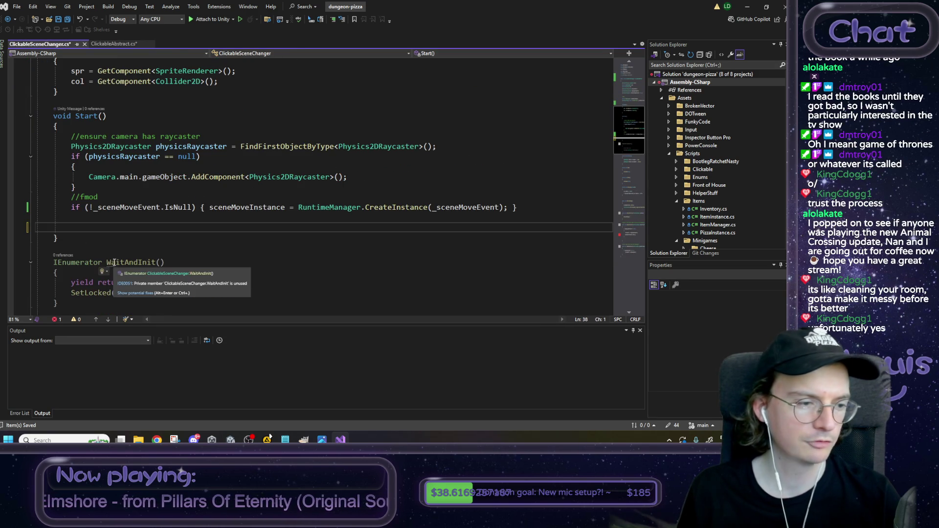
{"action": "scroll", "coordinate": [164, 246], "scroll_direction": "down", "scroll_amount": 1}
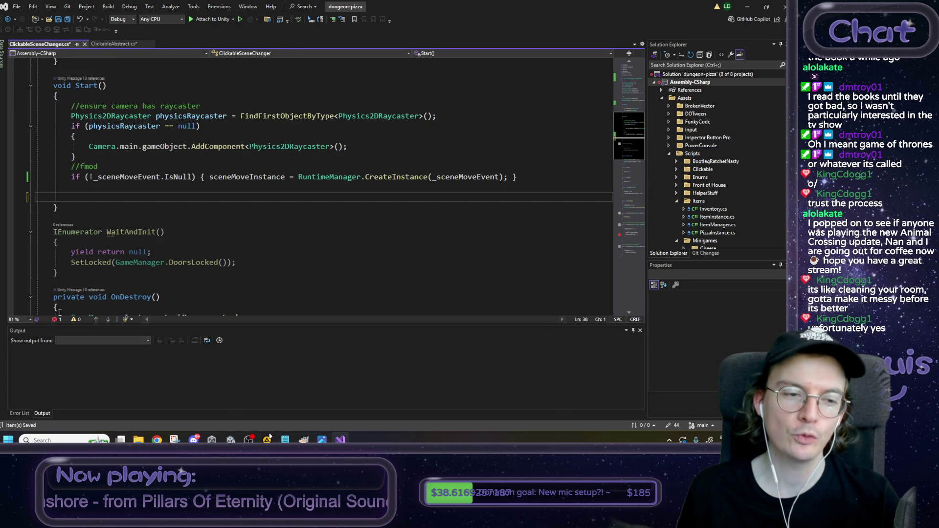
{"action": "left_click_drag", "start_coordinate": [78, 282], "coordinate": [7, 225]}
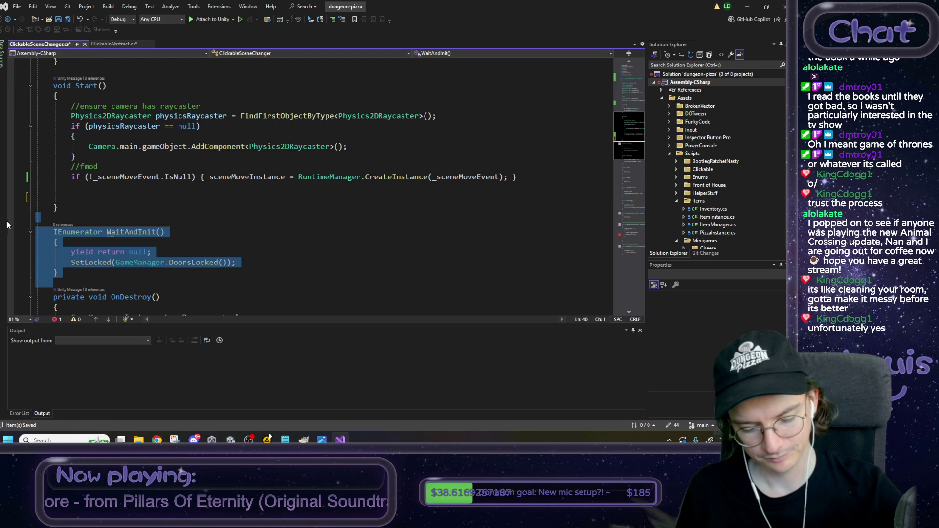
{"action": "key", "text": "Delete"}
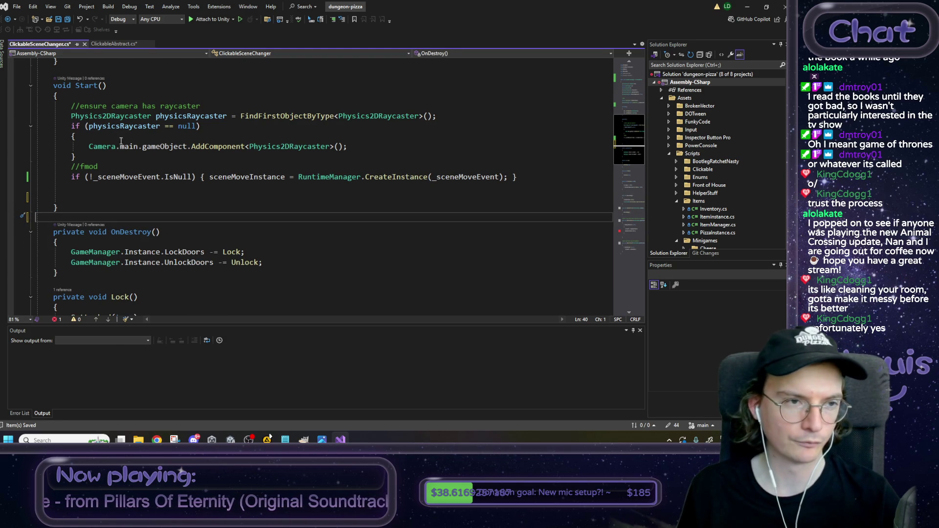
{"action": "key", "text": "ctrl+s"}
{"action": "left_click", "coordinate": [117, 45]}
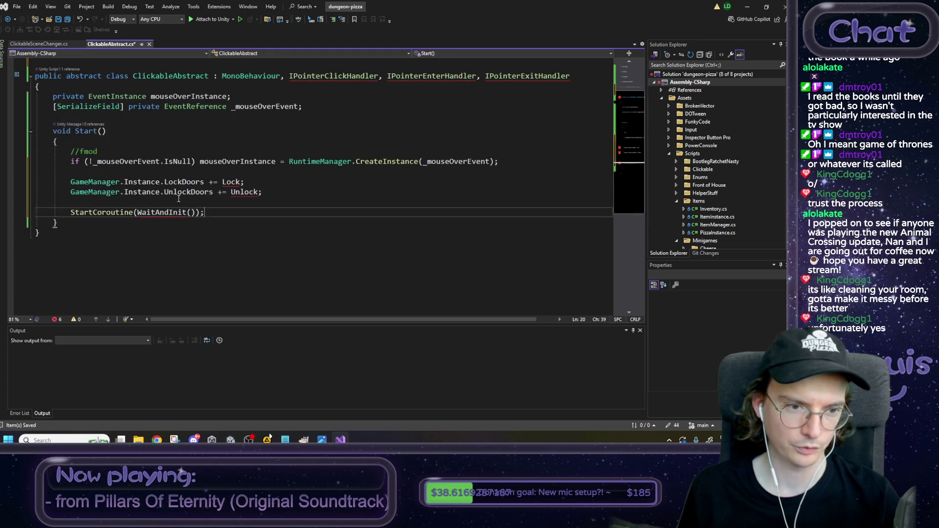
Step: Insert the WaitAndInit coroutine below Start in ClickableAbstract and save
{"action": "left_click", "coordinate": [109, 225]}
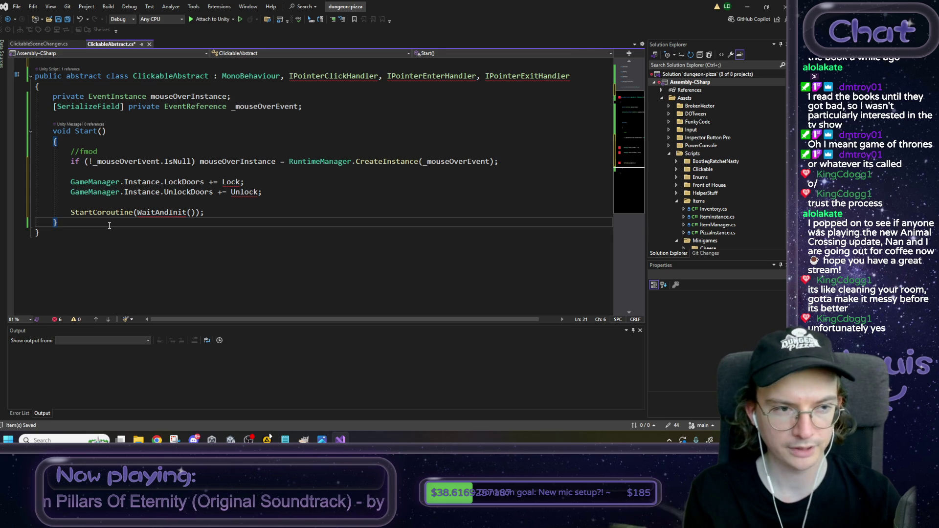
{"action": "key", "text": "Return"}
{"action": "key", "text": "Return"}
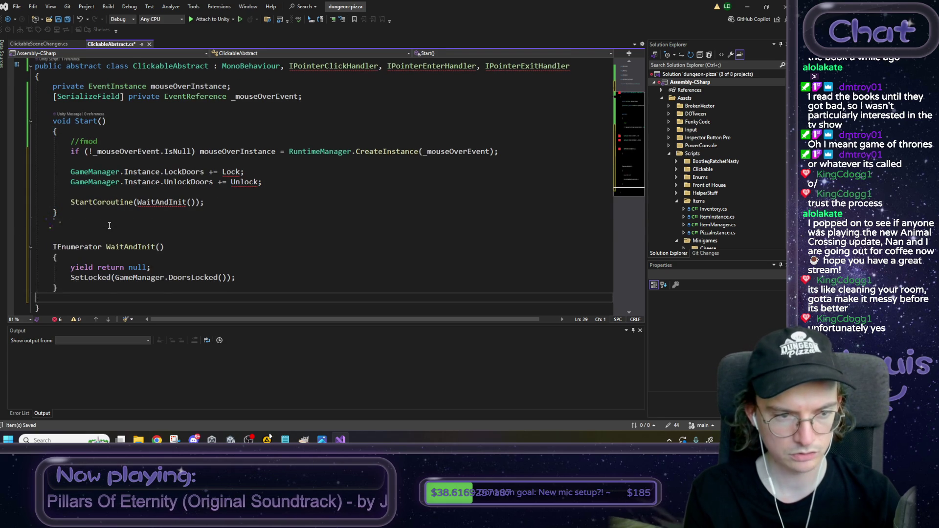
{"action": "key", "text": "Tab"}
{"action": "key", "text": "Up"}
{"action": "key", "text": "Up"}
{"action": "key", "text": "Up"}
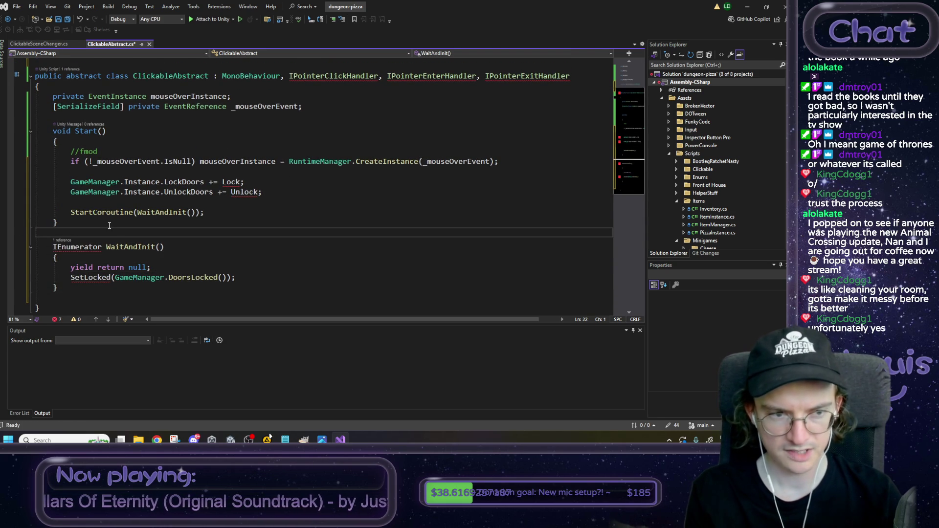
{"action": "key", "text": "Left"}
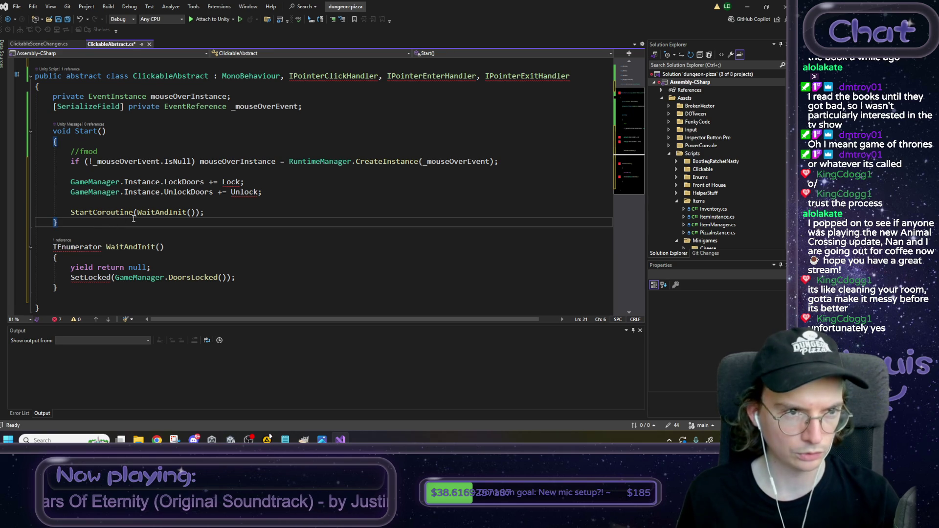
{"action": "key", "text": "ctrl+s"}
Step: Remove the OnDestroy method from ClickableSceneChanger and save
{"action": "left_click", "coordinate": [49, 45]}
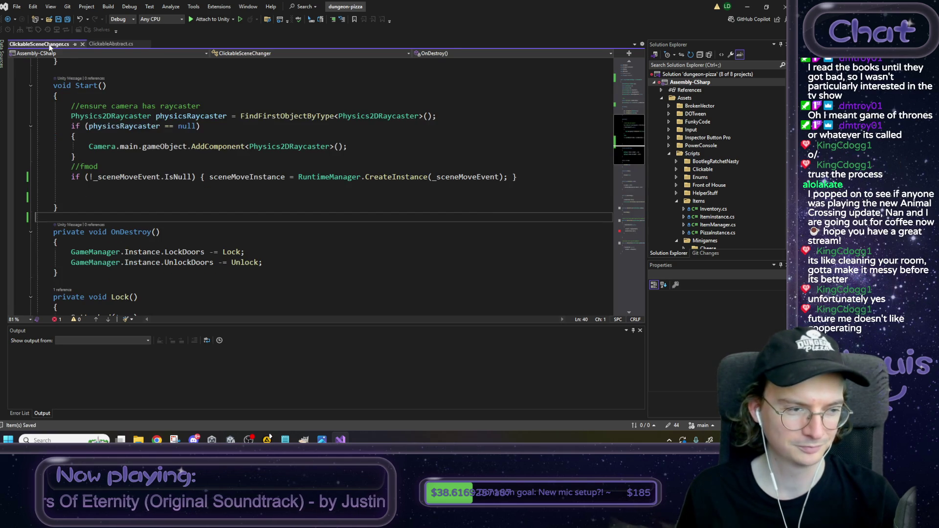
{"action": "scroll", "coordinate": [193, 214], "scroll_direction": "down", "scroll_amount": 1}
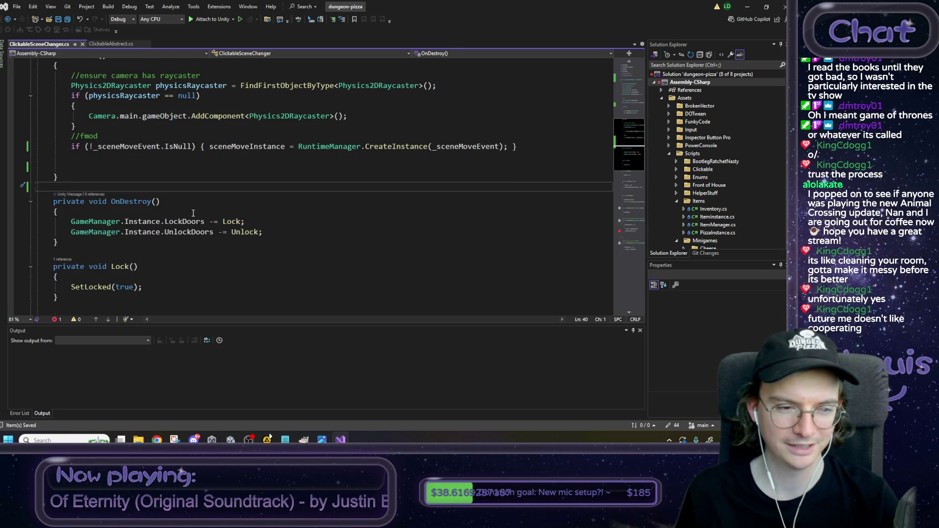
{"action": "left_click_drag", "start_coordinate": [72, 243], "coordinate": [8, 203]}
{"action": "key", "text": "Delete"}
{"action": "key", "text": "BackSpace"}
{"action": "key", "text": "BackSpace"}
{"action": "key", "text": "ctrl+s"}
Step: Add an OnDestroy to ClickableAbstract that unsubscribes the door lock events, and save
{"action": "left_click", "coordinate": [112, 45]}
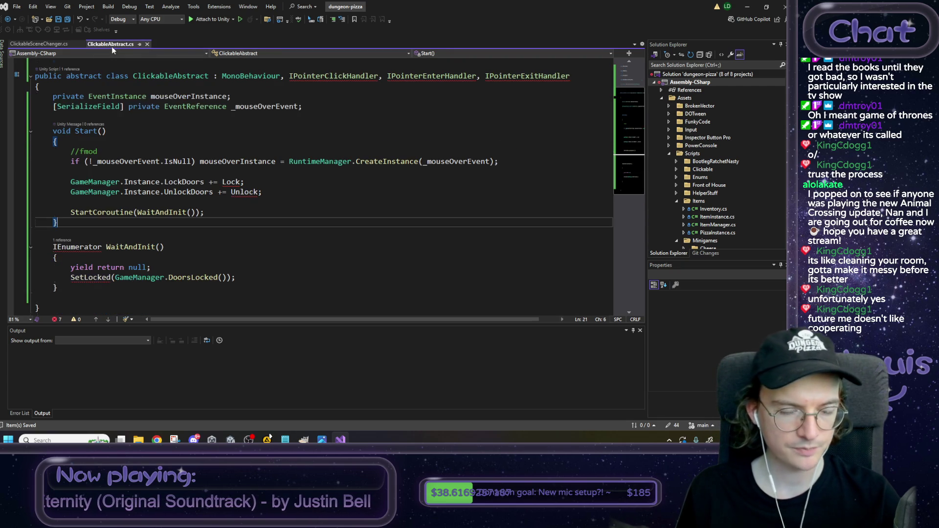
{"action": "scroll", "coordinate": [88, 266], "scroll_direction": "down", "scroll_amount": 1}
{"action": "left_click", "coordinate": [80, 261]}
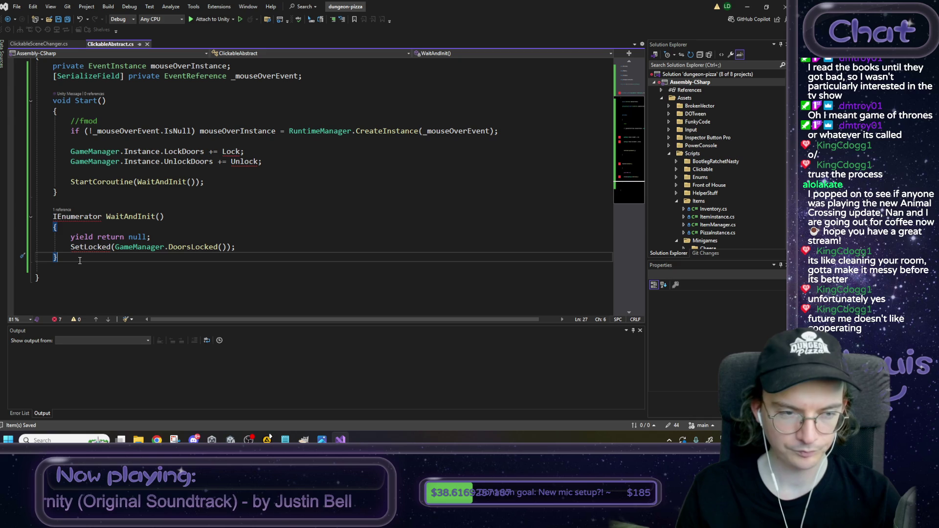
{"action": "key", "text": "Return"}
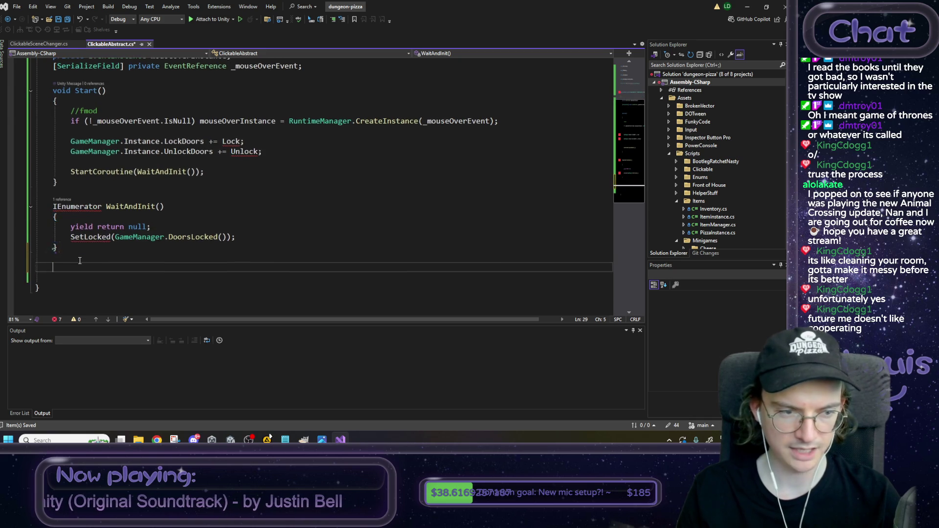
{"action": "key", "text": "Tab"}
{"action": "key", "text": "ctrl+s"}
Step: Move the Lock and Unlock methods from ClickableSceneChanger into ClickableAbstract and save both
{"action": "left_click", "coordinate": [39, 44]}
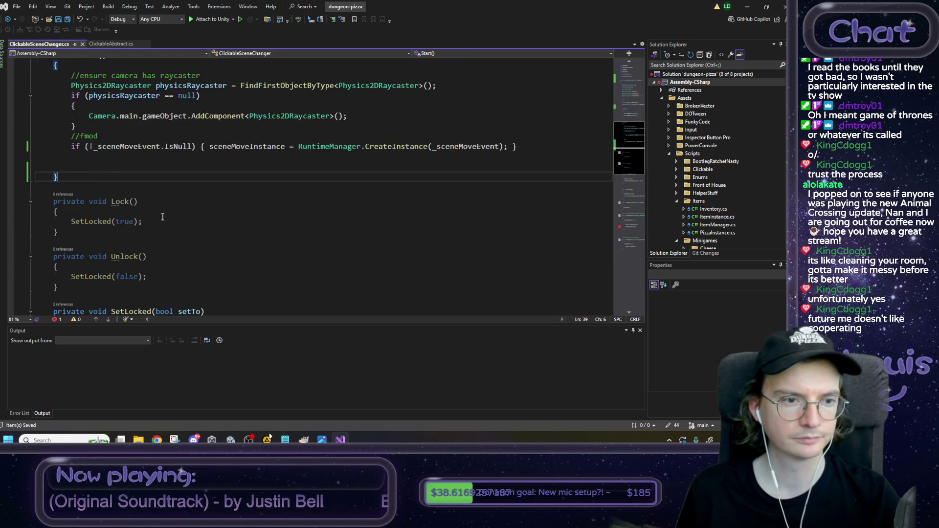
{"action": "scroll", "coordinate": [196, 196], "scroll_direction": "down", "scroll_amount": 2}
{"action": "mouse_move", "coordinate": [57, 257]}
{"action": "left_mouse_down"}
{"action": "mouse_move", "coordinate": [62, 237]}
{"action": "mouse_move", "coordinate": [30, 178]}
{"action": "left_mouse_up"}
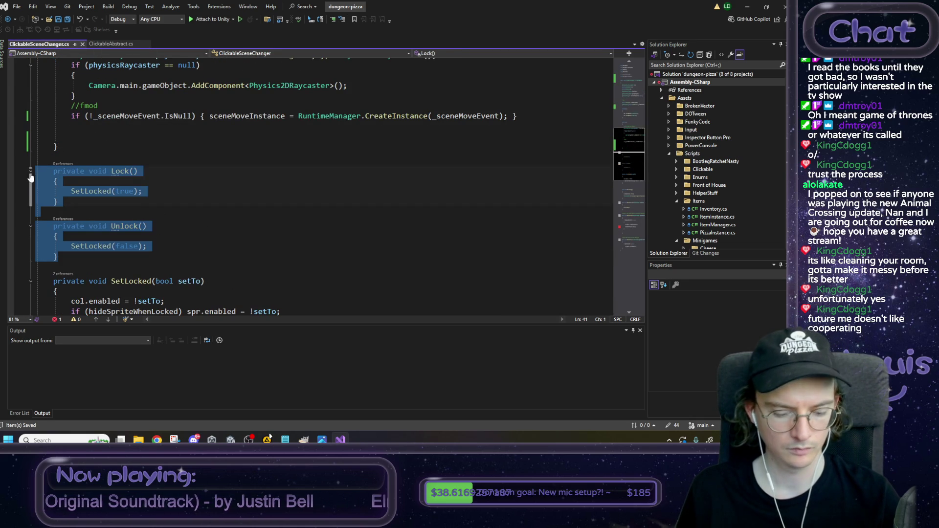
{"action": "key", "text": "Delete"}
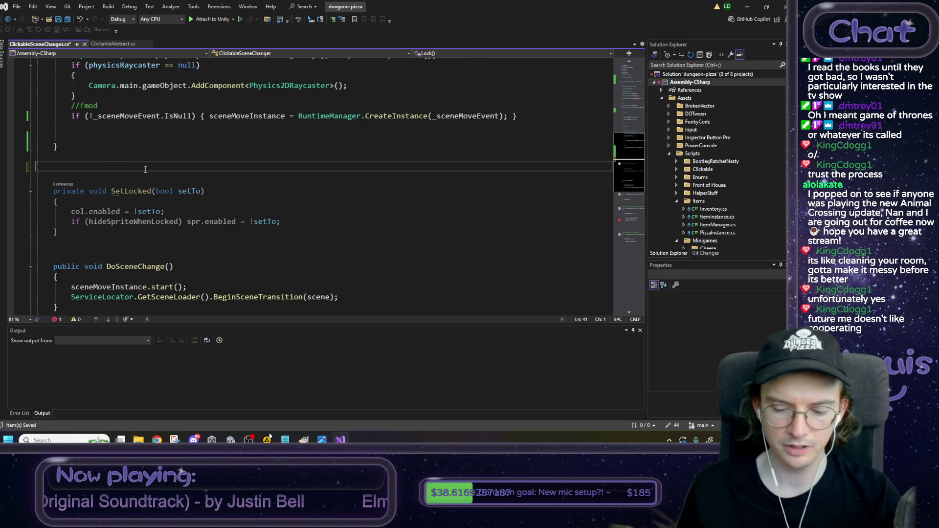
{"action": "key", "text": "BackSpace"}
{"action": "key", "text": "BackSpace"}
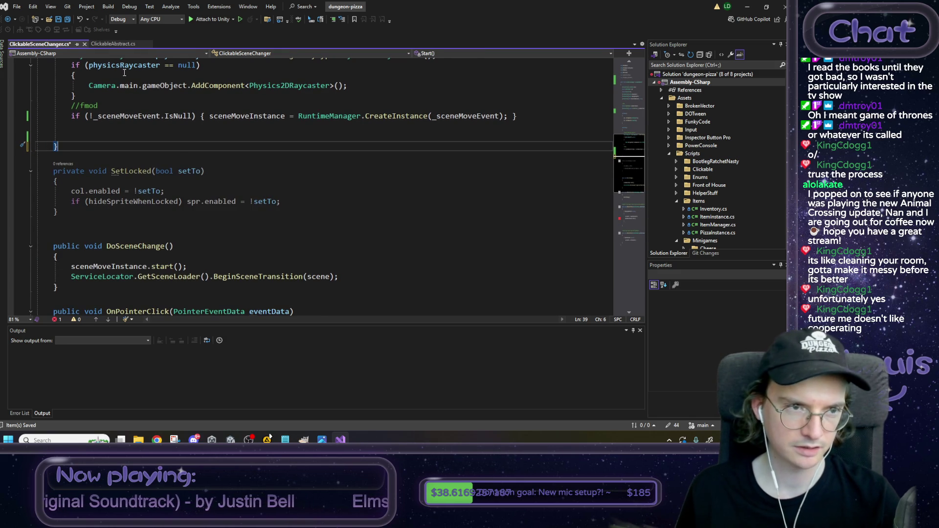
{"action": "left_click", "coordinate": [111, 45]}
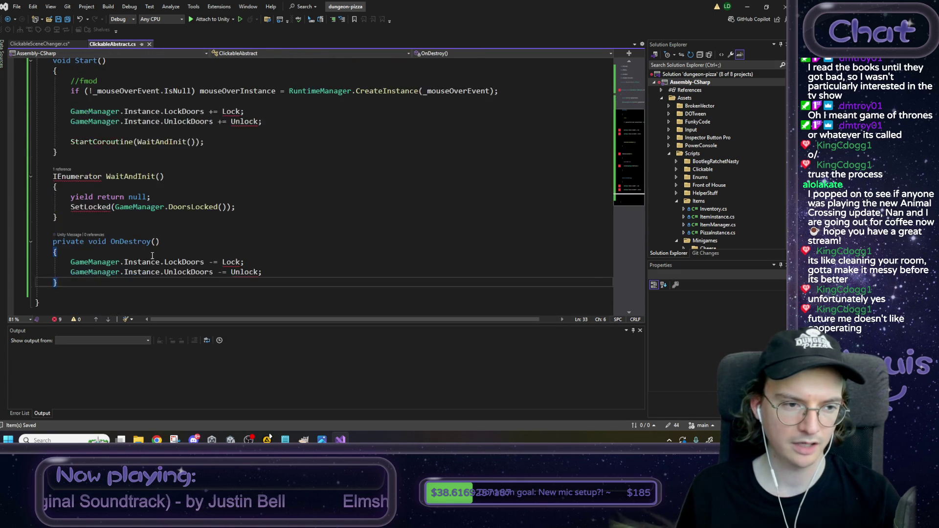
{"action": "scroll", "coordinate": [149, 258], "scroll_direction": "down", "scroll_amount": 1}
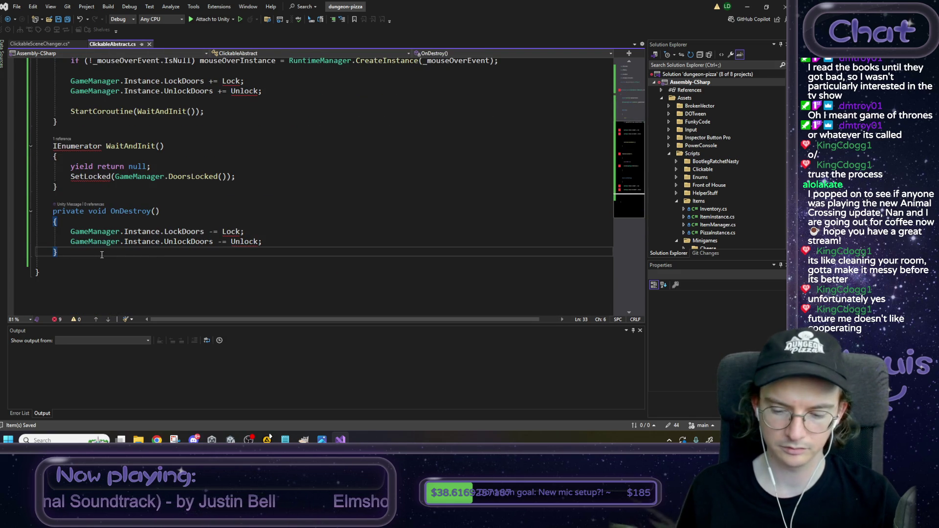
{"action": "key", "text": "Return"}
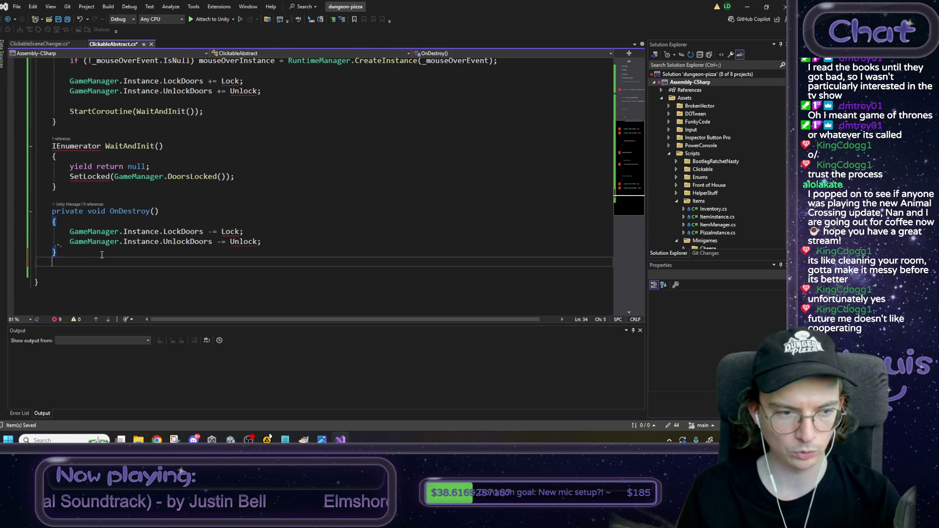
{"action": "key", "text": "Tab"}
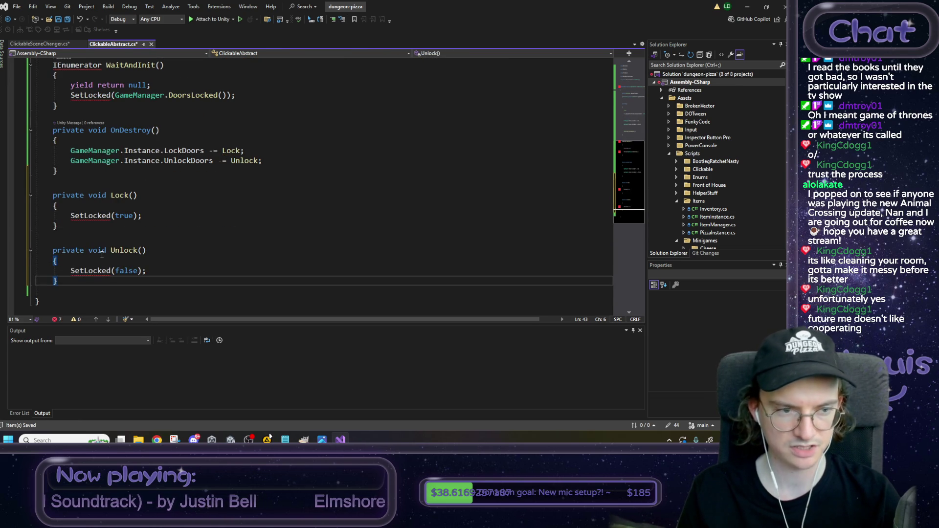
{"action": "key", "text": "ctrl+s"}
{"action": "left_click", "coordinate": [49, 44]}
{"action": "key", "text": "ctrl+s"}
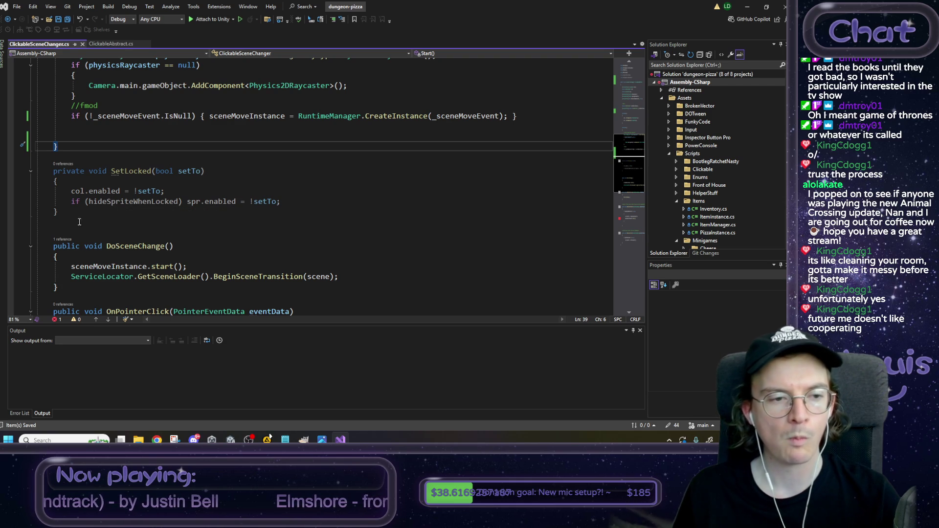
Step: Move the SetLocked method from ClickableSceneChanger to below Unlock in ClickableAbstract
{"action": "left_click_drag", "start_coordinate": [75, 215], "coordinate": [16, 173]}
{"action": "key", "text": "ctrl+c"}
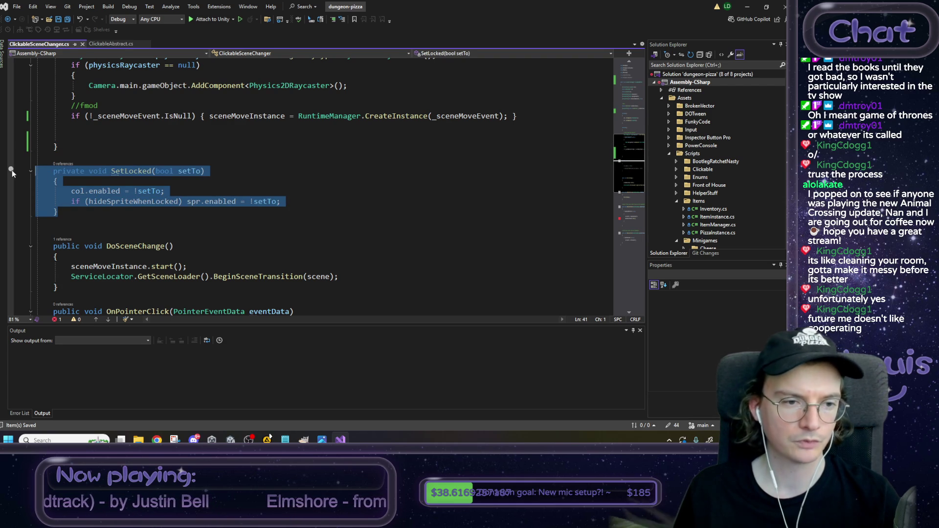
{"action": "key", "text": "Delete"}
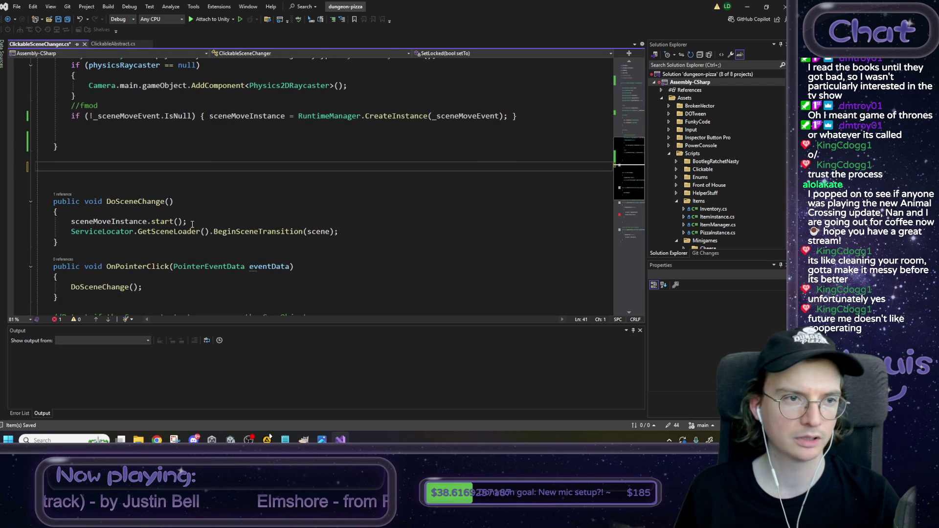
{"action": "left_click", "coordinate": [110, 46]}
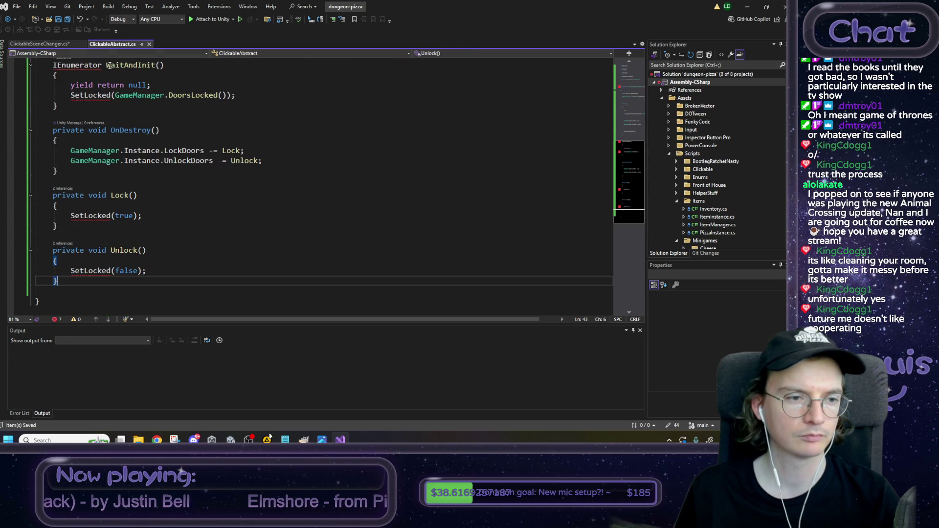
{"action": "key", "text": "Return"}
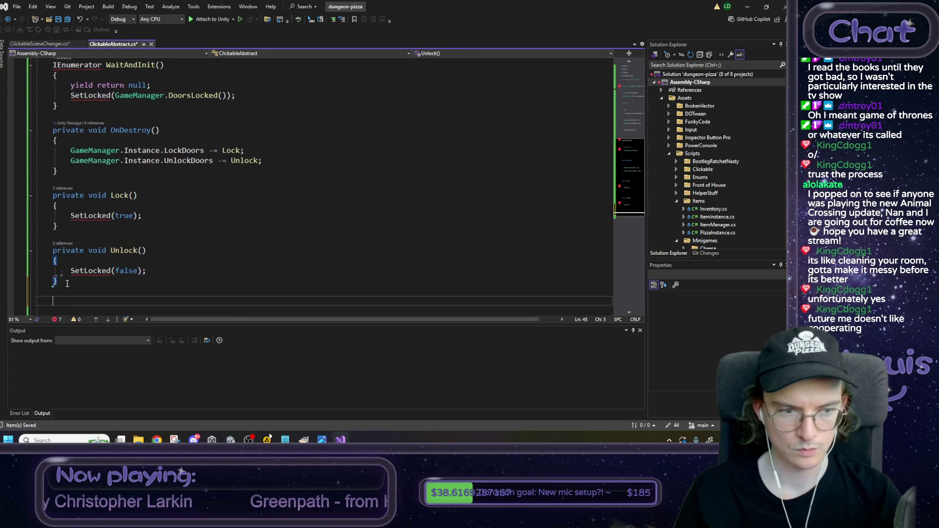
{"action": "key", "text": "ctrl+v"}
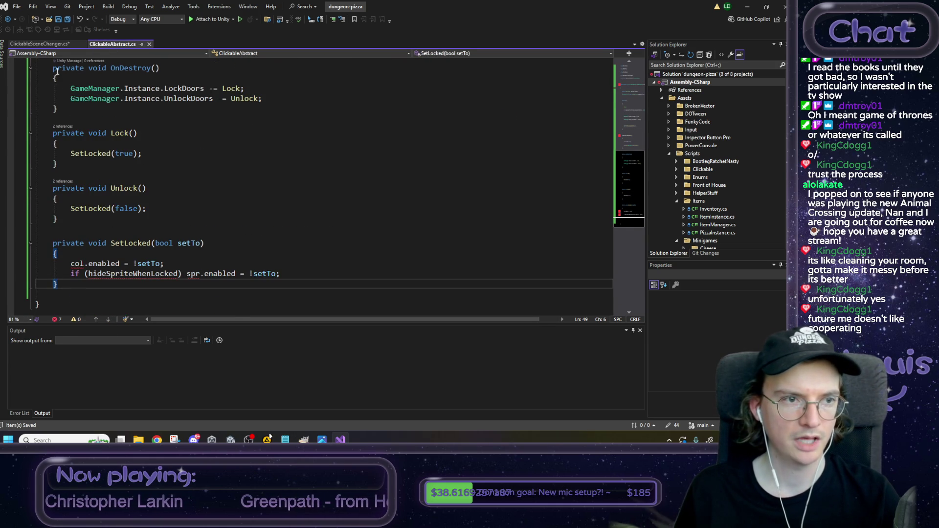
Step: Delete the leftover blank lines after Start in ClickableSceneChanger
{"action": "key", "text": "ctrl+Tab"}
{"action": "scroll", "coordinate": [136, 233], "scroll_direction": "down", "scroll_amount": 1}
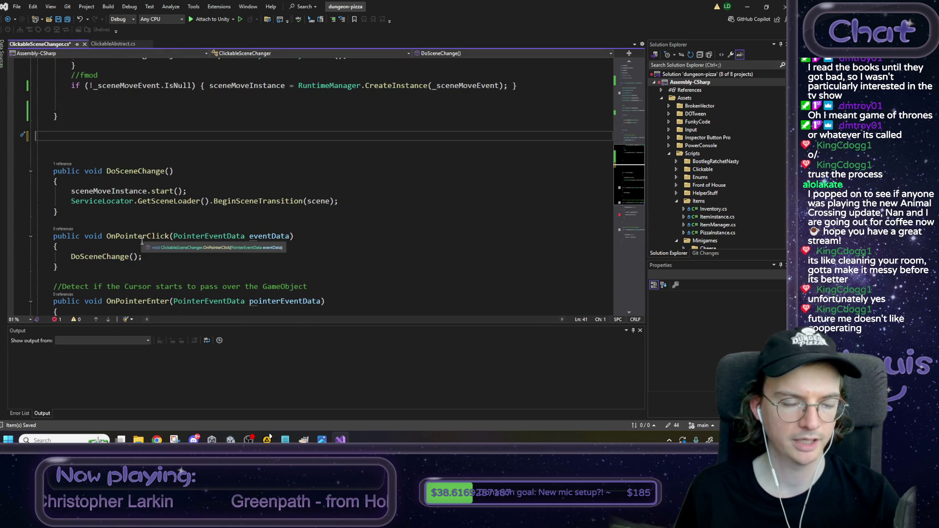
{"action": "left_click_drag", "start_coordinate": [30, 156], "coordinate": [31, 140]}
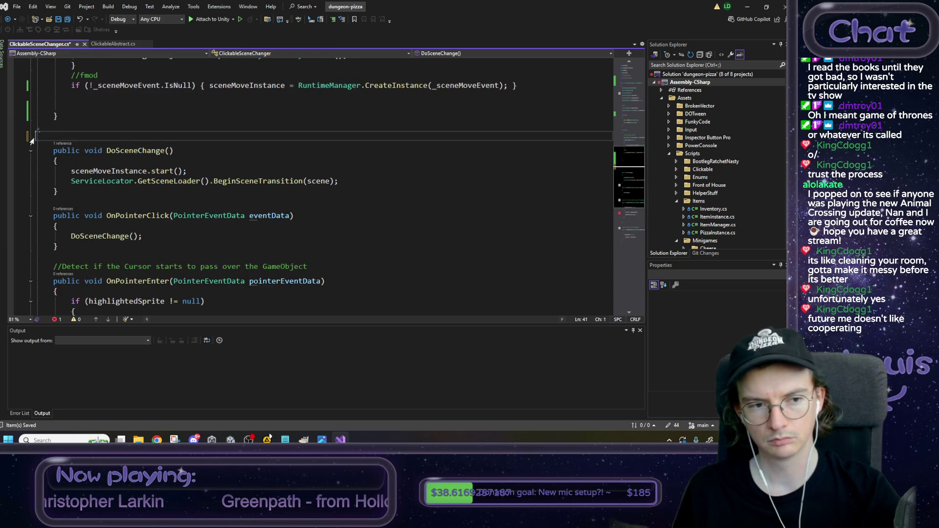
{"action": "key", "text": "Delete"}
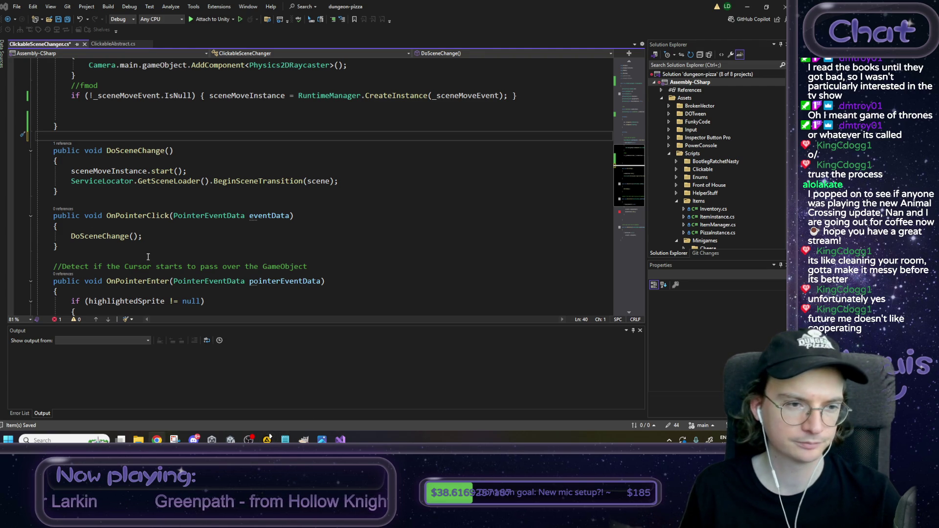
{"action": "scroll", "coordinate": [149, 257], "scroll_direction": "up", "scroll_amount": 1}
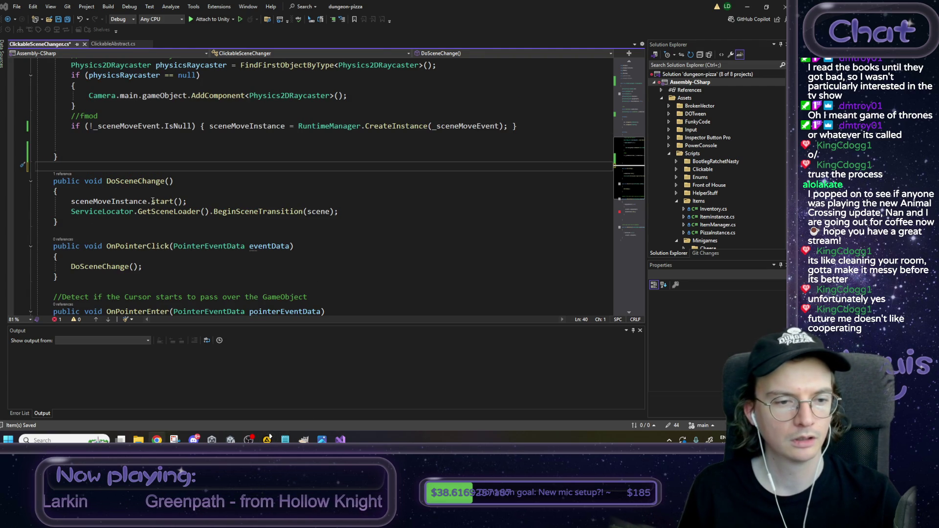
{"action": "left_click", "coordinate": [131, 193]}
{"action": "left_click", "coordinate": [120, 222]}
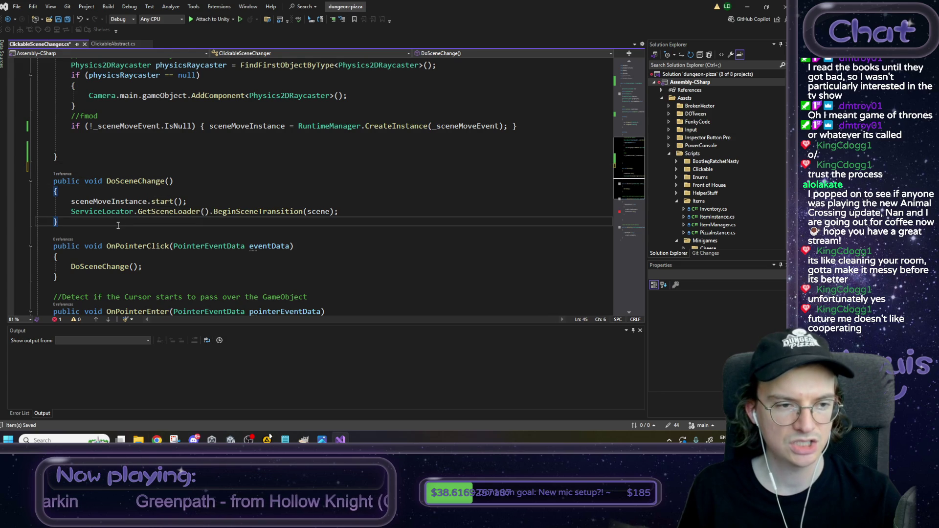
Step: Move the OnPointerClick method from ClickableSceneChanger into ClickableAbstract, below SetLocked
{"action": "left_click_drag", "start_coordinate": [69, 279], "coordinate": [54, 248]}
{"action": "key", "text": "ctrl+c"}
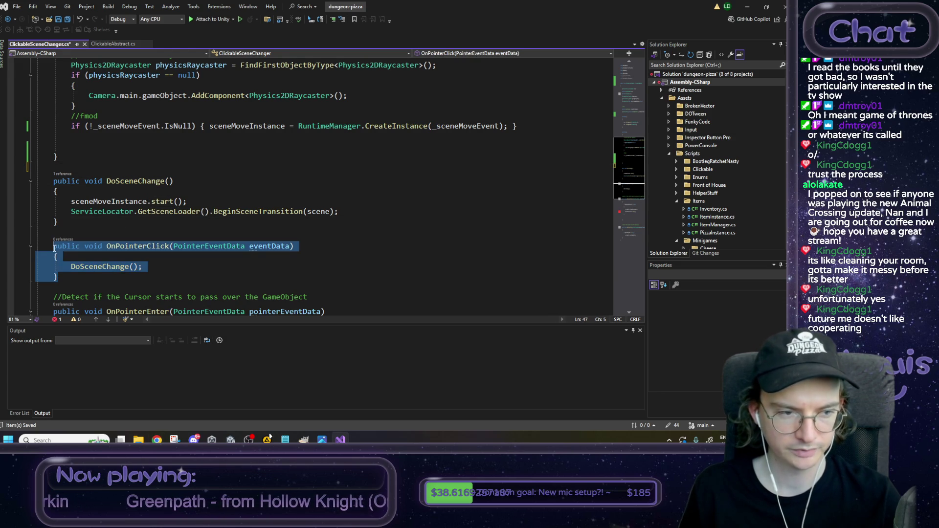
{"action": "key", "text": "Delete"}
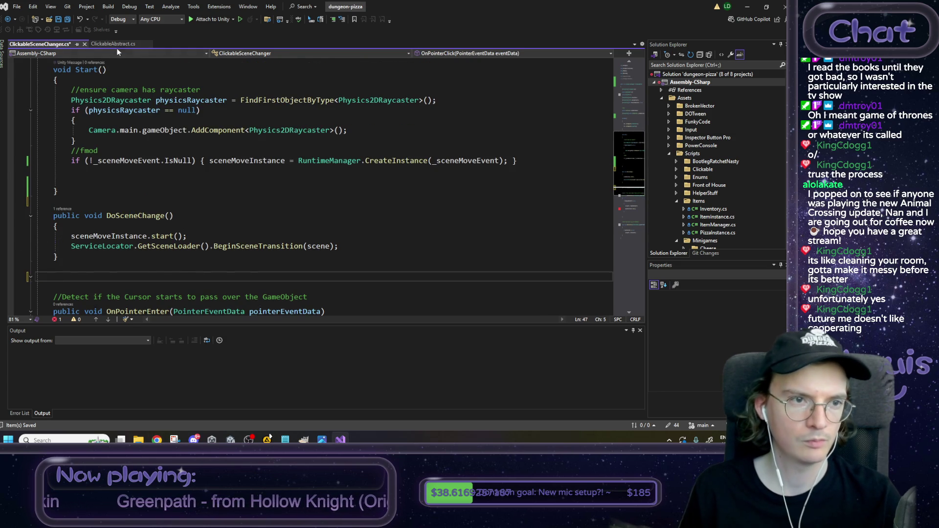
{"action": "left_click", "coordinate": [114, 45]}
{"action": "scroll", "coordinate": [89, 235], "scroll_direction": "down", "scroll_amount": 1}
{"action": "left_click", "coordinate": [89, 255]}
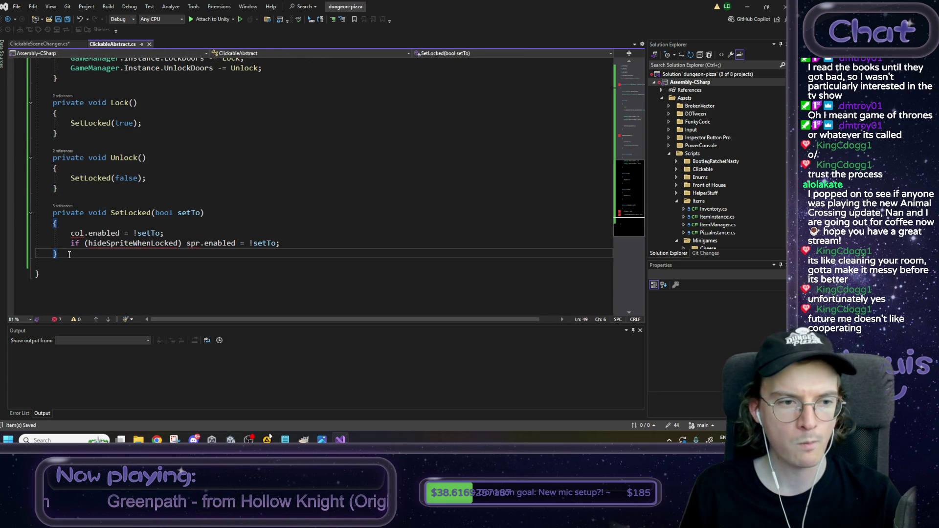
{"action": "key", "text": "Return"}
{"action": "key", "text": "Return"}
{"action": "key", "text": "ctrl+v"}
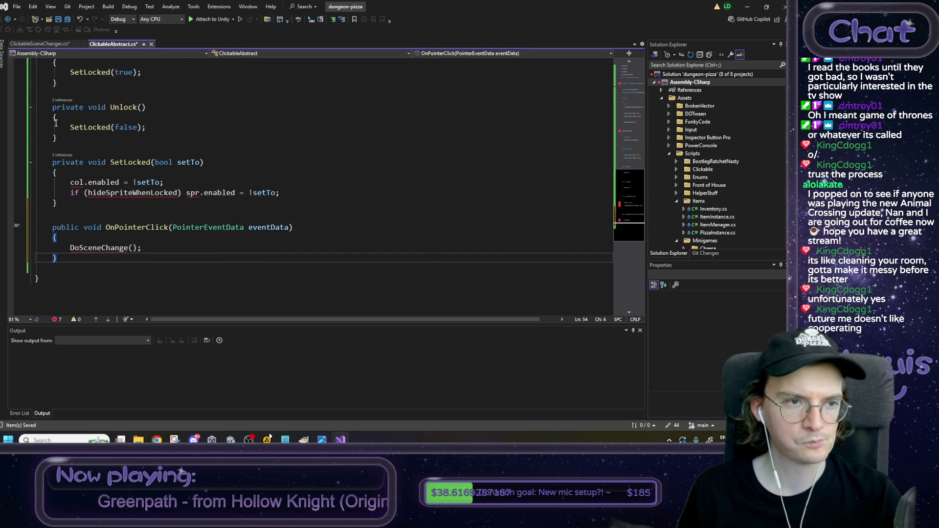
Step: Move OnPointerEnter with its comment into ClickableAbstract, below OnPointerClick
{"action": "left_click", "coordinate": [47, 46]}
{"action": "scroll", "coordinate": [71, 264], "scroll_direction": "down", "scroll_amount": 4}
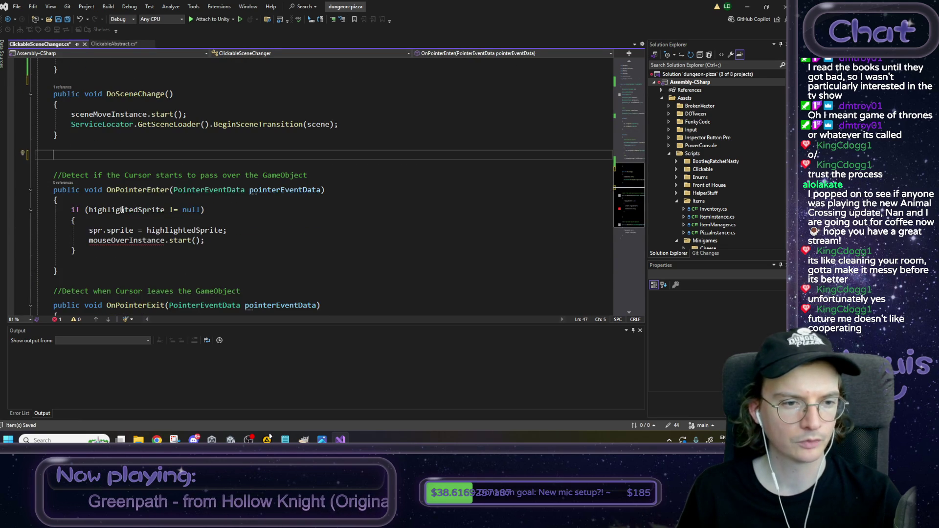
{"action": "left_click_drag", "start_coordinate": [70, 265], "coordinate": [20, 178]}
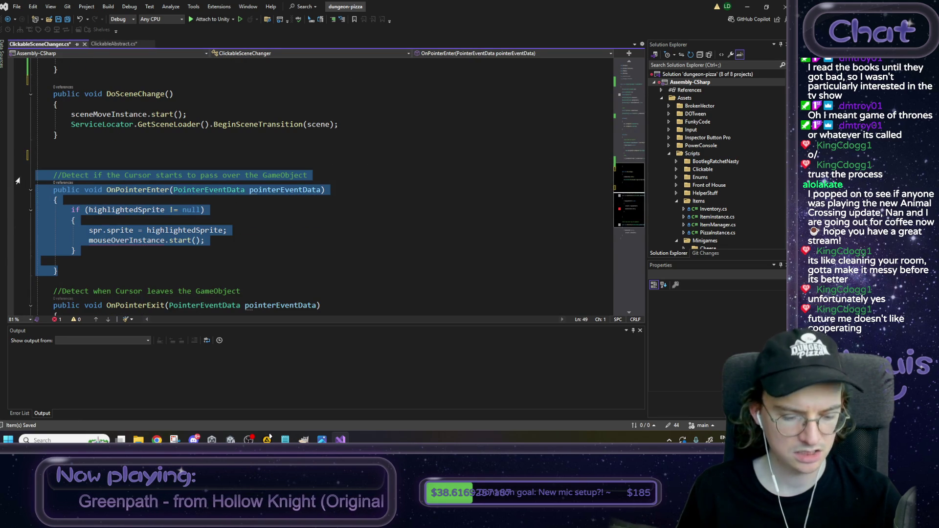
{"action": "key", "text": "ctrl+x"}
{"action": "left_click", "coordinate": [118, 44]}
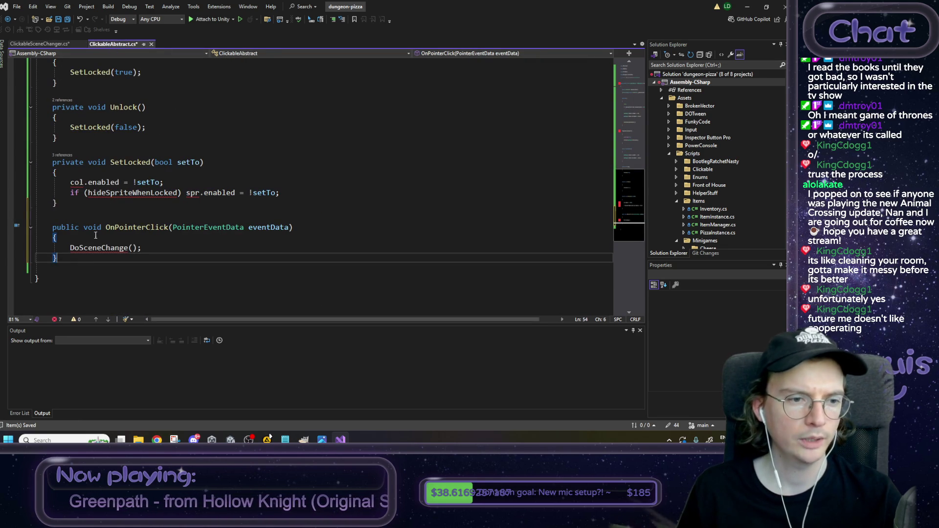
{"action": "key", "text": "Return"}
{"action": "key", "text": "ctrl+v"}
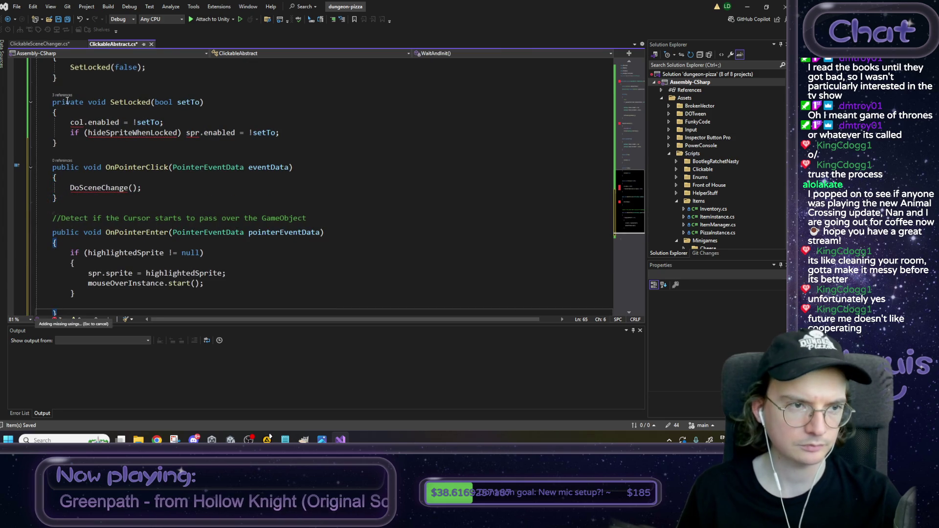
Step: Cut OnPointerExit, clear its leftover blank lines, and paste it below OnPointerEnter in ClickableAbstract
{"action": "left_click", "coordinate": [49, 44]}
{"action": "left_click_drag", "start_coordinate": [59, 190], "coordinate": [9, 140]}
{"action": "key", "text": "ctrl+x"}
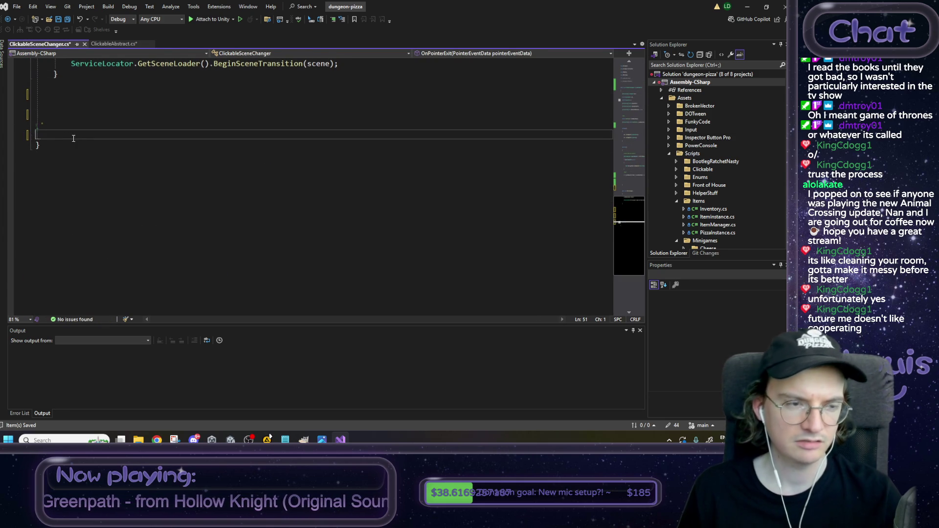
{"action": "key", "text": "BackSpace"}
{"action": "key", "text": "BackSpace"}
{"action": "key", "text": "BackSpace"}
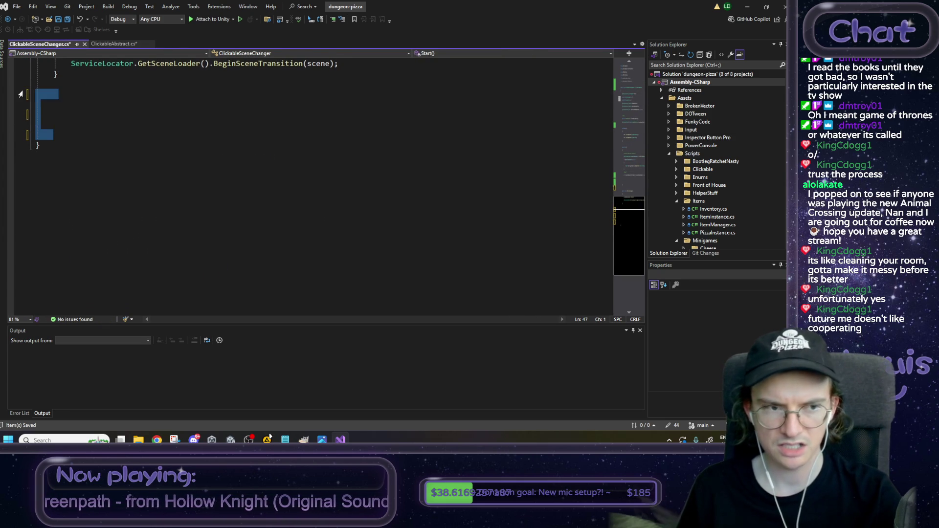
{"action": "scroll", "coordinate": [100, 111], "scroll_direction": "up", "scroll_amount": 2}
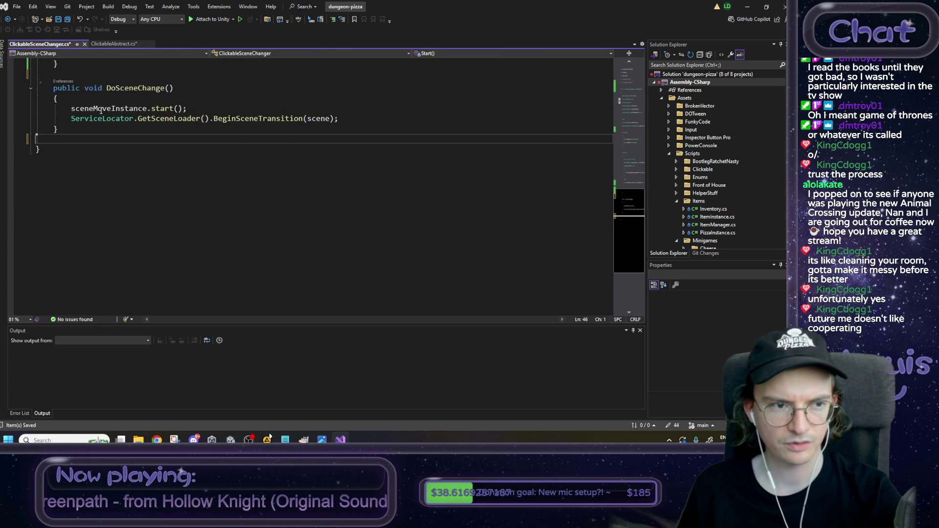
{"action": "left_click", "coordinate": [111, 45]}
{"action": "scroll", "coordinate": [69, 244], "scroll_direction": "down", "scroll_amount": 2}
{"action": "left_click", "coordinate": [69, 257]}
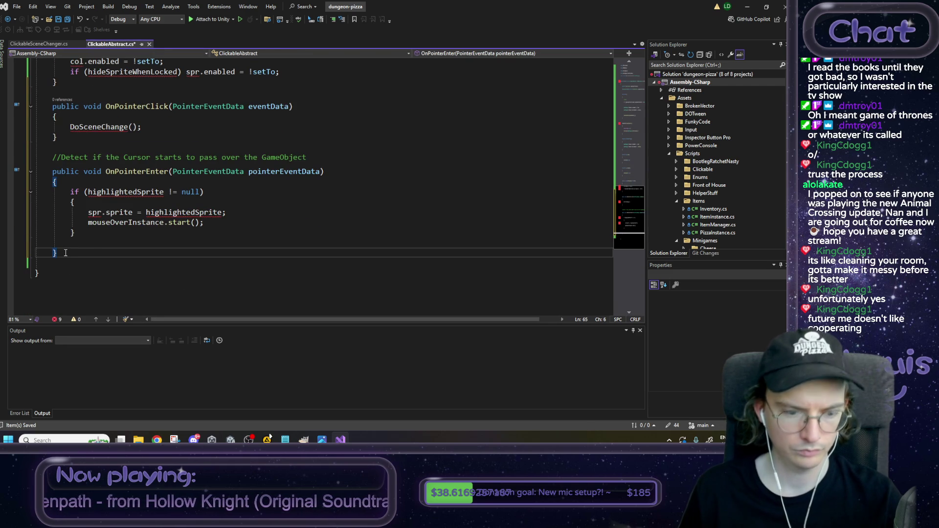
{"action": "key", "text": "ctrl+v"}
{"action": "scroll", "coordinate": [139, 233], "scroll_direction": "up", "scroll_amount": 10}
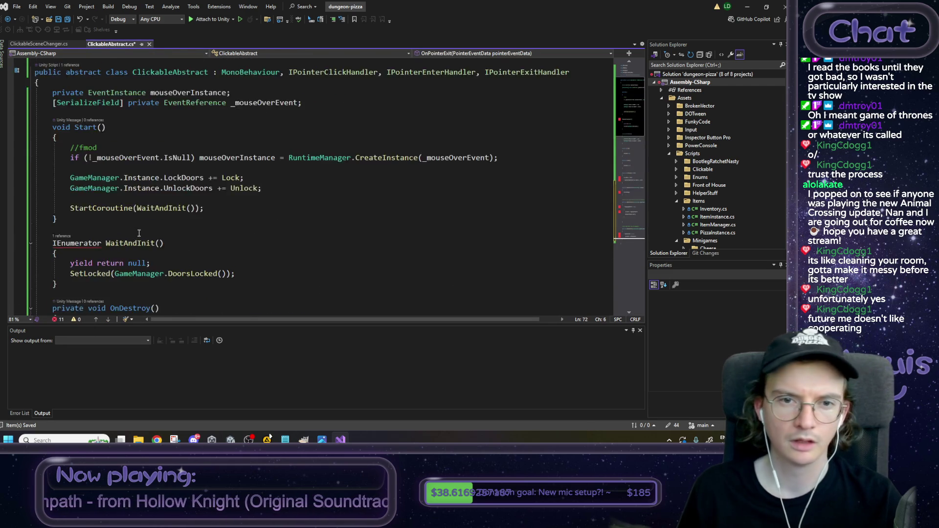
{"action": "scroll", "coordinate": [139, 233], "scroll_direction": "up", "scroll_amount": 2}
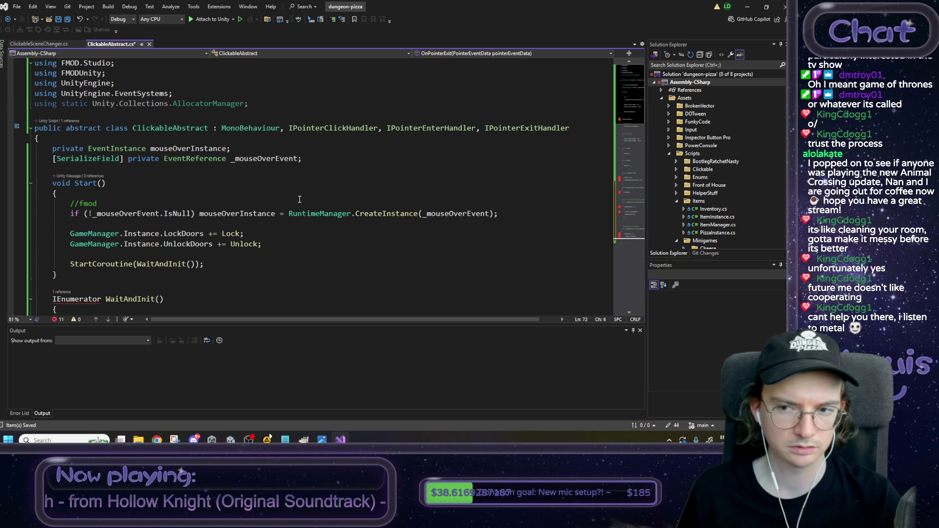
Step: Review ClickableAbstract's code, selecting the IEnumerator type that needs System.Collections
{"action": "scroll", "coordinate": [302, 198], "scroll_direction": "down", "scroll_amount": 4}
{"action": "scroll", "coordinate": [302, 198], "scroll_direction": "up", "scroll_amount": 3}
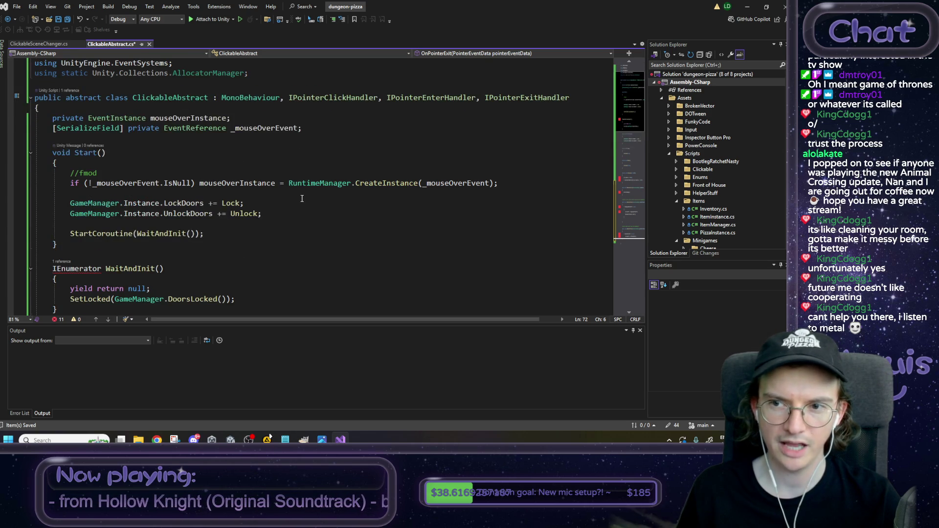
{"action": "scroll", "coordinate": [302, 198], "scroll_direction": "up", "scroll_amount": 1}
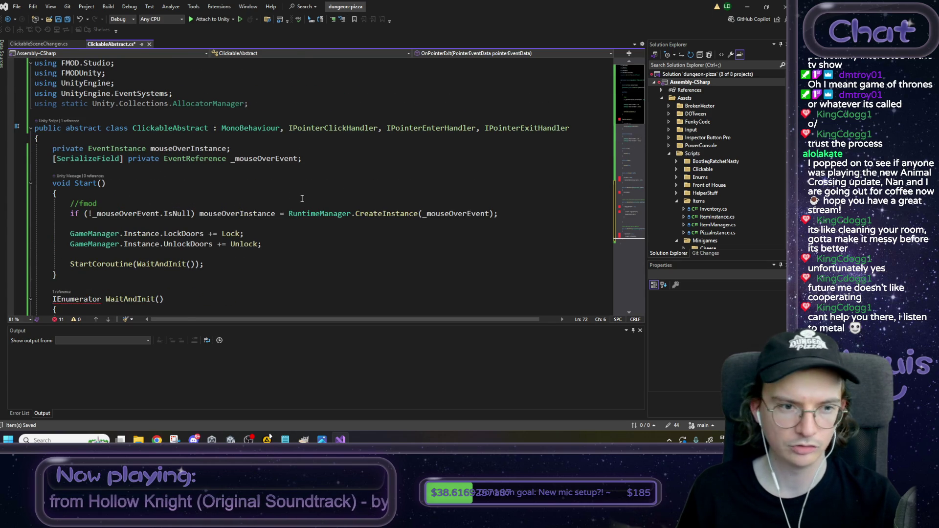
{"action": "scroll", "coordinate": [301, 198], "scroll_direction": "down", "scroll_amount": 3}
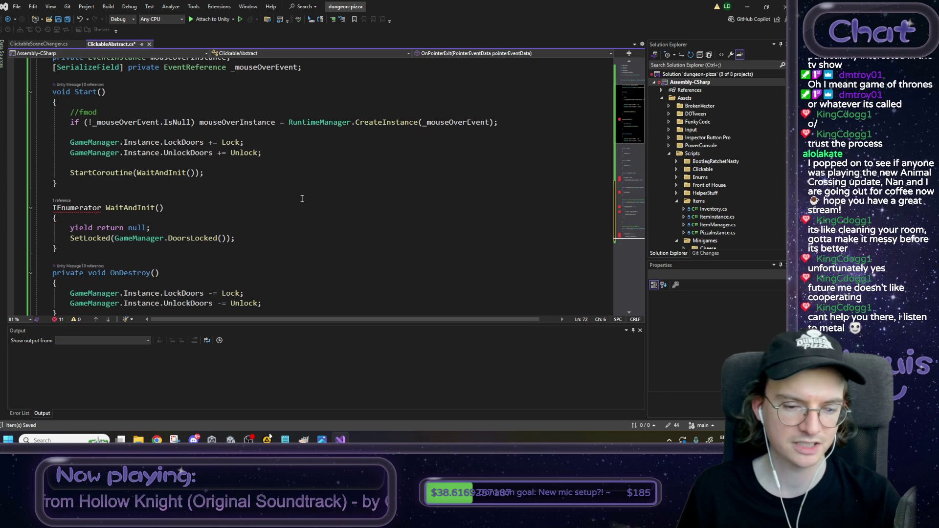
{"action": "scroll", "coordinate": [297, 202], "scroll_direction": "up", "scroll_amount": 3}
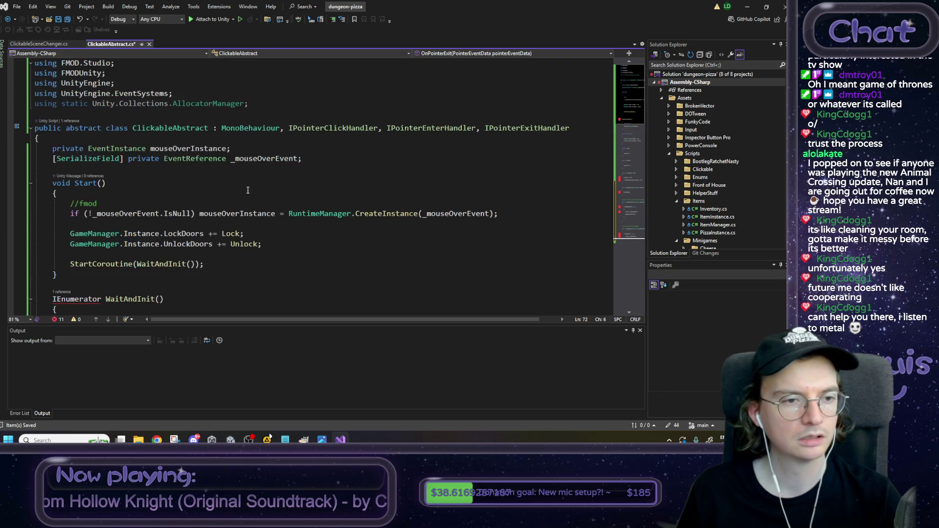
{"action": "double_click", "coordinate": [77, 299]}
Step: Move 'using System.Collections;' from ClickableSceneChanger to below 'using UnityEngine.EventSystems;' in ClickableAbstract
{"action": "left_click", "coordinate": [55, 46]}
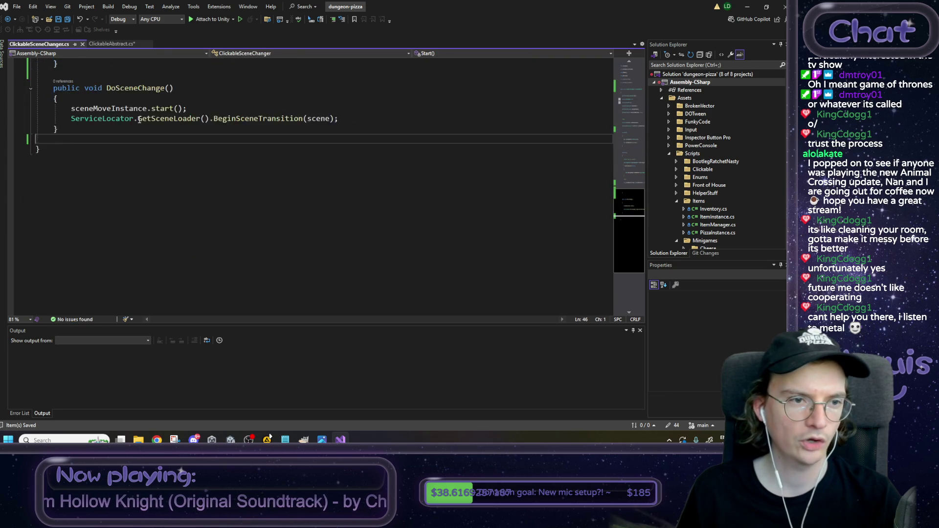
{"action": "scroll", "coordinate": [159, 103], "scroll_direction": "up", "scroll_amount": 10}
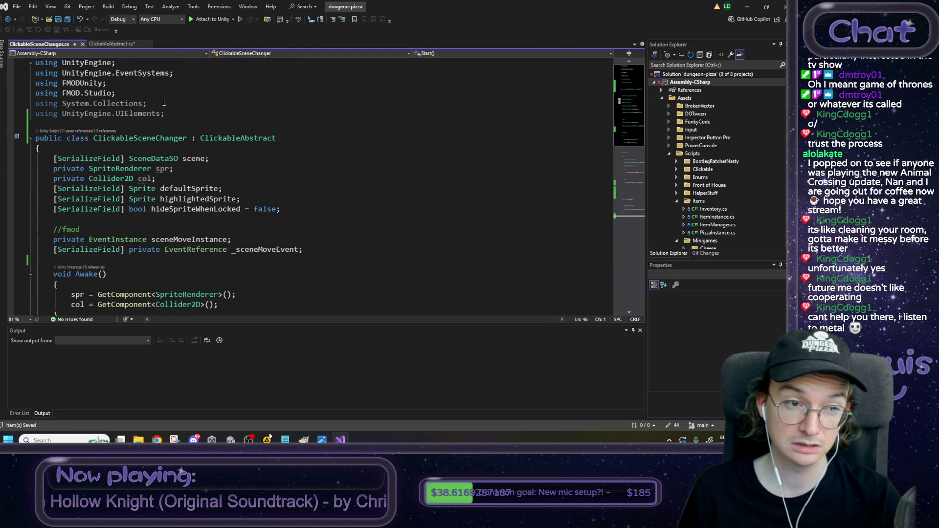
{"action": "left_click_drag", "start_coordinate": [166, 103], "coordinate": [35, 103]}
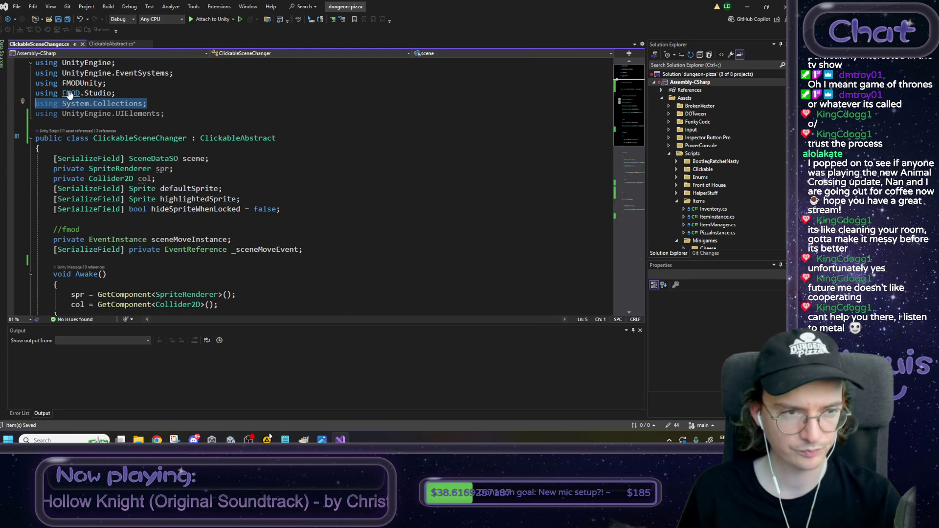
{"action": "key", "text": "Delete"}
{"action": "left_click", "coordinate": [112, 44]}
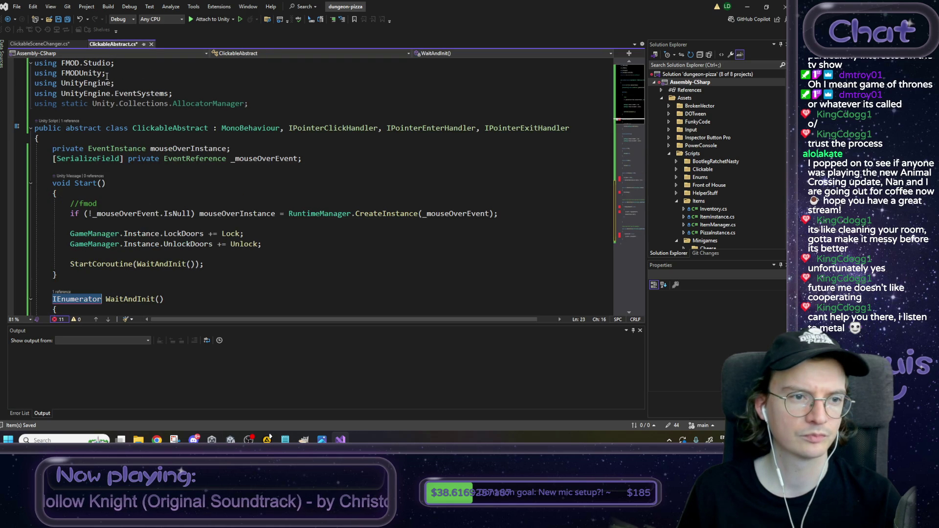
{"action": "left_click", "coordinate": [171, 93]}
{"action": "key", "text": "Return"}
{"action": "key", "text": "ctrl+v"}
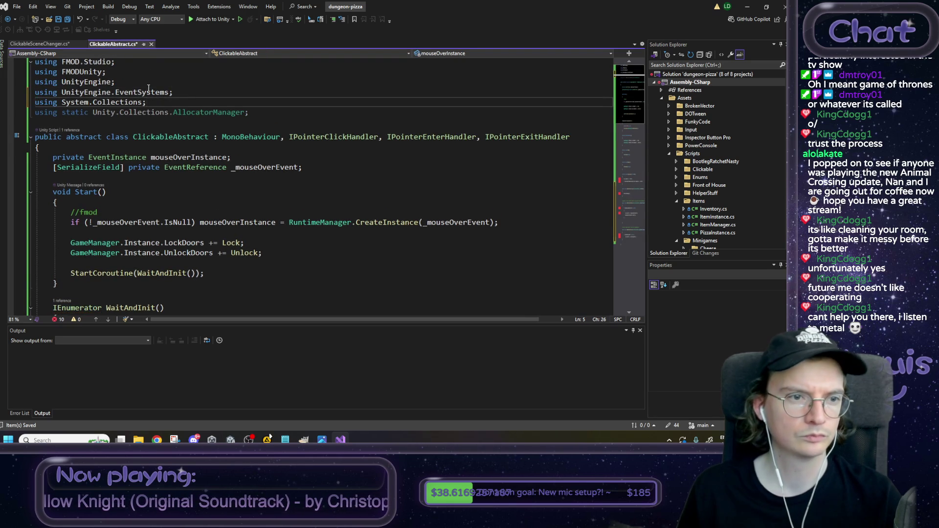
Step: Save the changes to ClickableSceneChanger.cs
{"action": "left_click", "coordinate": [59, 42]}
{"action": "key", "text": "ctrl+s"}
{"action": "scroll", "coordinate": [185, 122], "scroll_direction": "down", "scroll_amount": 3}
{"action": "scroll", "coordinate": [186, 121], "scroll_direction": "up", "scroll_amount": 10}
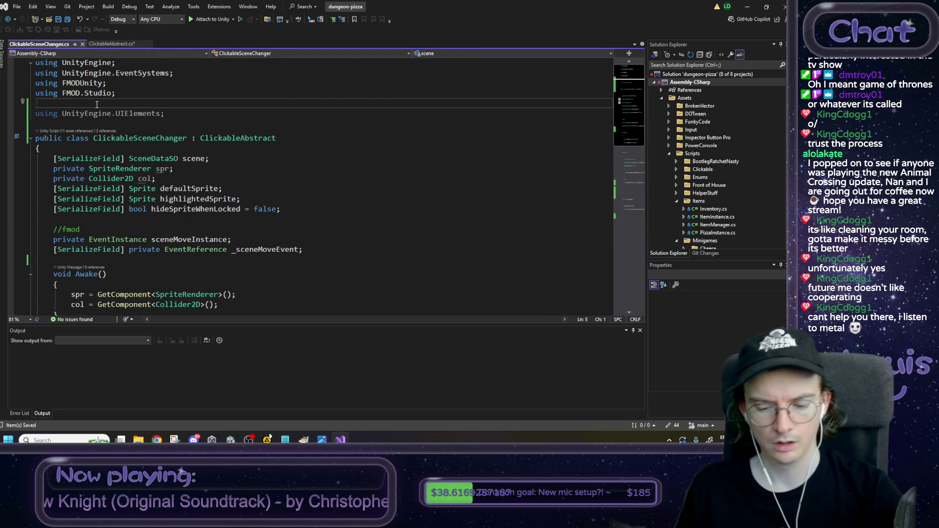
Step: Remove the blank using line and cut the spr, col, defaultSprite, highlightedSprite and hideSpriteWhenLocked fields
{"action": "key", "text": "BackSpace"}
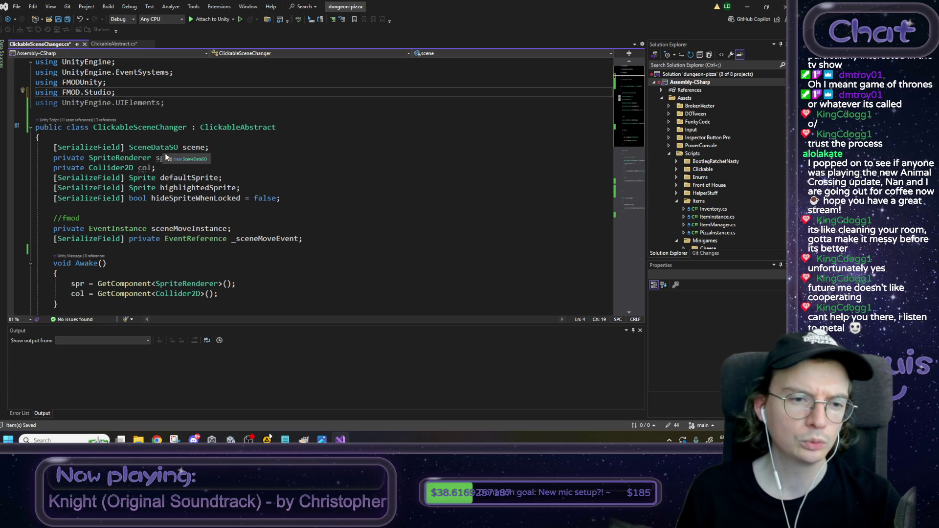
{"action": "scroll", "coordinate": [222, 154], "scroll_direction": "up", "scroll_amount": 1}
{"action": "left_click", "coordinate": [203, 177]}
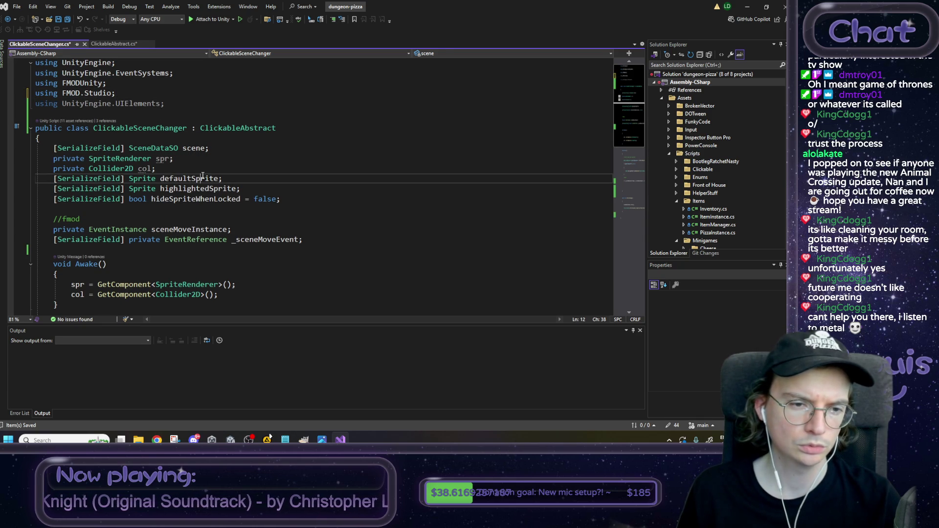
{"action": "left_click_drag", "start_coordinate": [295, 198], "coordinate": [1, 162]}
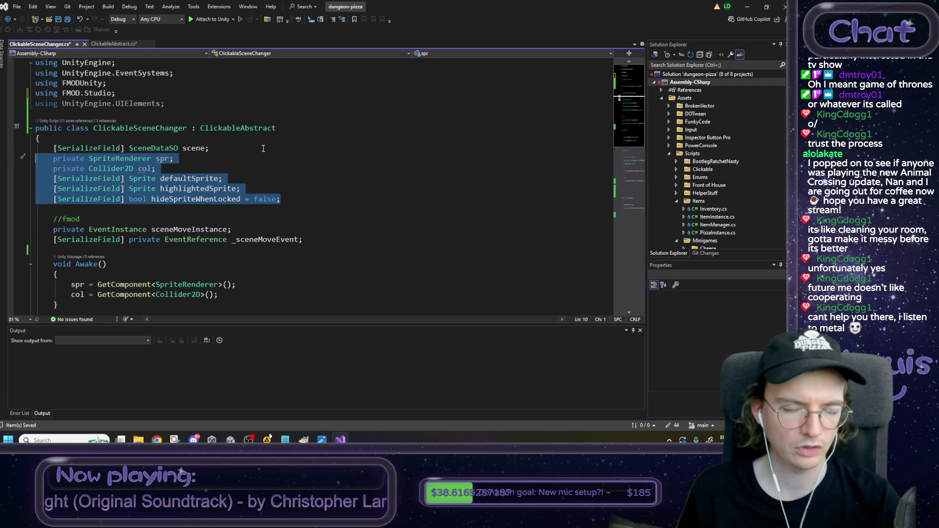
{"action": "key", "text": "BackSpace"}
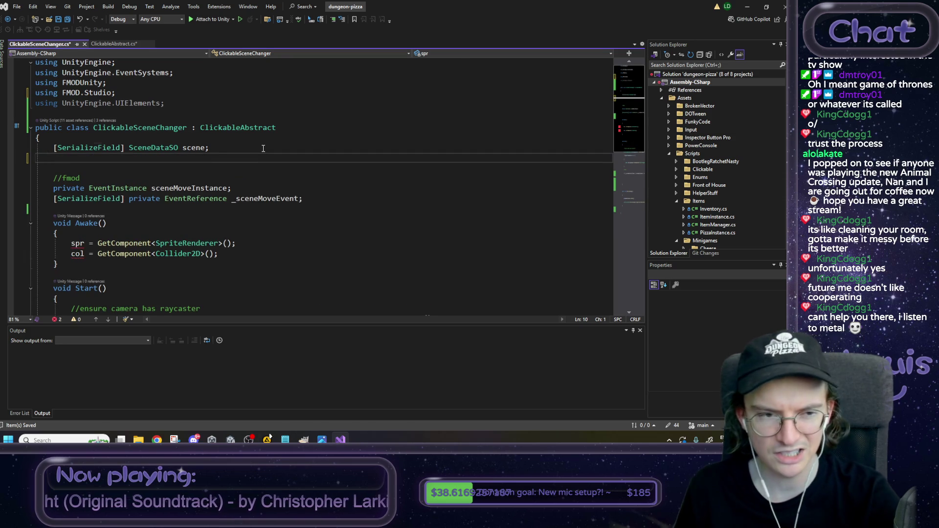
{"action": "key", "text": "BackSpace"}
Step: Paste the five field declarations at the top of the ClickableAbstract class body
{"action": "left_click", "coordinate": [108, 43]}
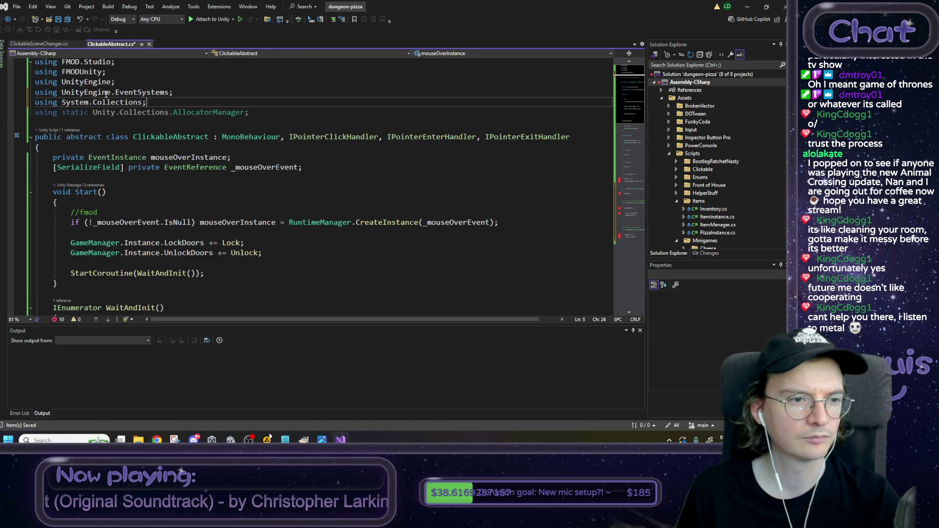
{"action": "left_click", "coordinate": [317, 167]}
{"action": "left_click", "coordinate": [99, 147]}
{"action": "key", "text": "Return"}
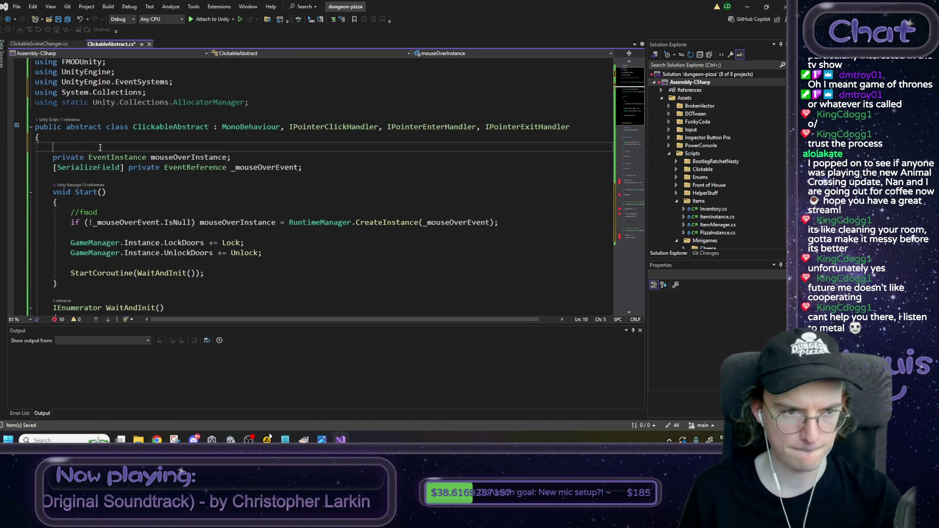
{"action": "key", "text": "ctrl+v"}
{"action": "left_click", "coordinate": [225, 167]}
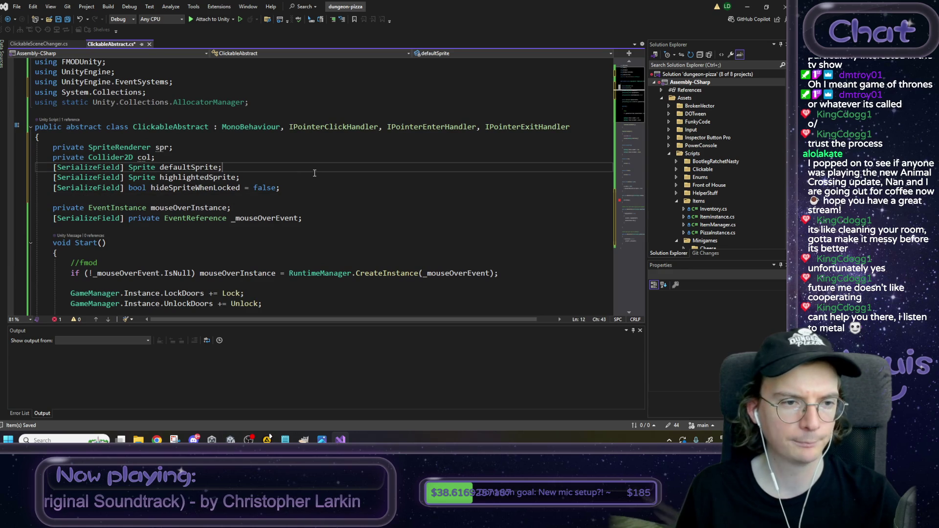
{"action": "key", "text": "ctrl+Tab"}
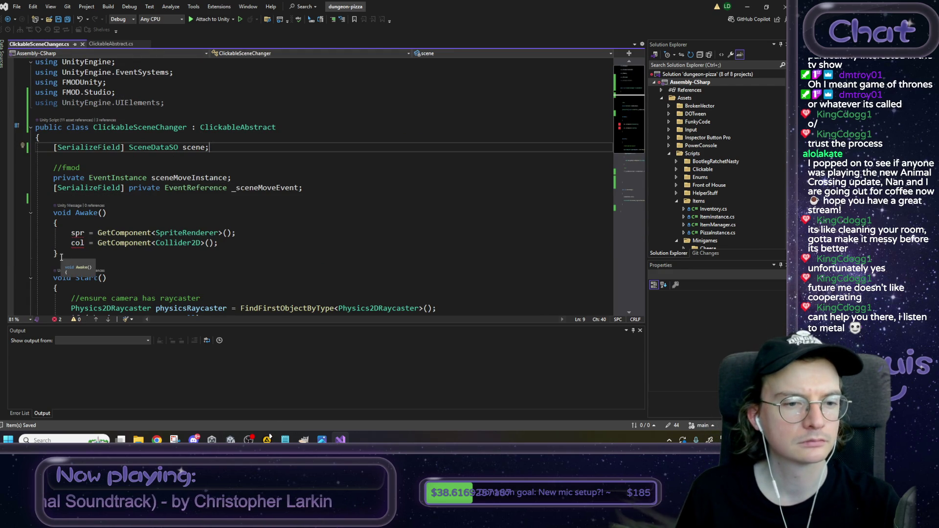
{"action": "left_click_drag", "start_coordinate": [63, 257], "coordinate": [36, 207]}
{"action": "key", "text": "Delete"}
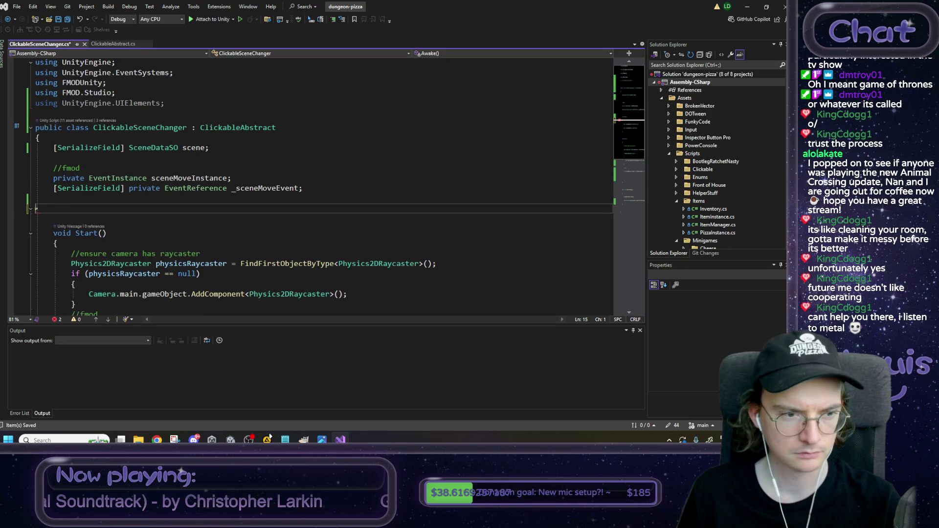
{"action": "key", "text": "BackSpace"}
{"action": "key", "text": "BackSpace"}
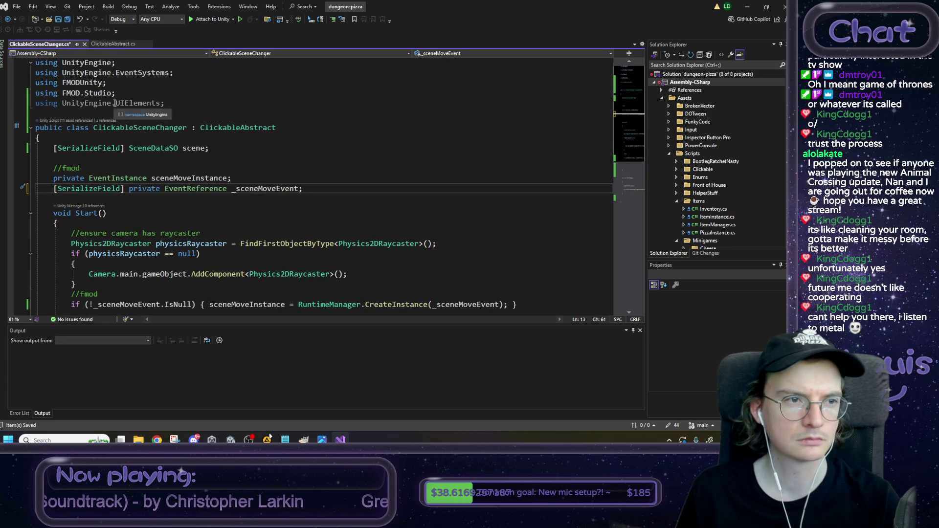
{"action": "left_click", "coordinate": [113, 44]}
{"action": "key", "text": "Down"}
{"action": "key", "text": "Down"}
{"action": "key", "text": "Down"}
{"action": "key", "text": "End"}
{"action": "type", "text": "void Awake()     {         spr = GetComponent<SpriteRenderer>();         col = GetComponent<Collider2D>();     }"}
{"action": "key", "text": "ctrl+s"}
{"action": "left_click", "coordinate": [39, 44]}
{"action": "scroll", "coordinate": [124, 203], "scroll_direction": "down", "scroll_amount": 1}
{"action": "left_click", "coordinate": [124, 203]}
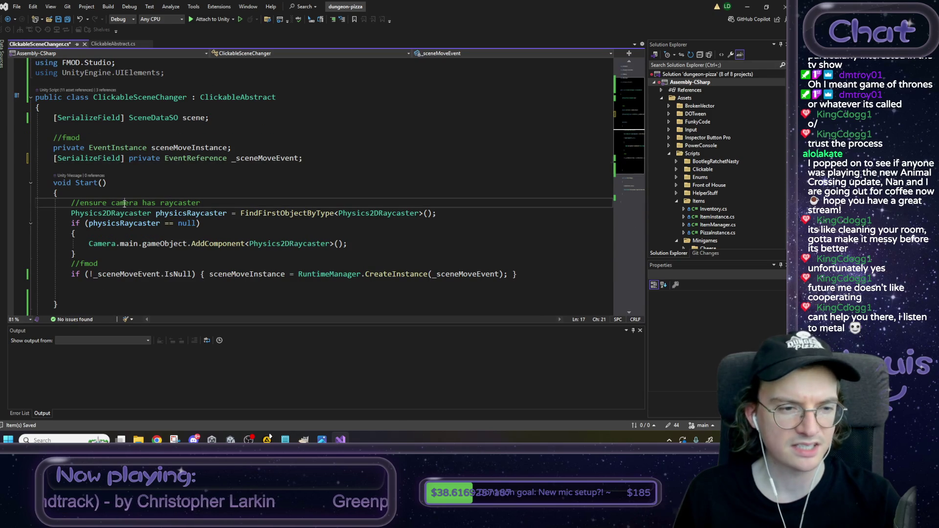
{"action": "left_click_drag", "start_coordinate": [212, 203], "coordinate": [44, 203]}
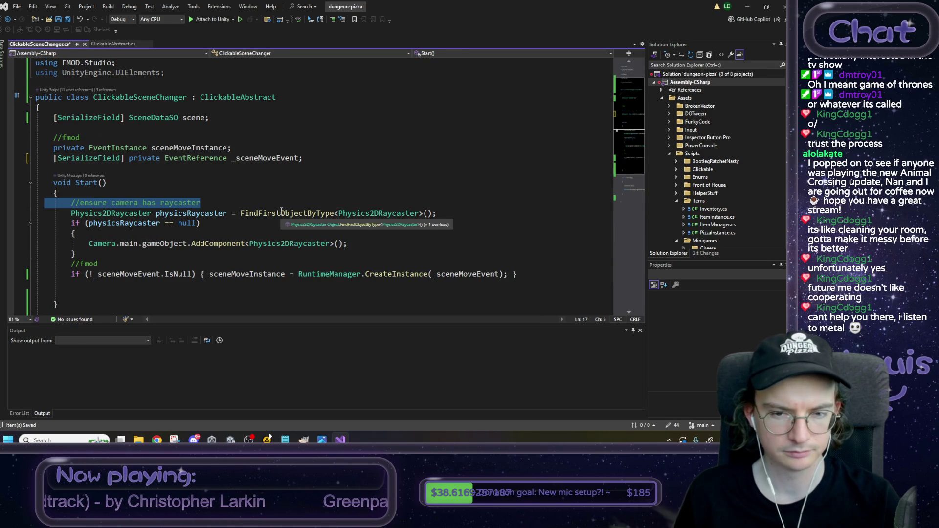
{"action": "left_click", "coordinate": [125, 243]}
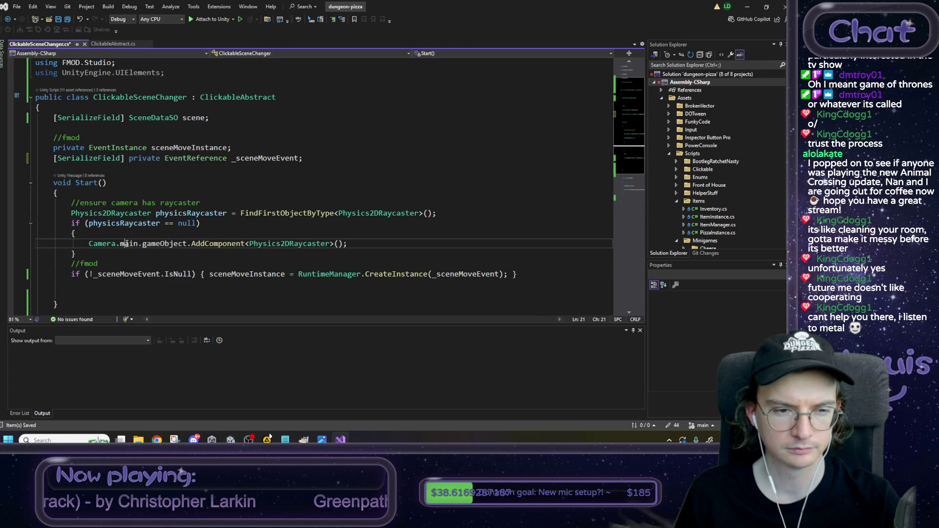
{"action": "double_click", "coordinate": [191, 203]}
{"action": "left_click", "coordinate": [97, 203]}
{"action": "double_click", "coordinate": [97, 203]}
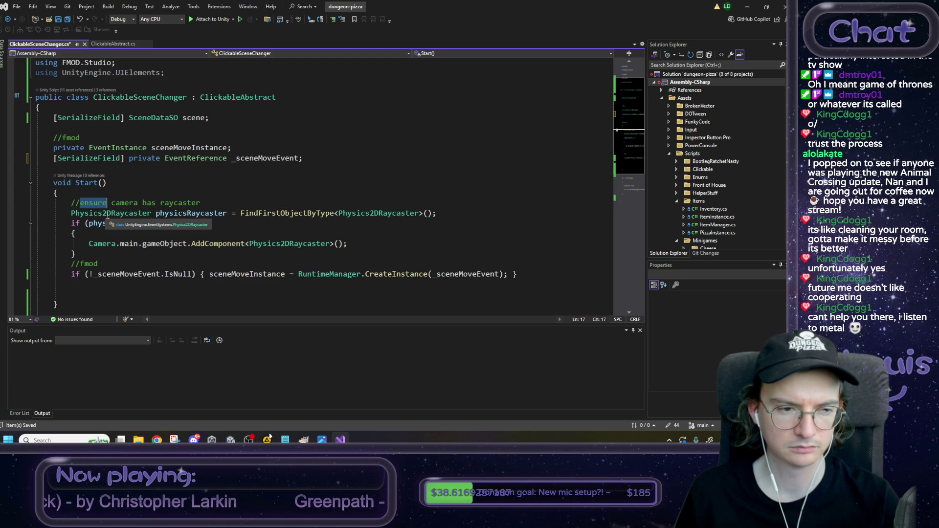
{"action": "double_click", "coordinate": [175, 214]}
{"action": "double_click", "coordinate": [271, 212]}
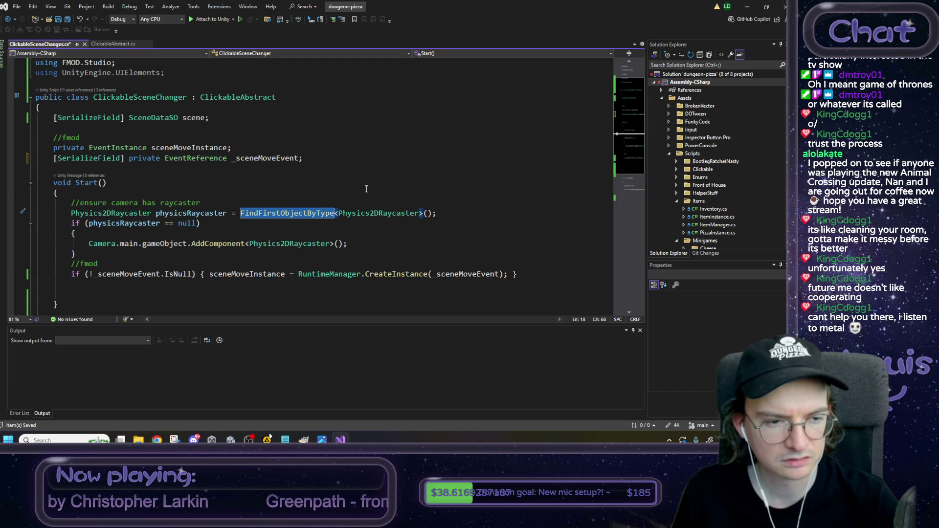
{"action": "left_click", "coordinate": [218, 244]}
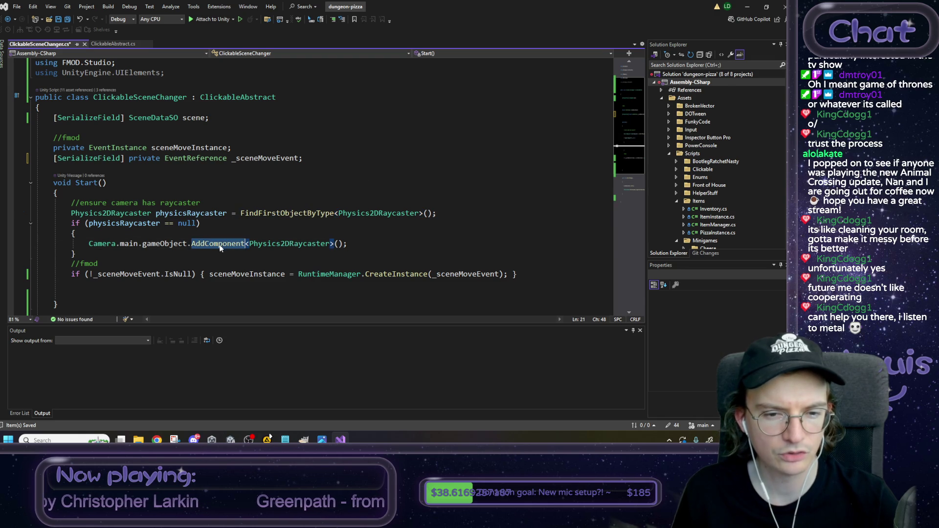
{"action": "key", "text": "End"}
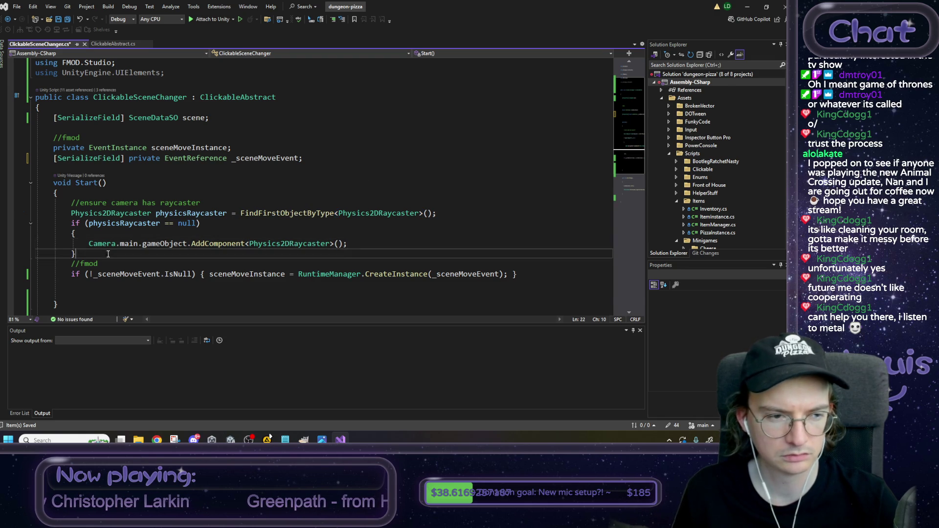
Step: Move the ensure-camera-raycaster block into ClickableAbstract's Start() and save ClickableAbstract.cs
{"action": "left_click_drag", "start_coordinate": [313, 254], "coordinate": [33, 199]}
{"action": "key", "text": "ctrl+c"}
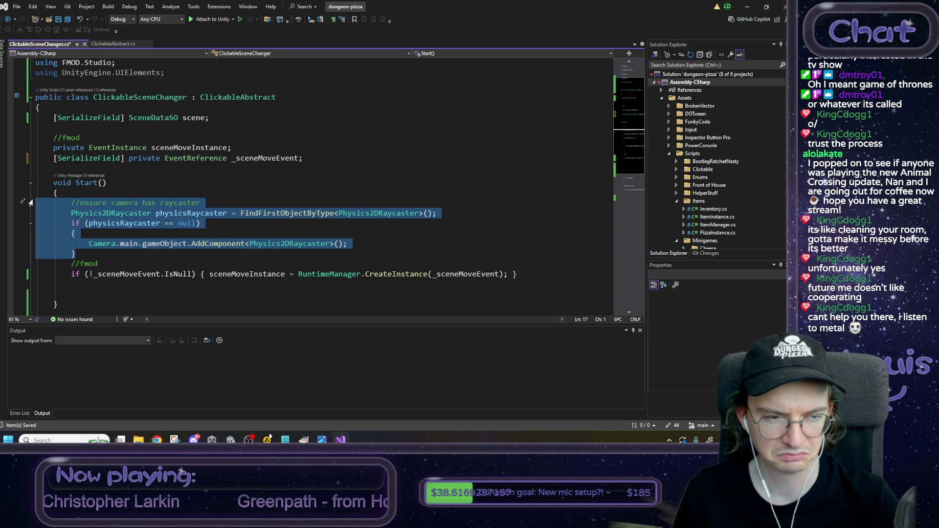
{"action": "key", "text": "Delete"}
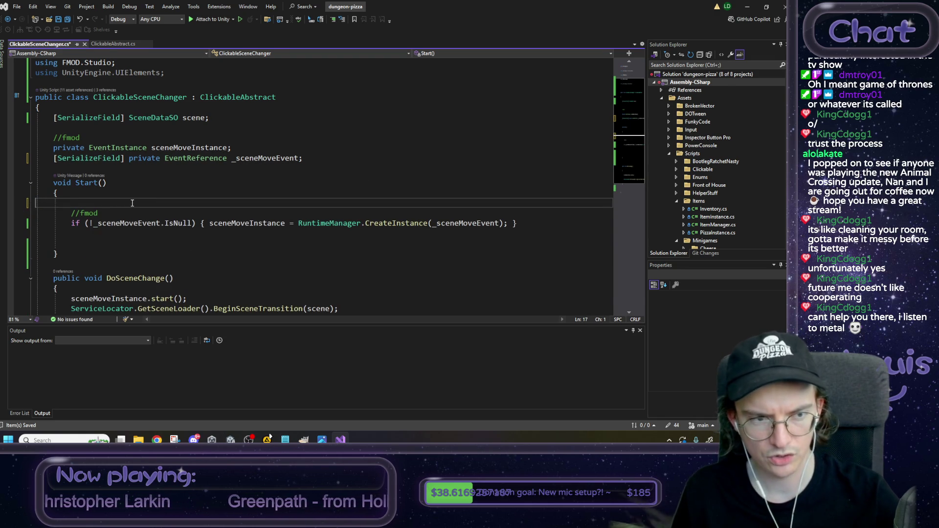
{"action": "left_click", "coordinate": [109, 45]}
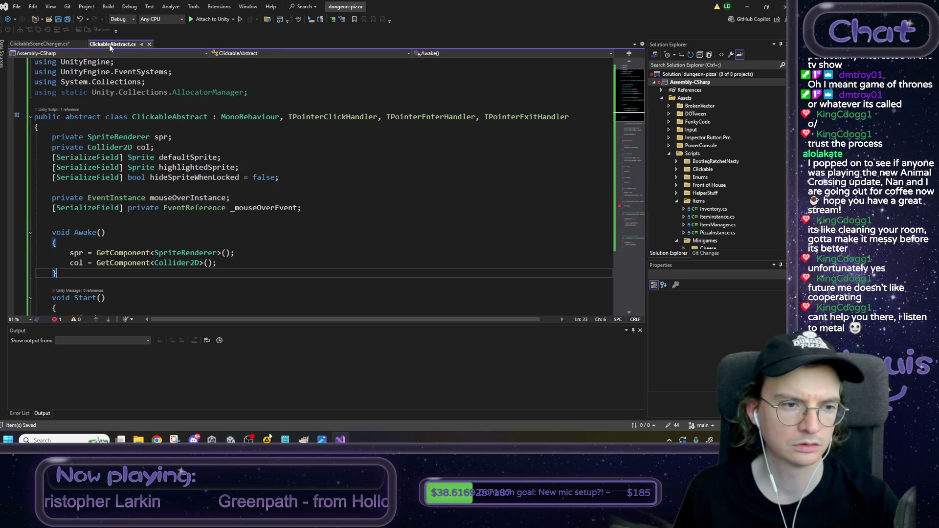
{"action": "left_click", "coordinate": [141, 245]}
{"action": "scroll", "coordinate": [141, 245], "scroll_direction": "down", "scroll_amount": 1}
{"action": "left_click", "coordinate": [91, 246]}
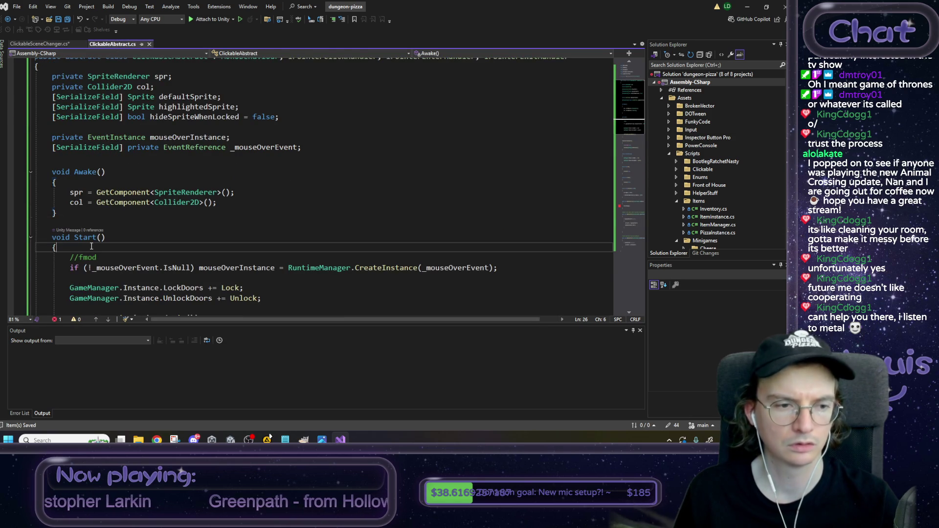
{"action": "key", "text": "Return"}
{"action": "key", "text": "ctrl+v"}
{"action": "key", "text": "ctrl+s"}
{"action": "scroll", "coordinate": [91, 246], "scroll_direction": "down", "scroll_amount": 1}
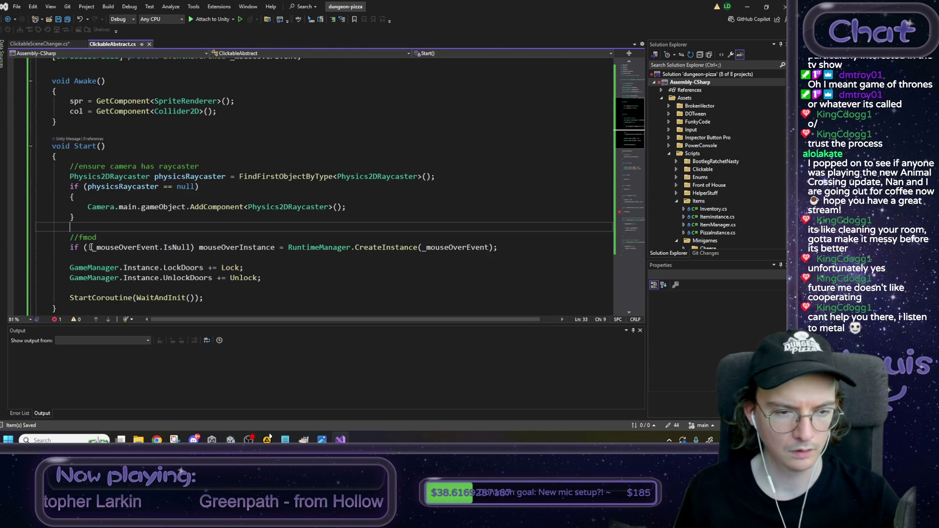
{"action": "scroll", "coordinate": [91, 247], "scroll_direction": "up", "scroll_amount": 1}
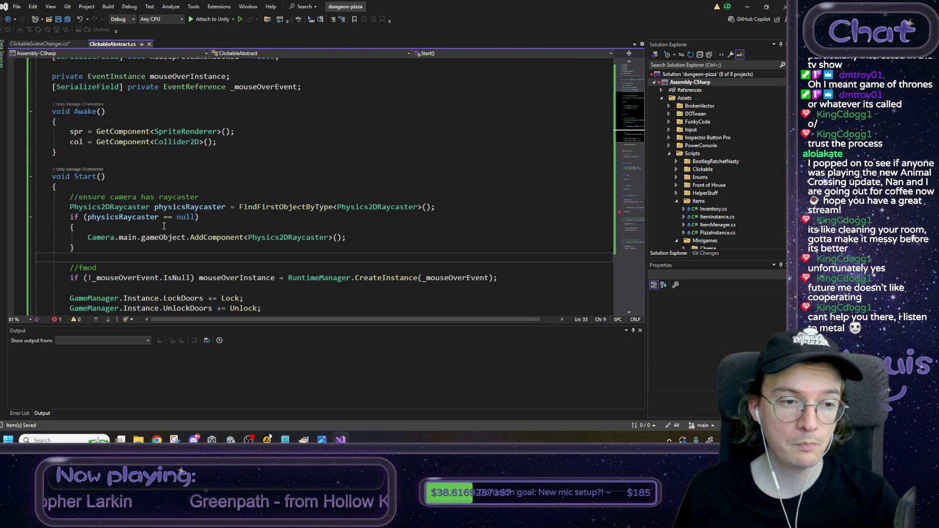
Step: Delete the leftover blank lines in ClickableSceneChanger's Start() and around the if statement
{"action": "left_click", "coordinate": [54, 46]}
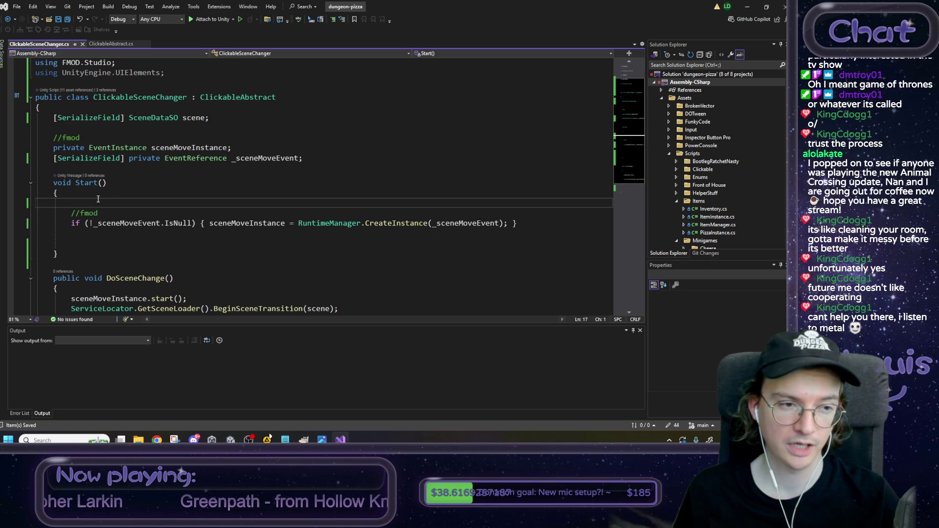
{"action": "left_click", "coordinate": [61, 184]}
{"action": "left_click", "coordinate": [76, 200]}
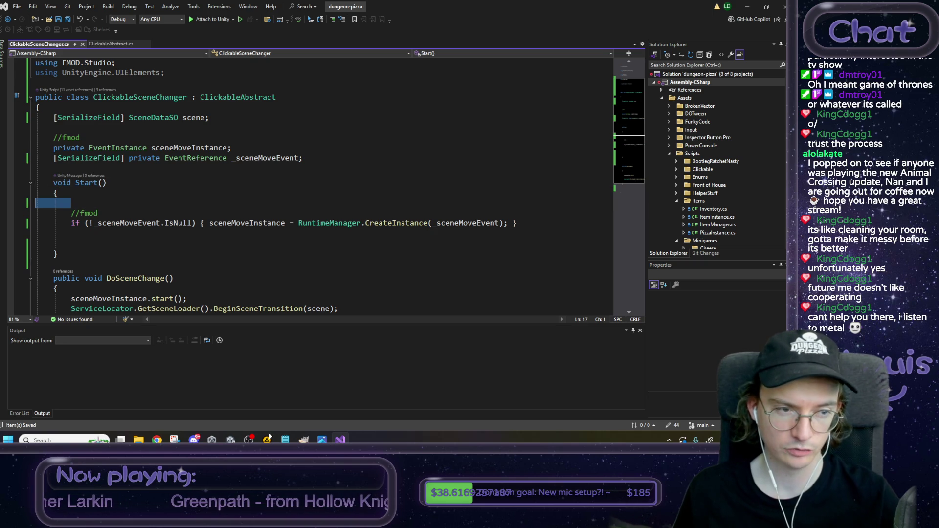
{"action": "key", "text": "BackSpace"}
{"action": "left_click", "coordinate": [87, 238]}
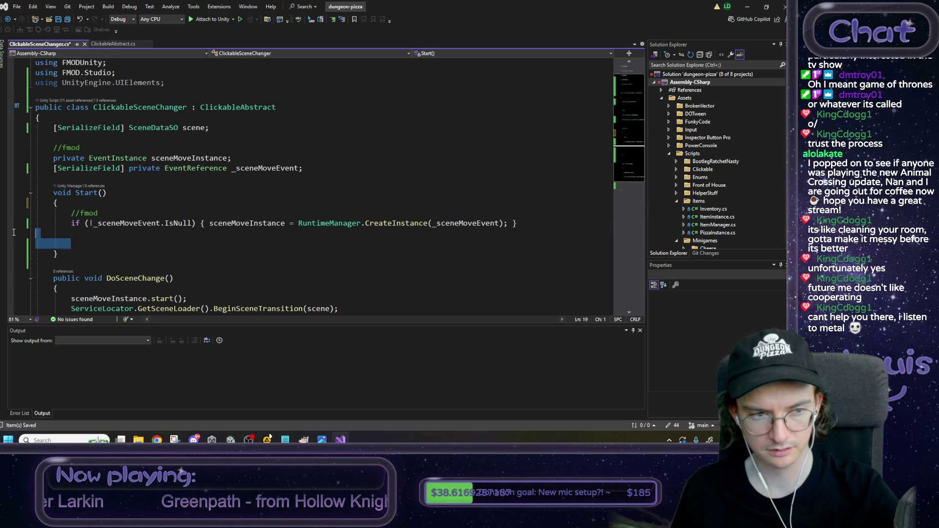
{"action": "key", "text": "BackSpace"}
{"action": "key", "text": "BackSpace"}
{"action": "scroll", "coordinate": [117, 215], "scroll_direction": "up", "scroll_amount": 1}
{"action": "left_click", "coordinate": [103, 220]}
{"action": "left_click", "coordinate": [75, 214]}
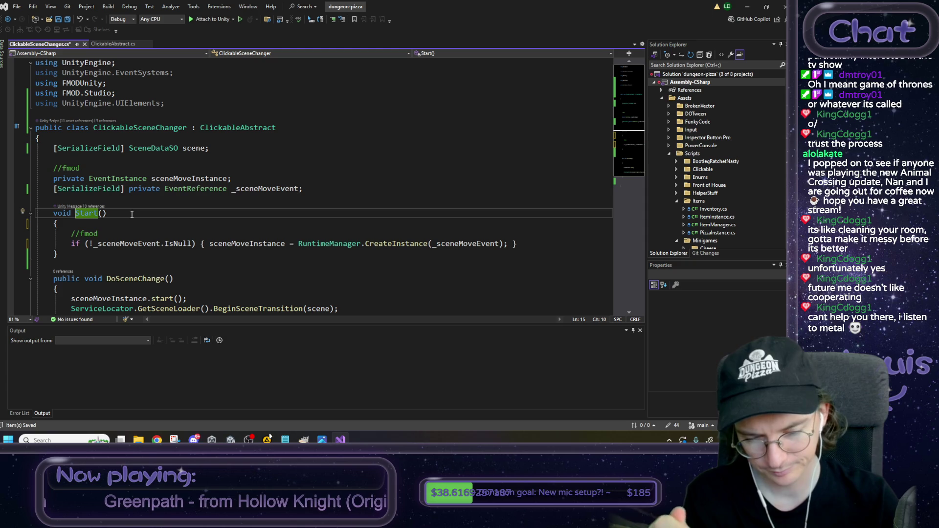
{"action": "left_click", "coordinate": [106, 45]}
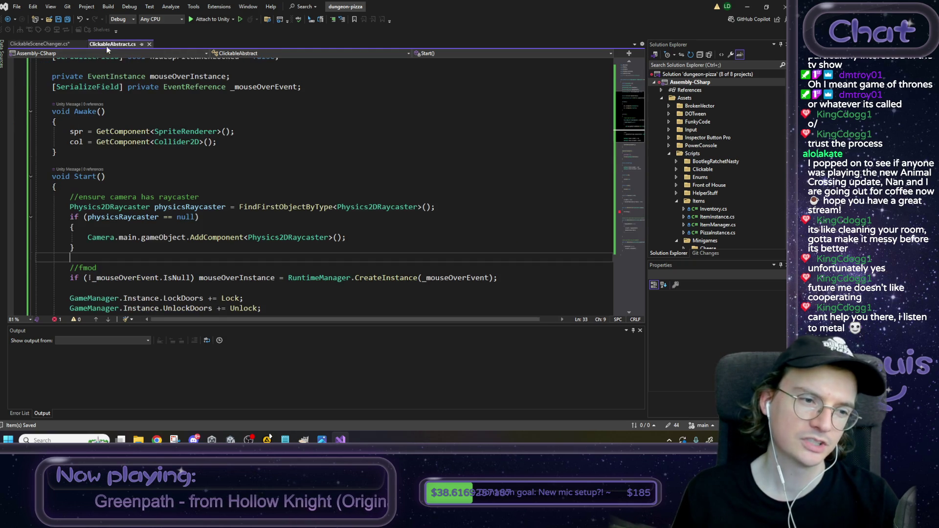
Step: Declare Start() as protected in both ClickableAbstract and ClickableSceneChanger
{"action": "left_click", "coordinate": [54, 177]}
{"action": "type", "text": "protected"}
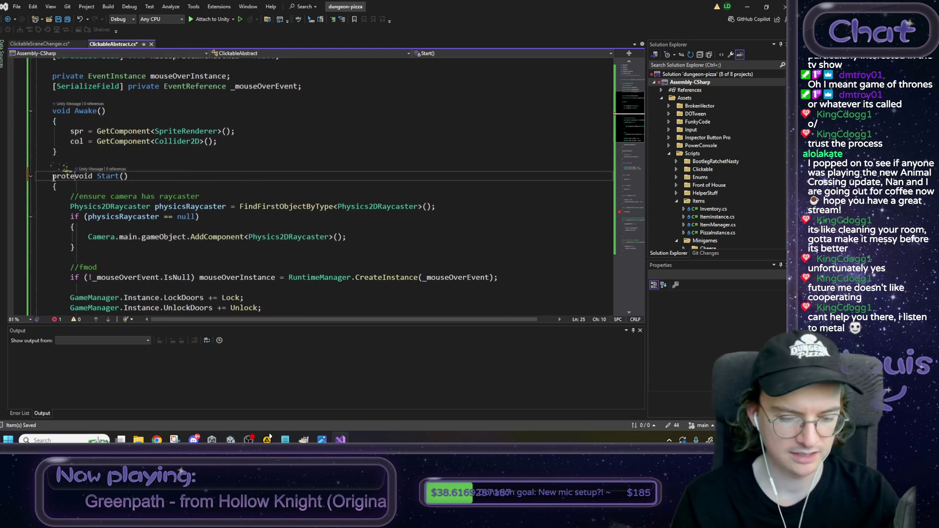
{"action": "left_click", "coordinate": [59, 44]}
{"action": "left_click", "coordinate": [54, 212]}
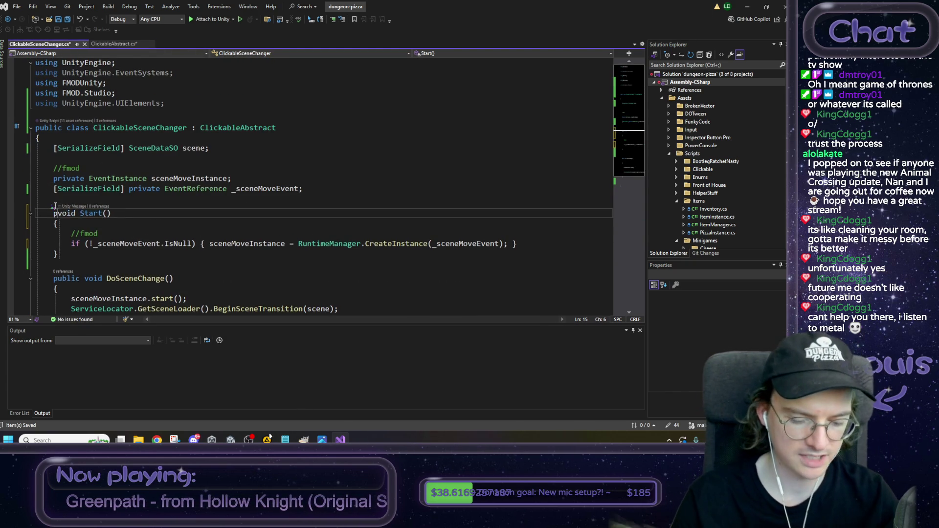
{"action": "type", "text": "protected"}
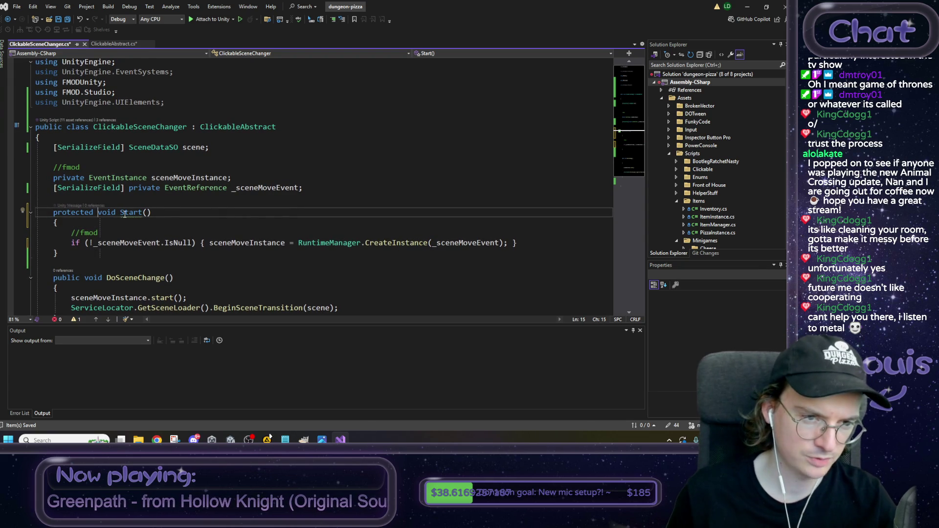
Step: Review the CS0108 hides-inherited-member quick fix and dismiss it without applying
{"action": "mouse_move", "coordinate": [125, 214]}
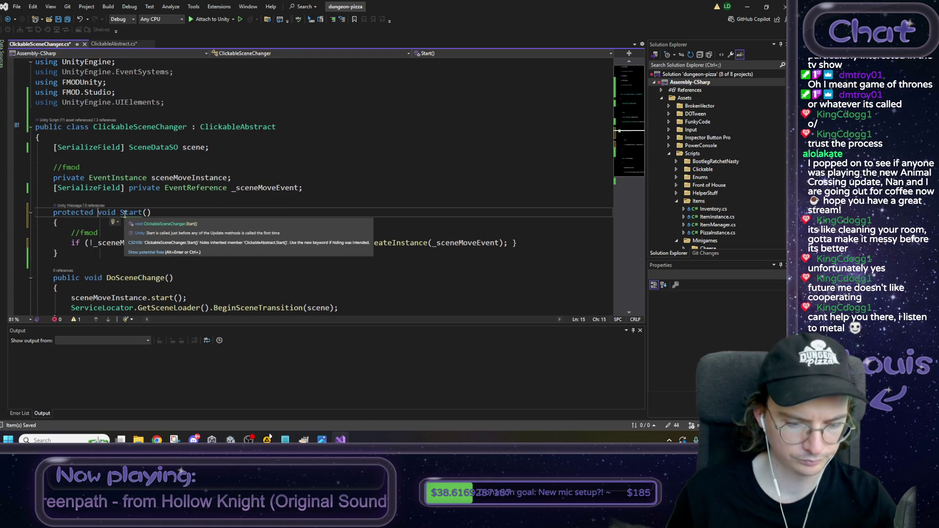
{"action": "key", "text": "ctrl+period"}
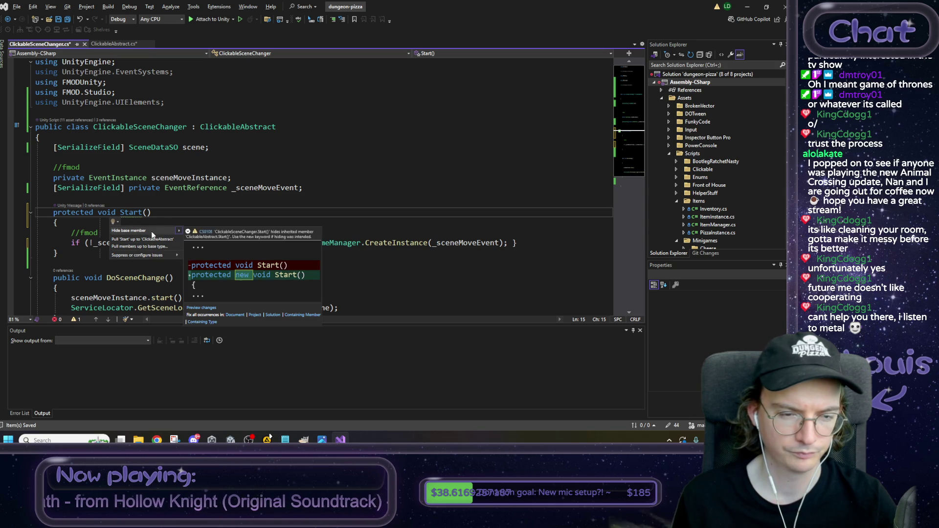
{"action": "left_click", "coordinate": [157, 201]}
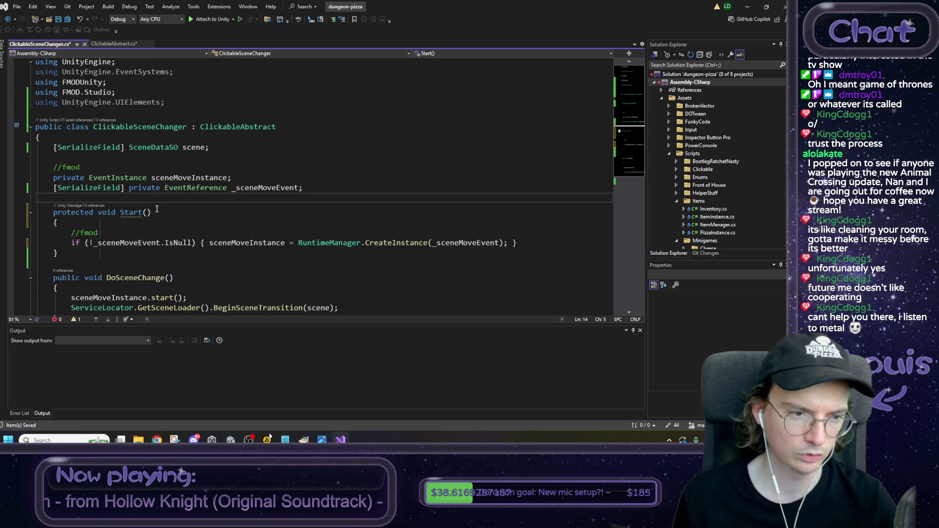
{"action": "left_click", "coordinate": [154, 215]}
{"action": "left_click", "coordinate": [121, 225]}
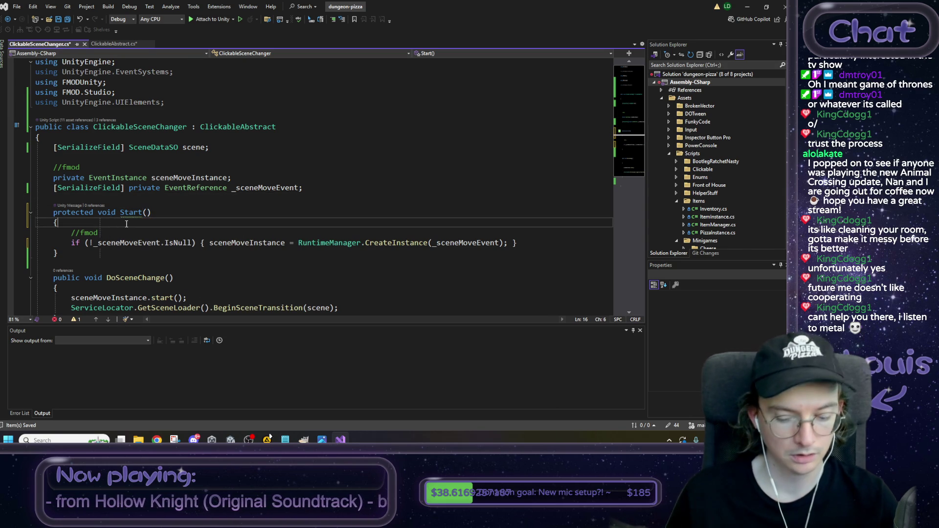
Step: Insert 'base.Start();' as the first line of ClickableSceneChanger.Start() and save the file
{"action": "key", "text": "Return"}
{"action": "type", "text": "base.Start();"}
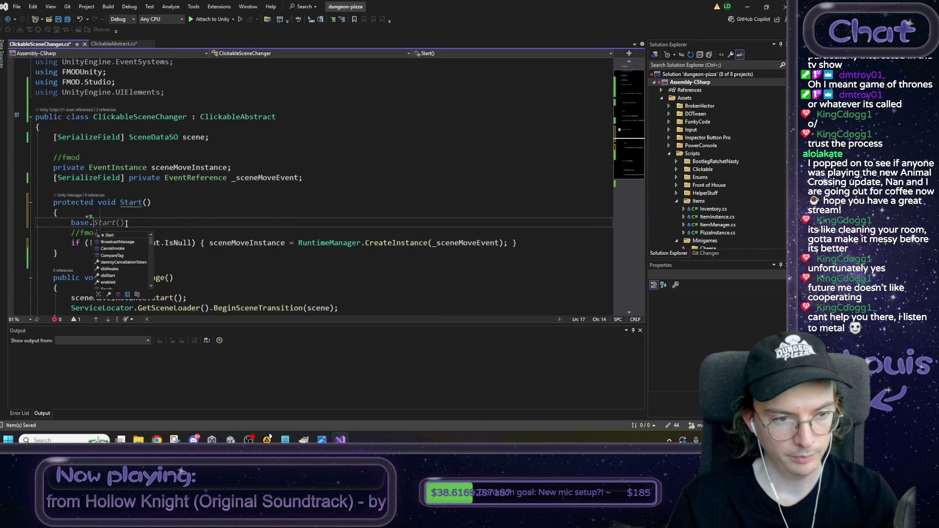
{"action": "key", "text": "ctrl+space"}
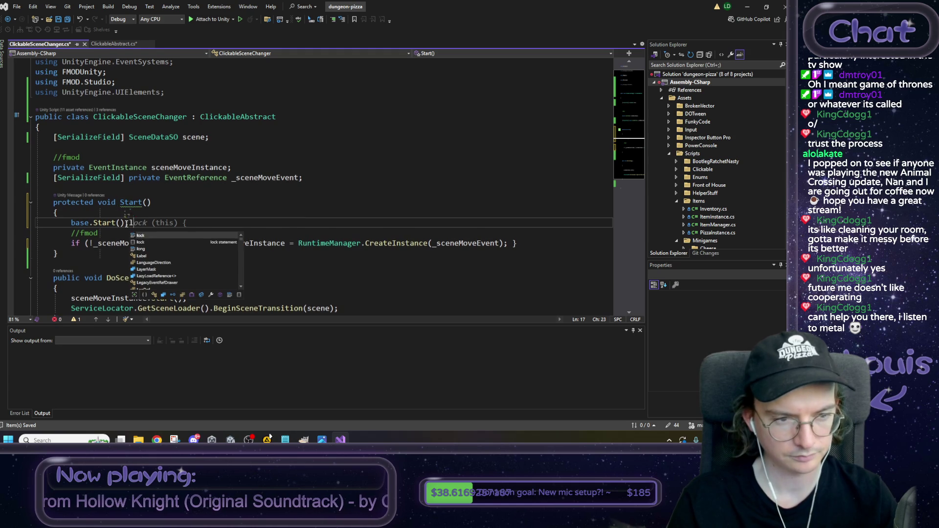
{"action": "key", "text": "Escape"}
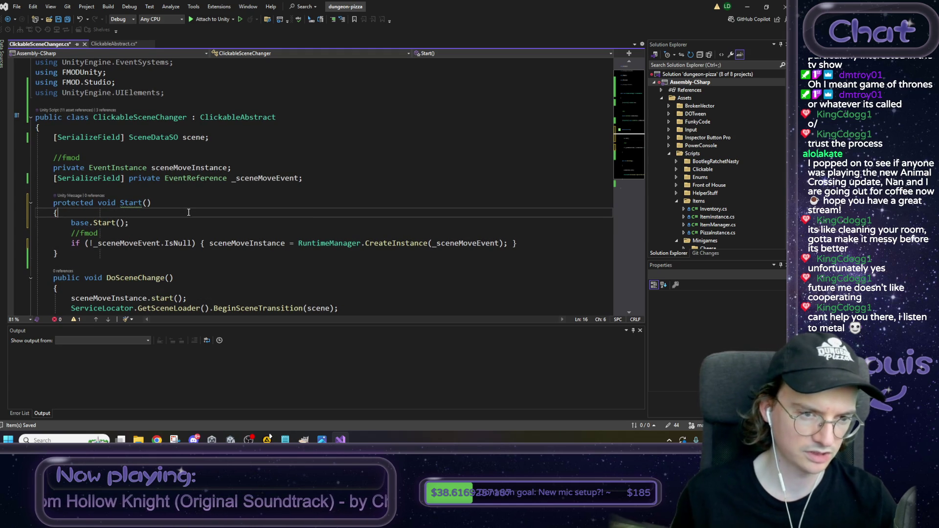
{"action": "key", "text": "Return"}
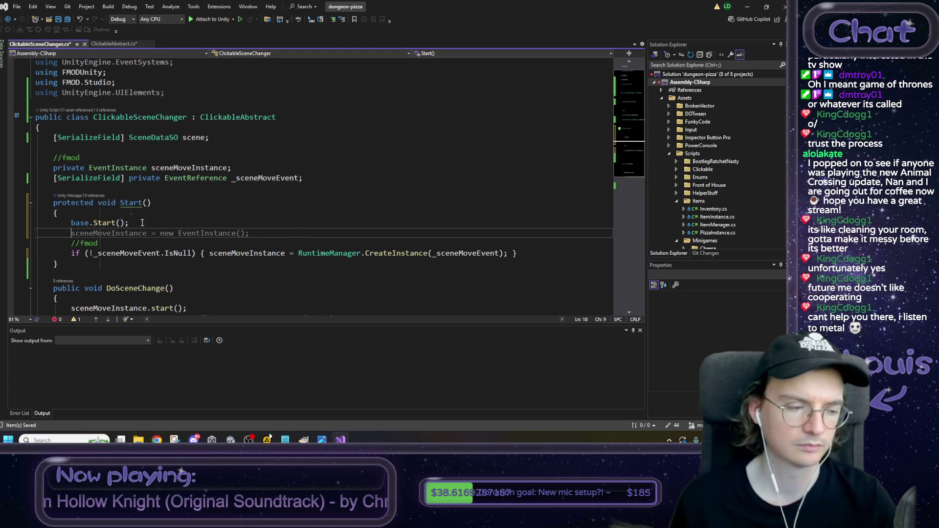
{"action": "scroll", "coordinate": [143, 225], "scroll_direction": "down", "scroll_amount": 1}
{"action": "scroll", "coordinate": [151, 219], "scroll_direction": "down", "scroll_amount": 3}
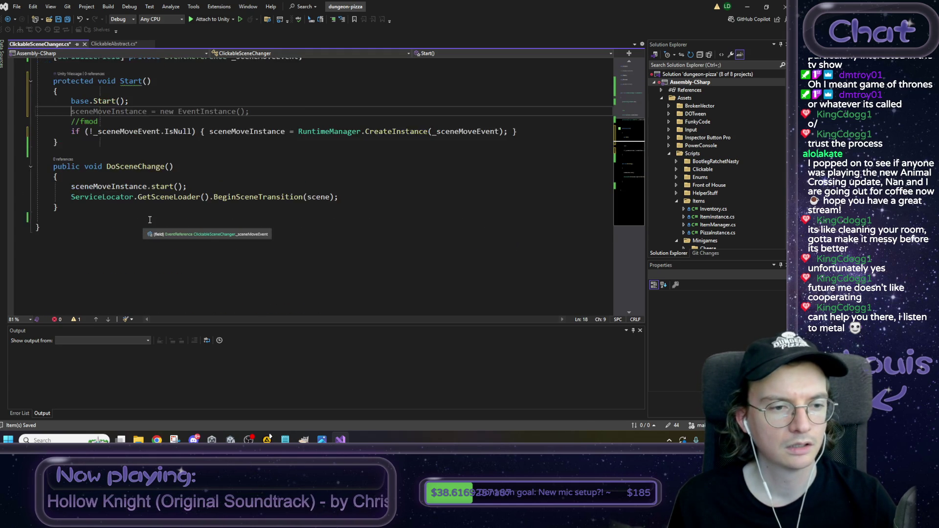
{"action": "scroll", "coordinate": [162, 219], "scroll_direction": "up", "scroll_amount": 1}
{"action": "scroll", "coordinate": [202, 220], "scroll_direction": "up", "scroll_amount": 2}
{"action": "key", "text": "ctrl+s"}
{"action": "left_click", "coordinate": [98, 173]}
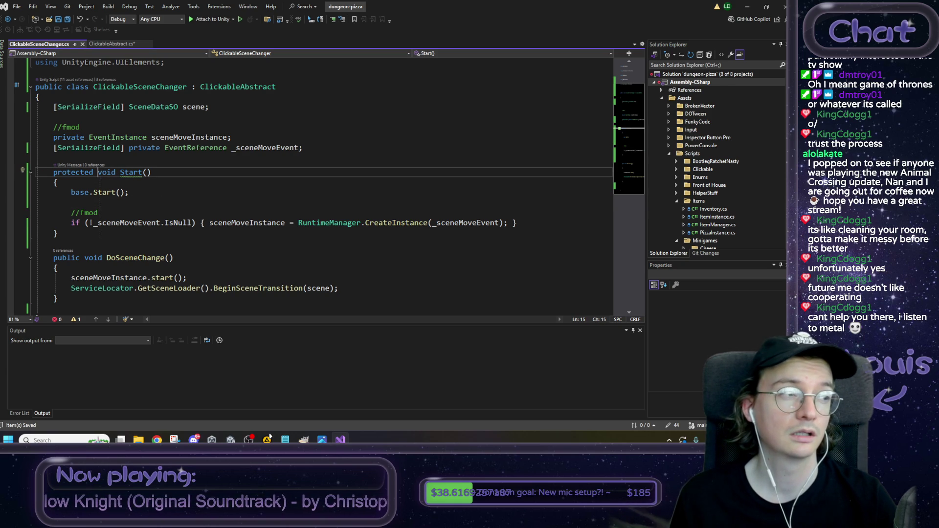
{"action": "key", "text": "alt+Tab"}
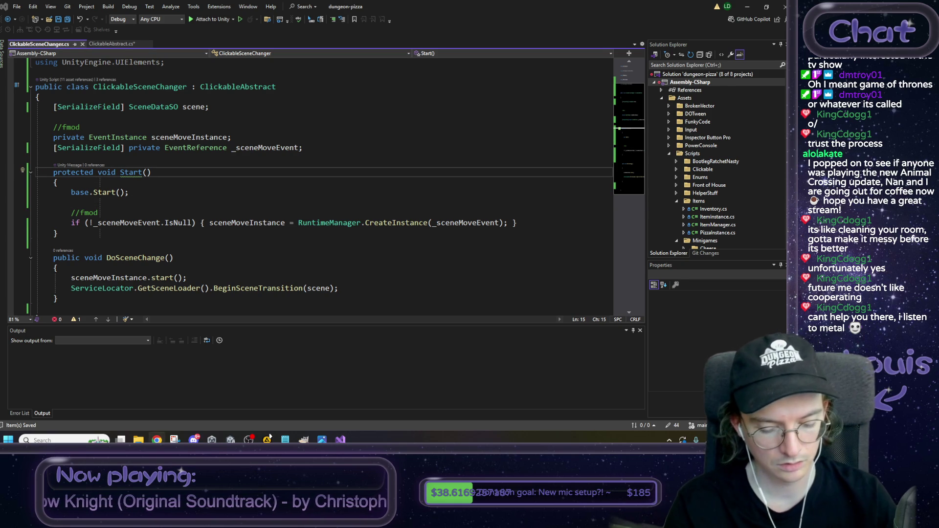
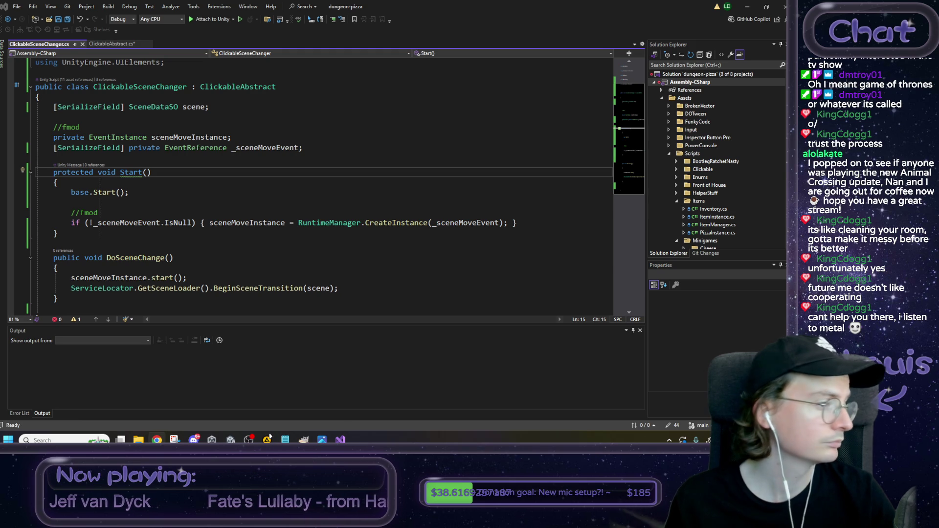
Step: Mark Start() in ClickableSceneChanger.cs as override and save the file
{"action": "type", "text": "ove"}
{"action": "key", "text": "Tab"}
{"action": "key", "text": "ctrl+s"}
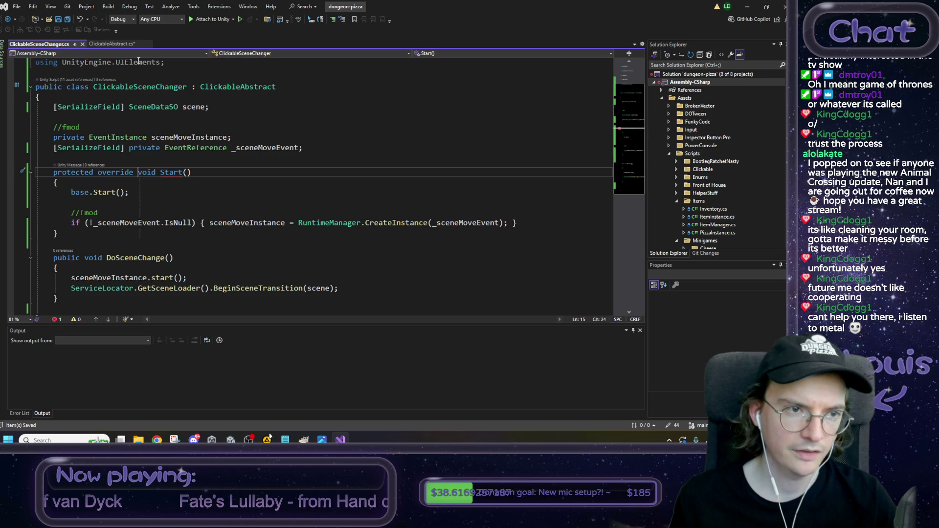
Step: Make ClickableAbstract's Start() virtual and save ClickableAbstract.cs
{"action": "key", "text": "ctrl+Tab"}
{"action": "type", "text": "abstra"}
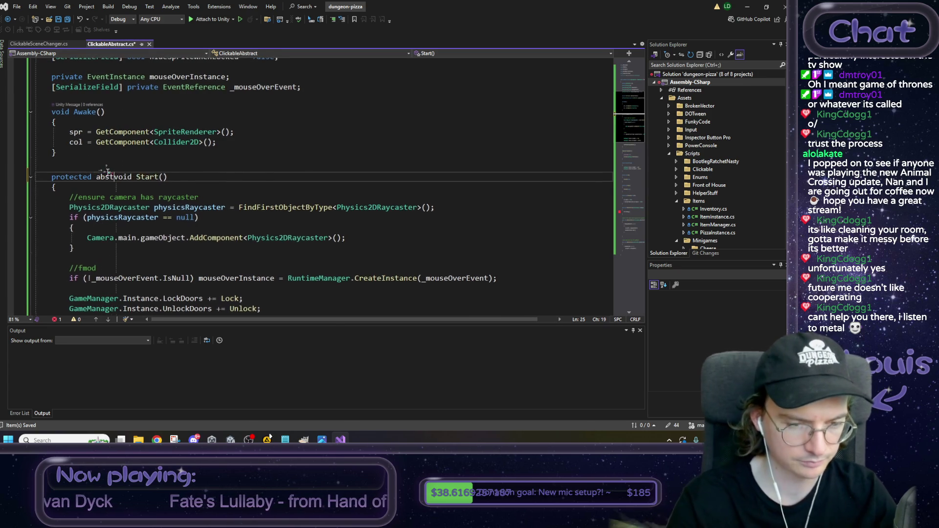
{"action": "key", "text": "BackSpace"}
{"action": "key", "text": "BackSpace"}
{"action": "key", "text": "BackSpace"}
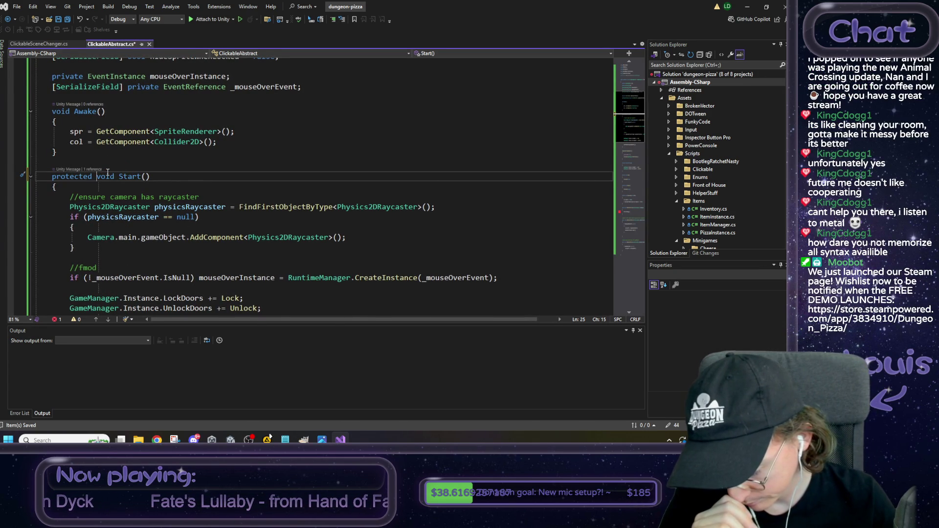
{"action": "type", "text": "virtual"}
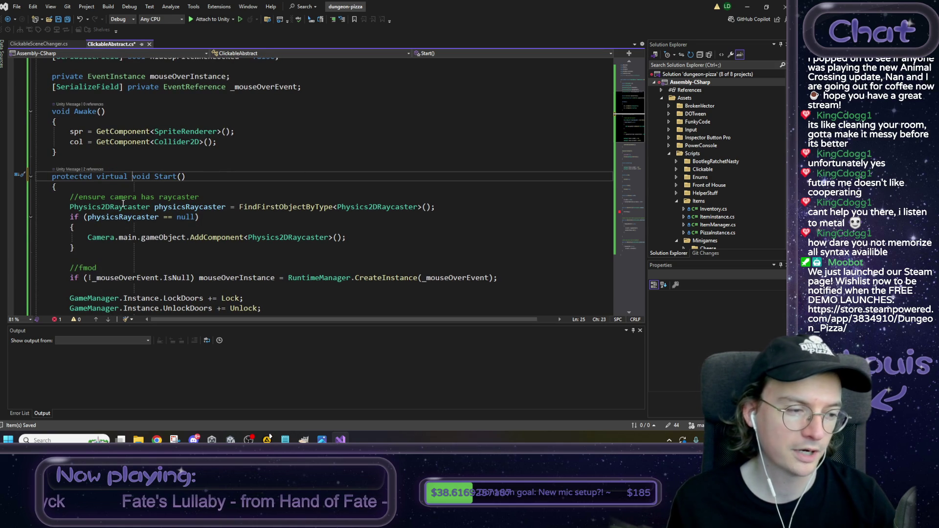
{"action": "left_click", "coordinate": [207, 166]}
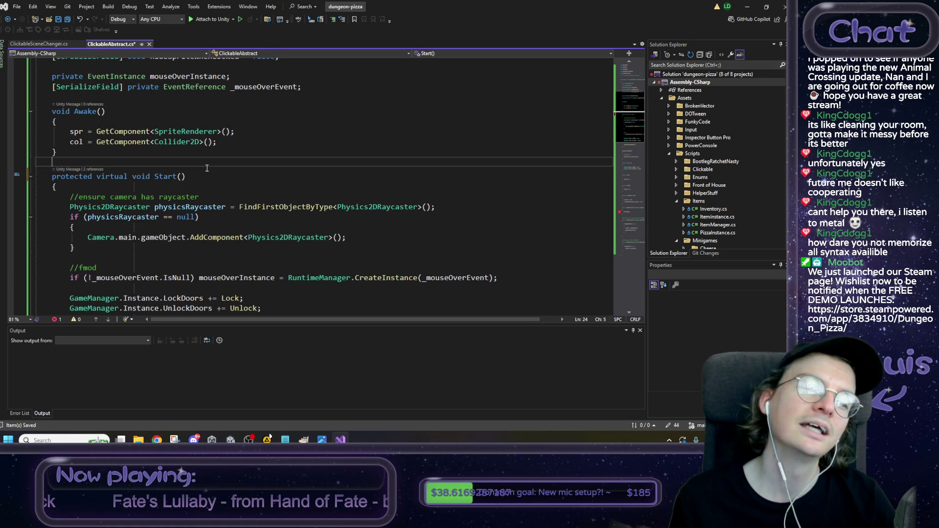
{"action": "key", "text": "ctrl+s"}
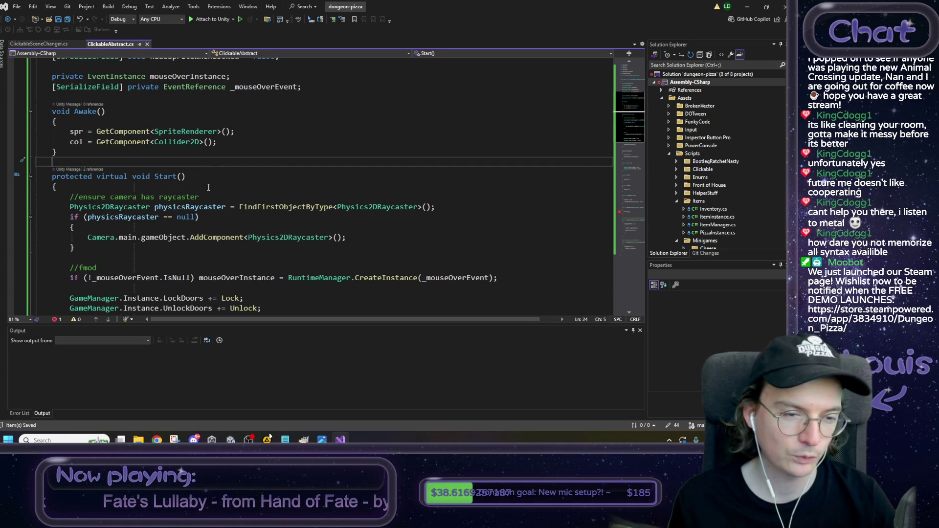
{"action": "scroll", "coordinate": [212, 182], "scroll_direction": "down", "scroll_amount": 1}
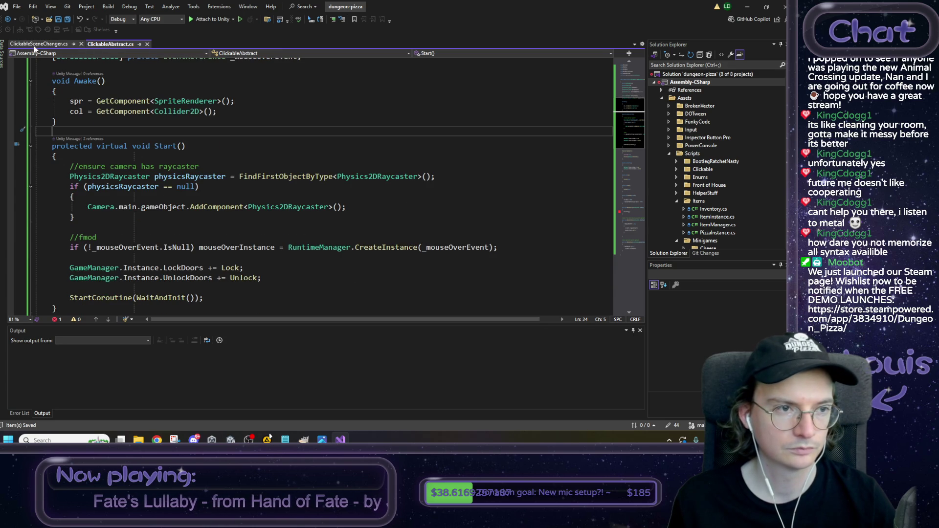
{"action": "scroll", "coordinate": [139, 180], "scroll_direction": "up", "scroll_amount": 3}
{"action": "scroll", "coordinate": [137, 175], "scroll_direction": "up", "scroll_amount": 2}
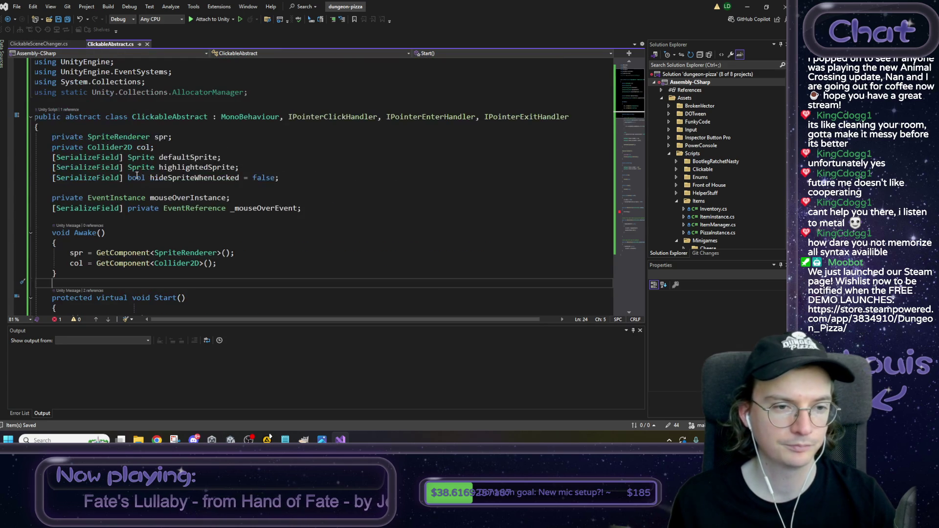
{"action": "scroll", "coordinate": [117, 99], "scroll_direction": "down", "scroll_amount": 5}
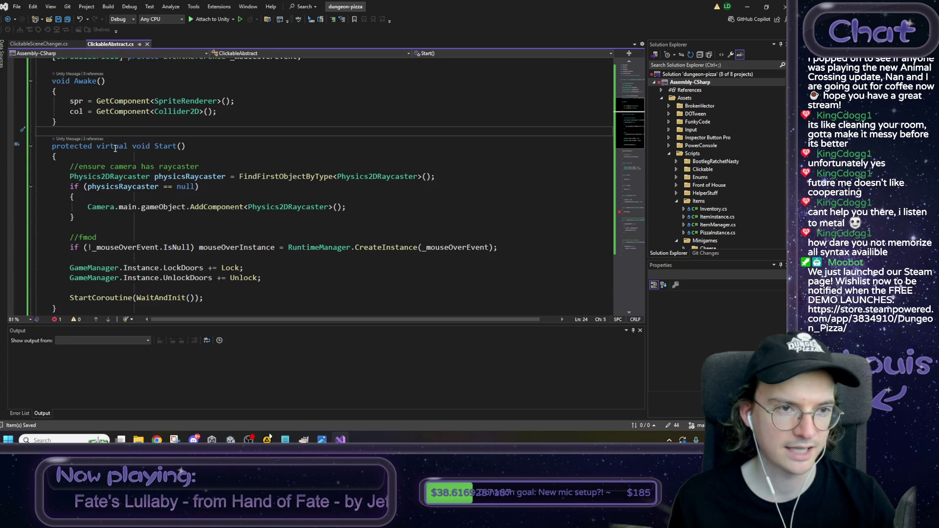
{"action": "left_click", "coordinate": [52, 44]}
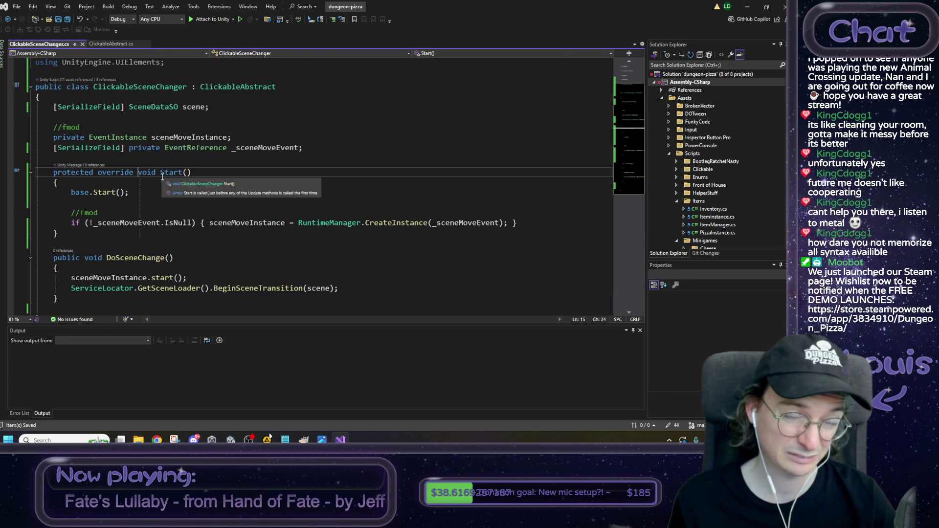
Step: Replace the DoSceneChange call in OnPointerClick with OnClicked()
{"action": "scroll", "coordinate": [153, 186], "scroll_direction": "down", "scroll_amount": 1}
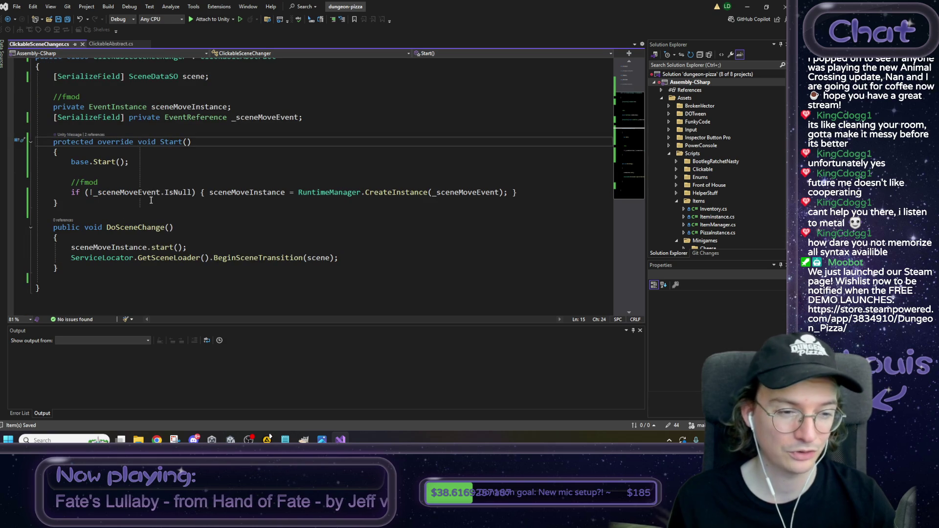
{"action": "left_click", "coordinate": [111, 43]}
{"action": "scroll", "coordinate": [193, 211], "scroll_direction": "down", "scroll_amount": 3}
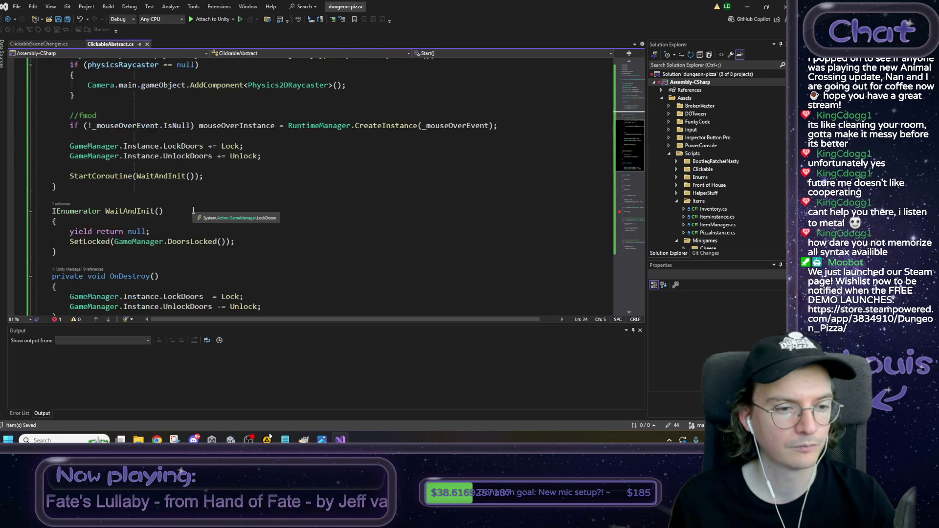
{"action": "scroll", "coordinate": [193, 211], "scroll_direction": "down", "scroll_amount": 2}
{"action": "scroll", "coordinate": [189, 215], "scroll_direction": "down", "scroll_amount": 7}
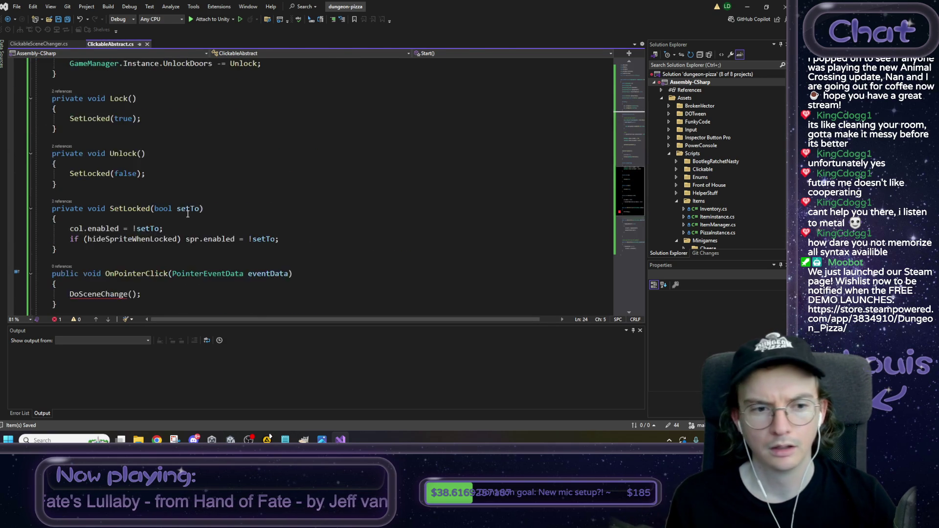
{"action": "left_click", "coordinate": [93, 265]}
{"action": "double_click", "coordinate": [92, 266]}
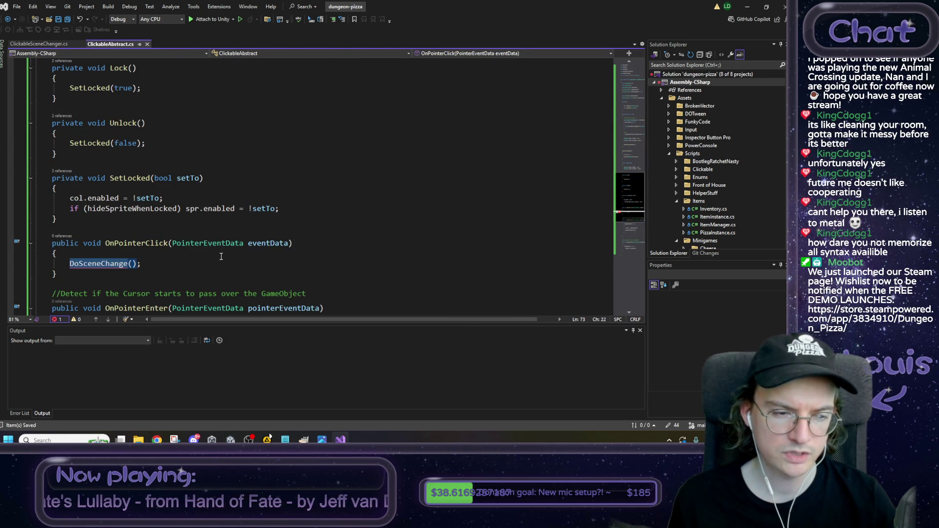
{"action": "key", "text": "End"}
{"action": "double_click", "coordinate": [86, 265]}
{"action": "scroll", "coordinate": [285, 255], "scroll_direction": "down", "scroll_amount": 1}
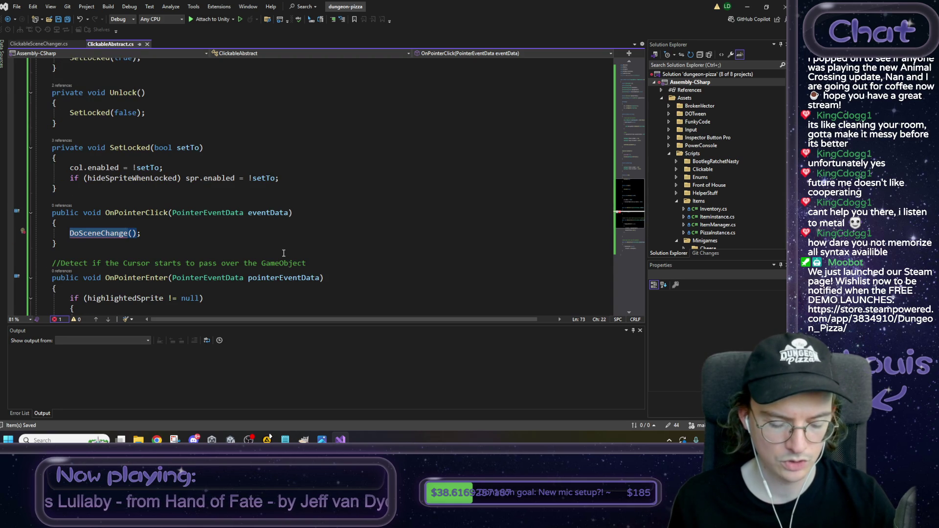
{"action": "scroll", "coordinate": [283, 253], "scroll_direction": "down", "scroll_amount": 1}
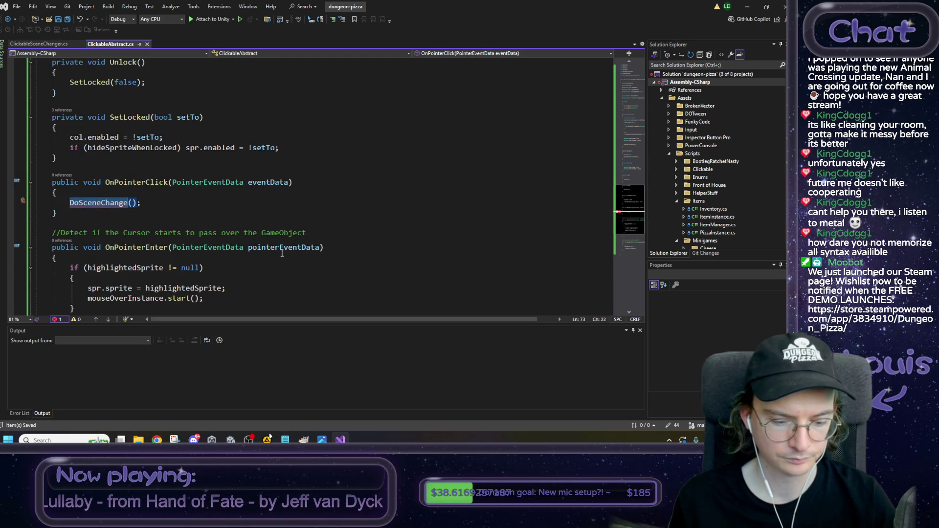
{"action": "type", "text": "OnClick"}
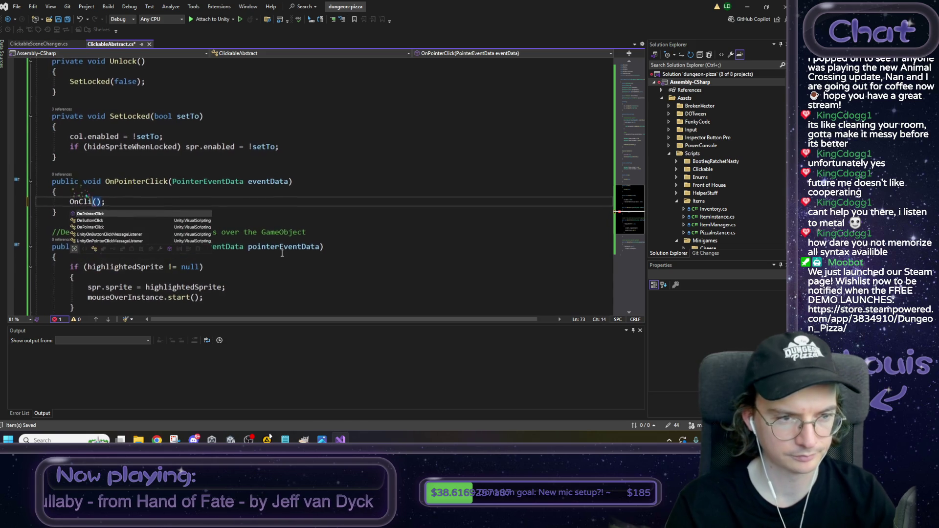
{"action": "type", "text": "ed"}
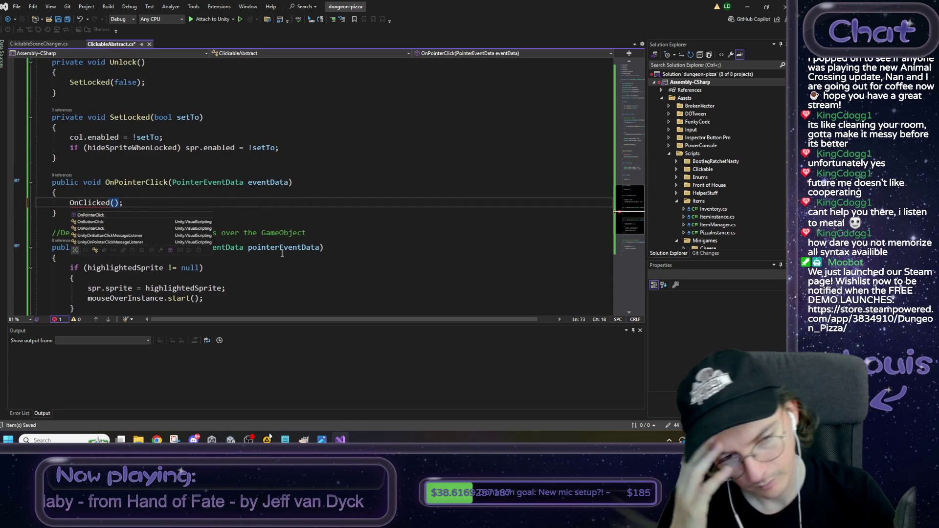
{"action": "left_click", "coordinate": [222, 190]}
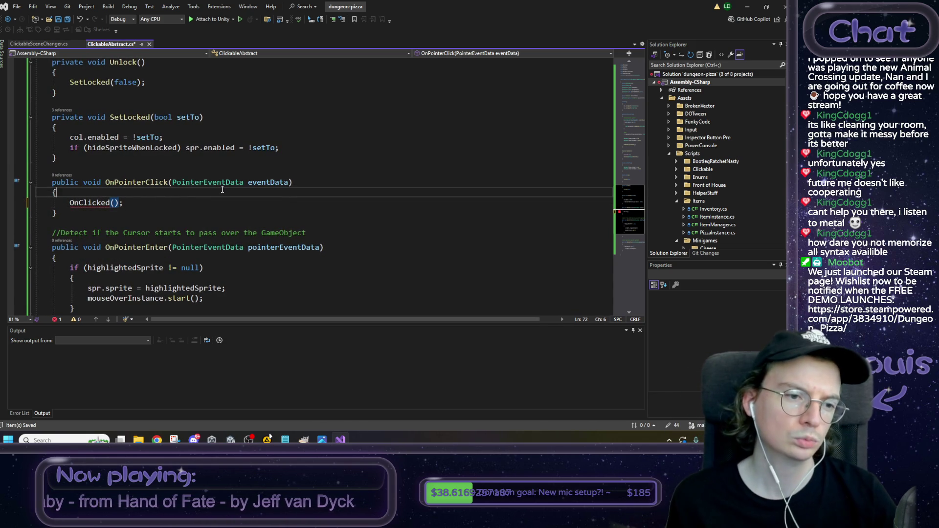
Step: Add a blank line after OnPointerExit's closing brace for new methods
{"action": "scroll", "coordinate": [263, 232], "scroll_direction": "down", "scroll_amount": 1}
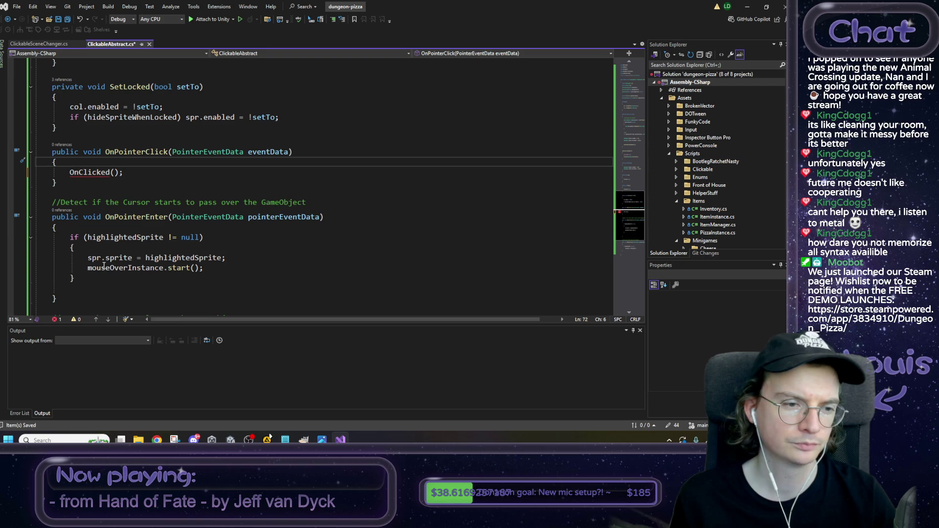
{"action": "scroll", "coordinate": [104, 279], "scroll_direction": "down", "scroll_amount": 1}
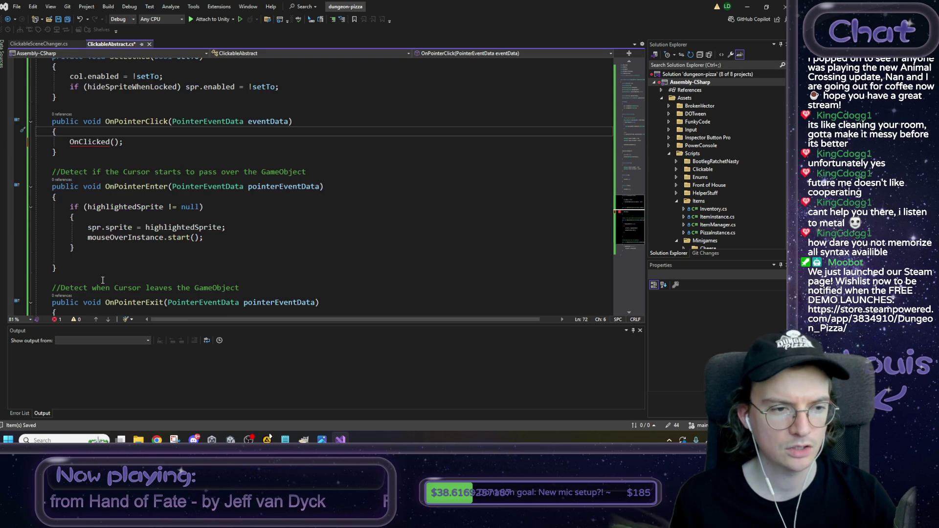
{"action": "scroll", "coordinate": [86, 272], "scroll_direction": "down", "scroll_amount": 2}
{"action": "scroll", "coordinate": [85, 272], "scroll_direction": "up", "scroll_amount": 1}
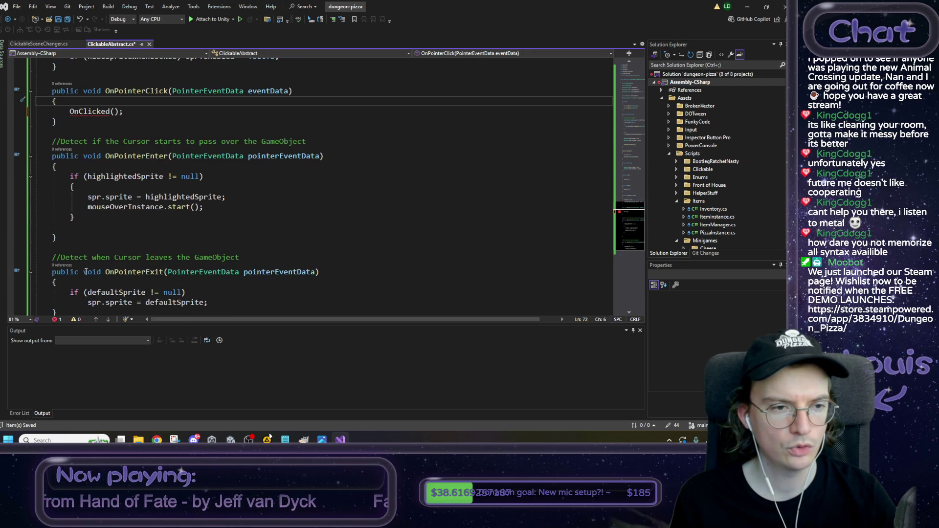
{"action": "left_click", "coordinate": [72, 239]}
{"action": "scroll", "coordinate": [68, 259], "scroll_direction": "down", "scroll_amount": 1}
{"action": "left_click", "coordinate": [64, 280]}
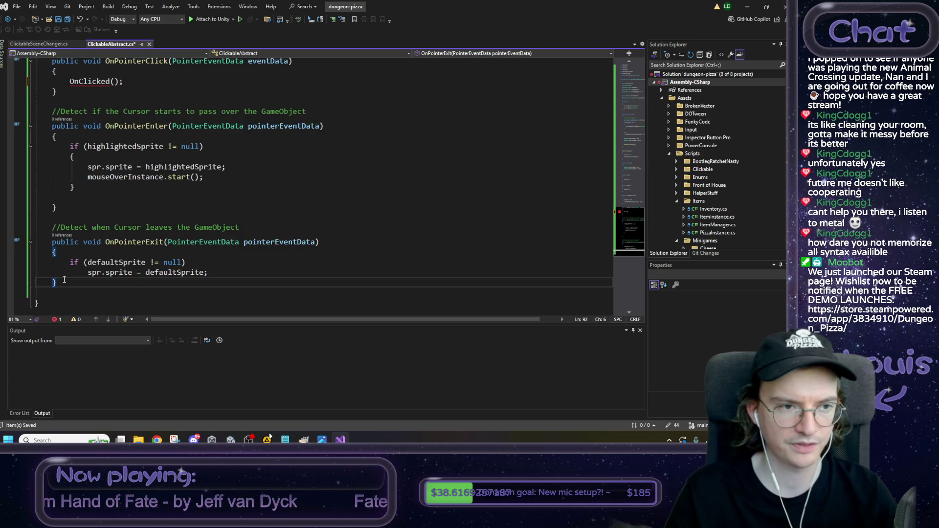
{"action": "key", "text": "Return"}
{"action": "key", "text": "Return"}
Step: Declare protected virtual OnHighlightBegin() and OnHighlightEnd() methods below OnPointerExit
{"action": "type", "text": "public"}
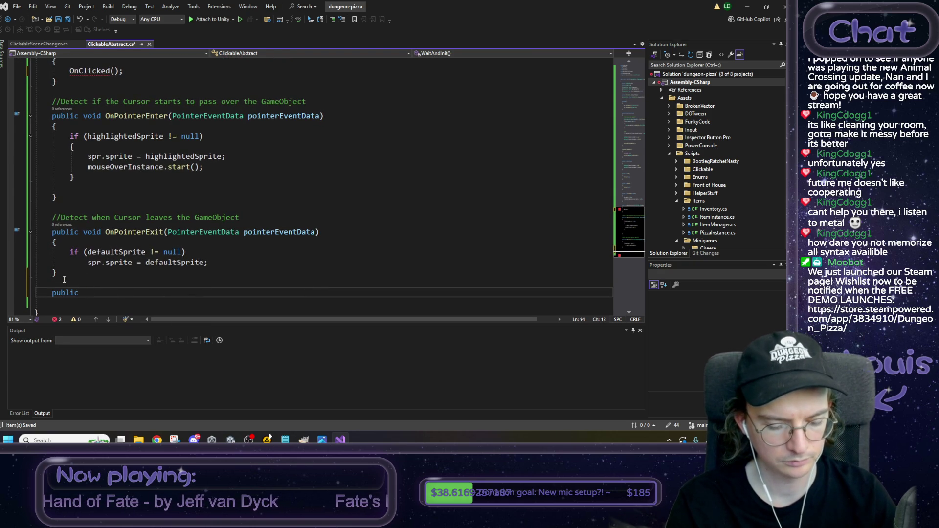
{"action": "key", "text": "BackSpace"}
{"action": "key", "text": "BackSpace"}
{"action": "key", "text": "BackSpace"}
{"action": "type", "text": "protected ab"}
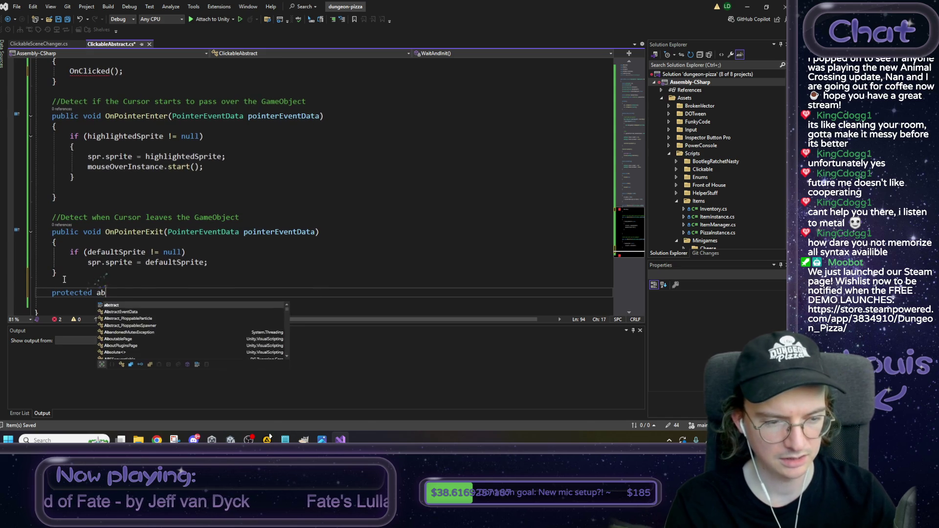
{"action": "key", "text": "BackSpace"}
{"action": "key", "text": "BackSpace"}
{"action": "type", "text": "virtual "}
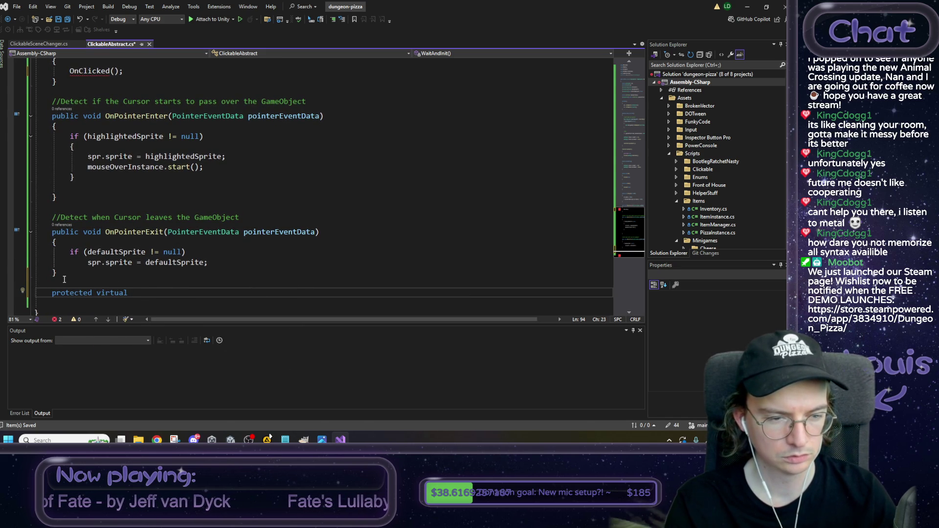
{"action": "type", "text": "void "}
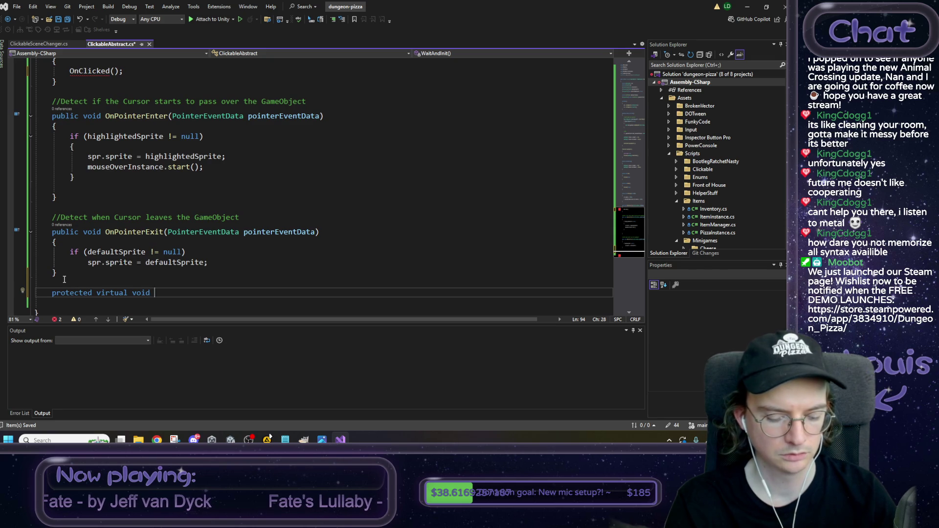
{"action": "type", "text": "OnHighlightB"}
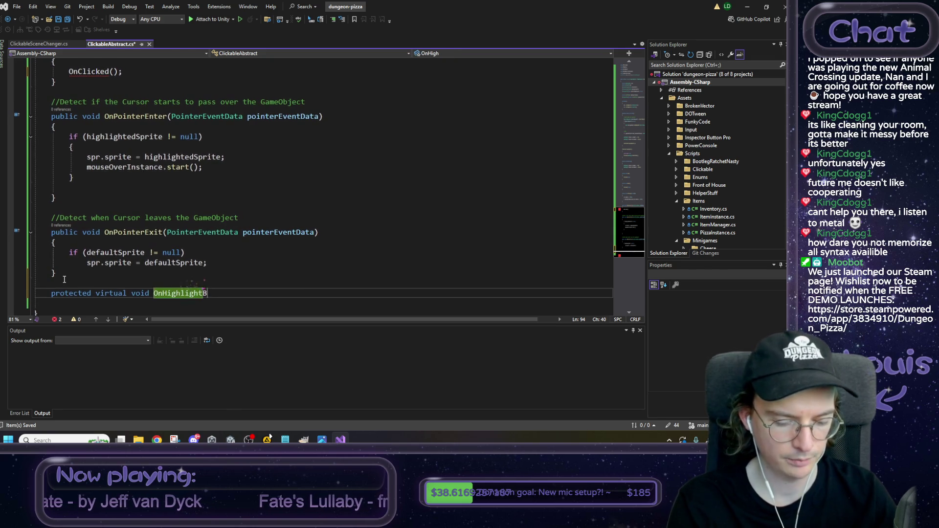
{"action": "type", "text": "egin()"}
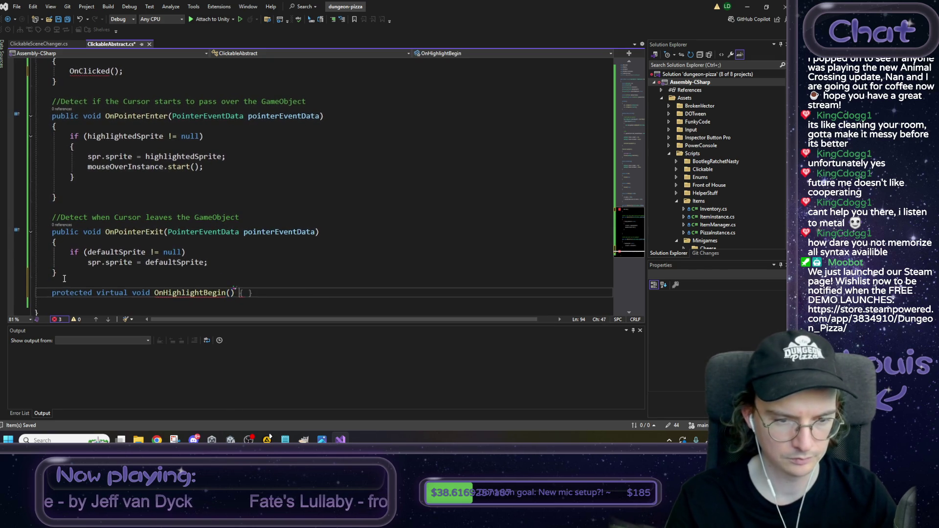
{"action": "key", "text": "Return"}
{"action": "type", "text": "{"}
{"action": "key", "text": "Return"}
{"action": "type", "text": "protected virtual void On"}
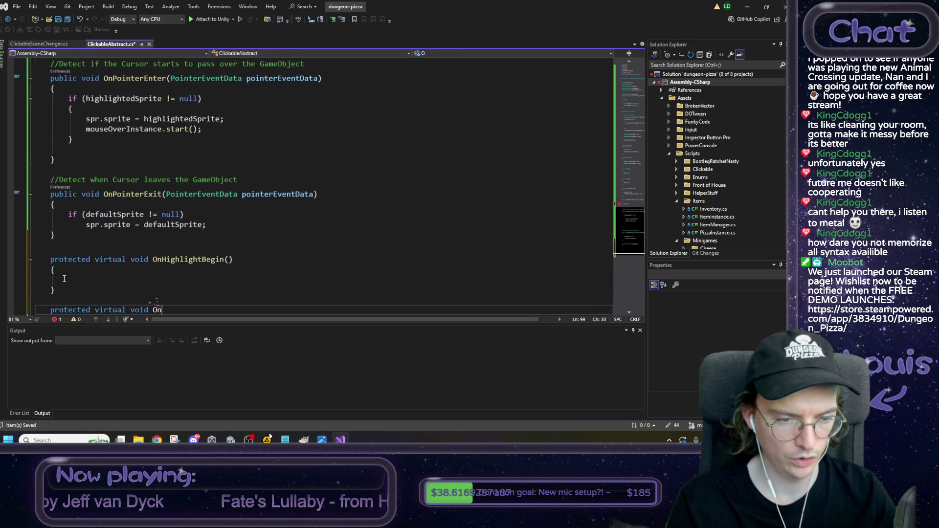
{"action": "type", "text": "HighlightEn"}
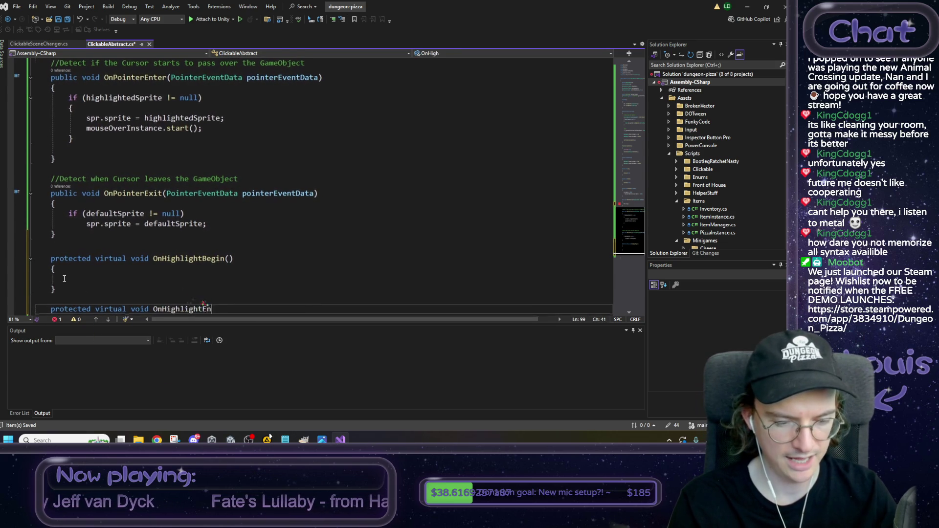
{"action": "type", "text": "d()"}
{"action": "key", "text": "Return"}
{"action": "type", "text": "{"}
{"action": "key", "text": "Return"}
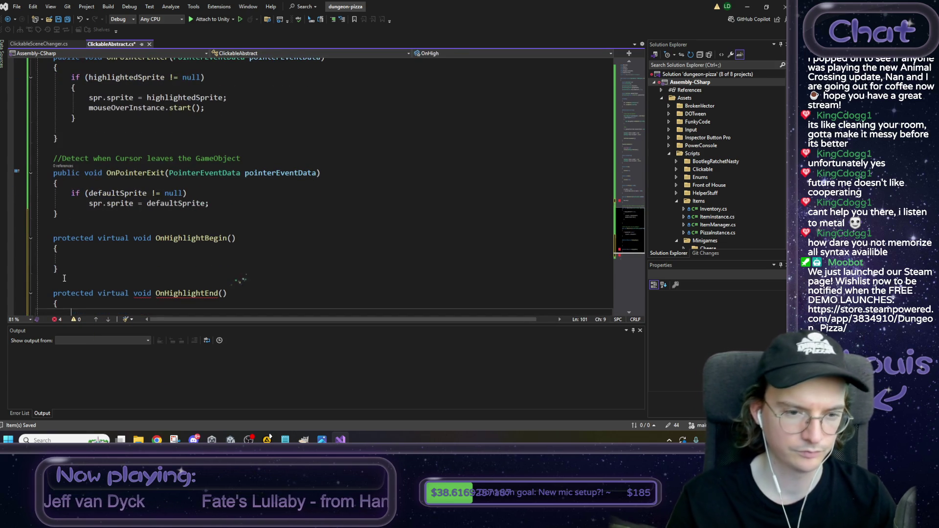
Step: Move the sprite-reset code into OnHighlightEnd and the highlight if-block into OnHighlightBegin
{"action": "left_click_drag", "start_coordinate": [211, 203], "coordinate": [73, 196]}
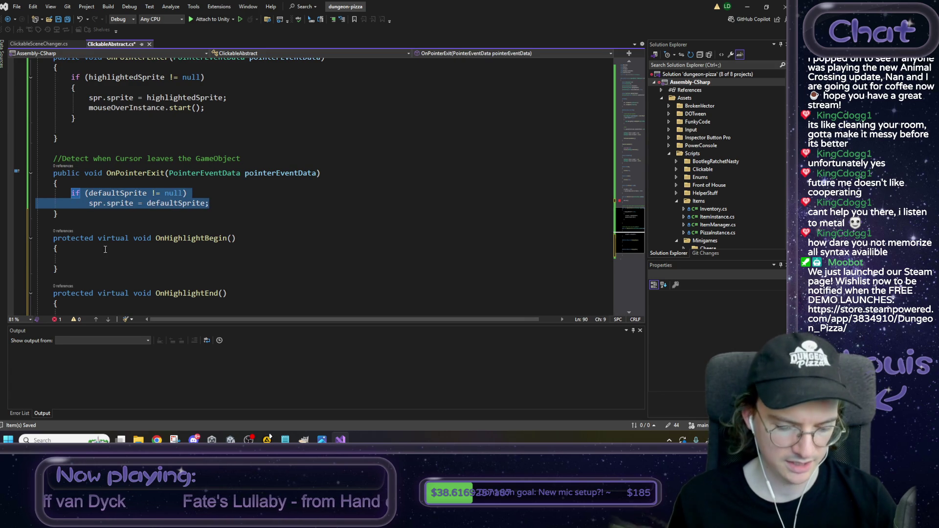
{"action": "key", "text": "ctrl+x"}
{"action": "left_click", "coordinate": [105, 304]}
{"action": "key", "text": "ctrl+v"}
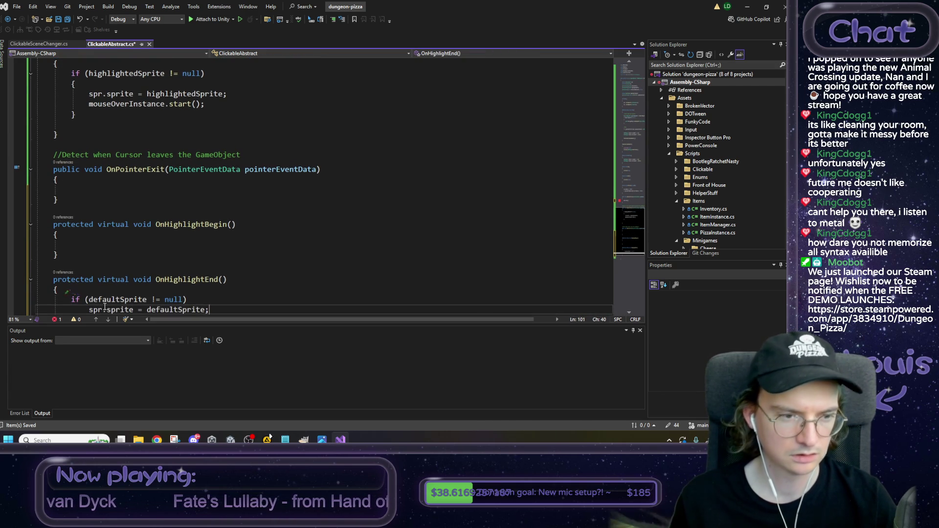
{"action": "scroll", "coordinate": [134, 155], "scroll_direction": "up", "scroll_amount": 1}
{"action": "left_click_drag", "start_coordinate": [77, 145], "coordinate": [71, 105]}
{"action": "key", "text": "ctrl+x"}
{"action": "left_click", "coordinate": [122, 234]}
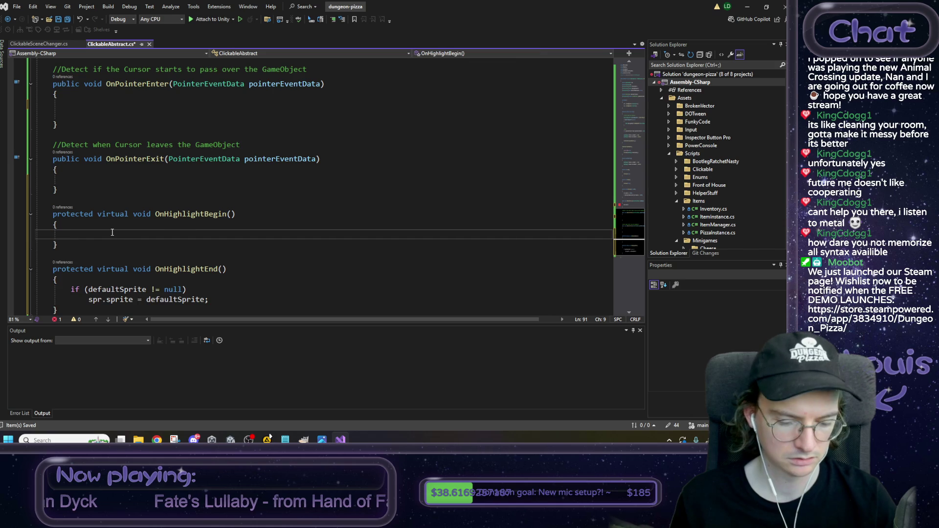
{"action": "key", "text": "ctrl+v"}
Step: Call OnHighlightBegin() from OnPointerEnter and OnHighlightEnd() from OnPointerExit
{"action": "left_click_drag", "start_coordinate": [156, 215], "coordinate": [236, 214]}
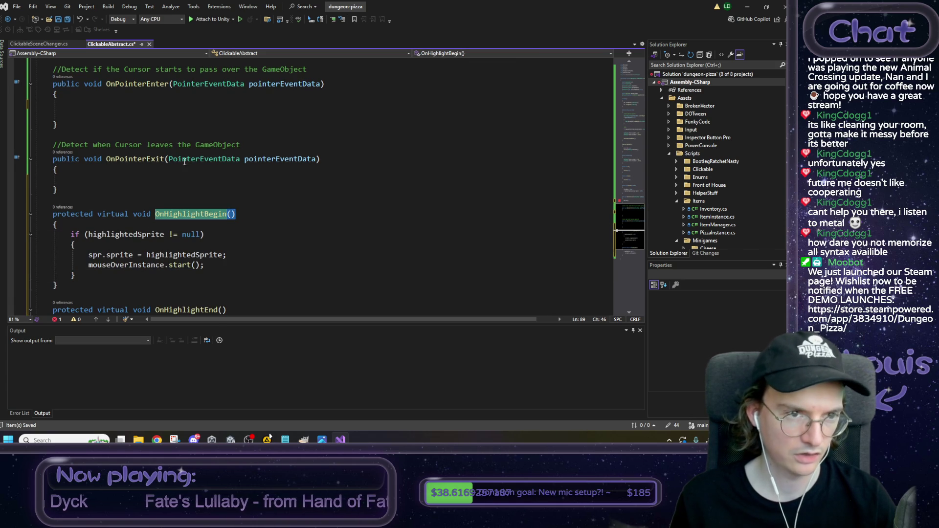
{"action": "left_click", "coordinate": [127, 113]}
{"action": "key", "text": "BackSpace"}
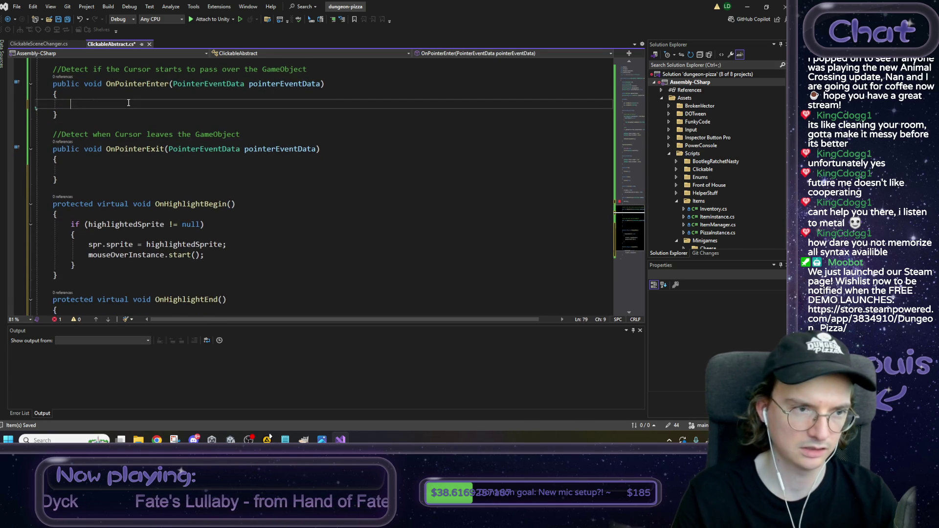
{"action": "key", "text": "ctrl+v"}
{"action": "type", "text": ";"}
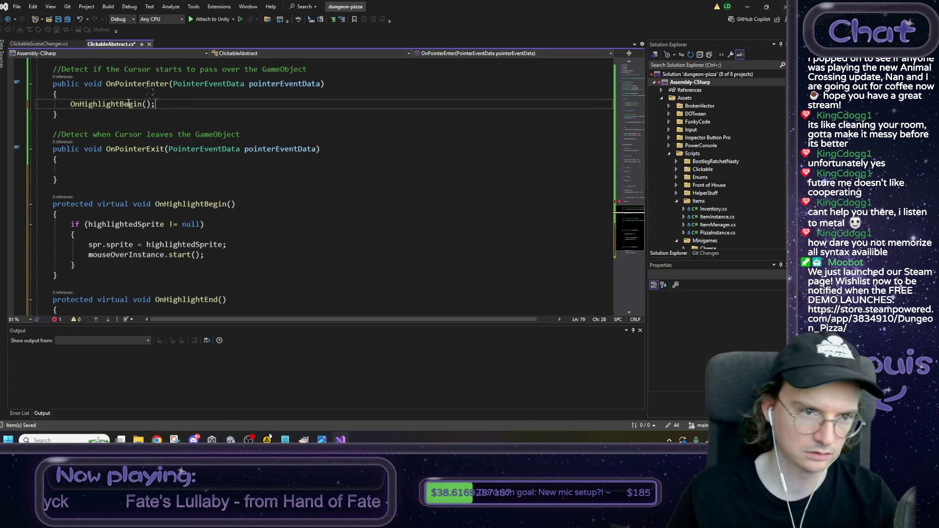
{"action": "left_click_drag", "start_coordinate": [155, 299], "coordinate": [229, 301]}
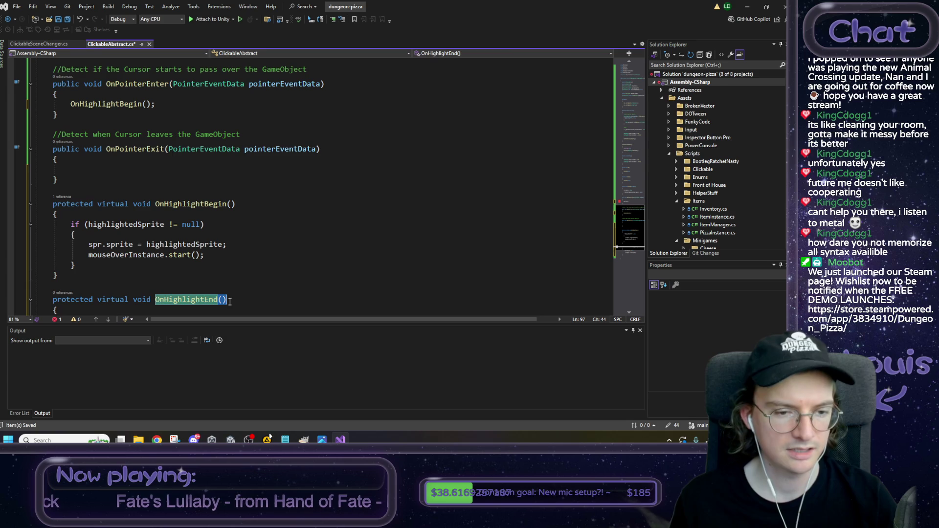
{"action": "key", "text": "ctrl+c"}
{"action": "left_click", "coordinate": [112, 169]}
{"action": "key", "text": "ctrl+v"}
{"action": "type", "text": ";"}
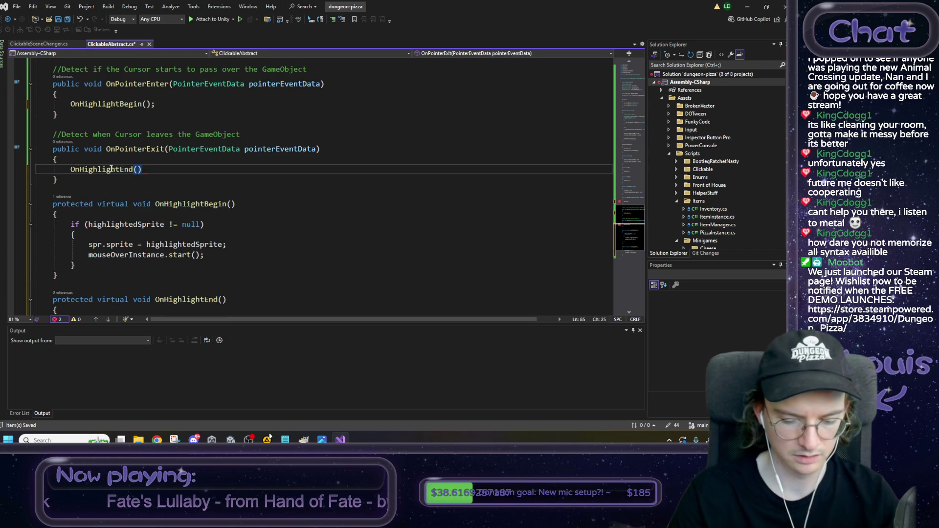
Step: Check the references to OnHighlightBegin and OnHighlightEnd in ClickableAbstract
{"action": "mouse_move", "coordinate": [133, 175]}
{"action": "left_mouse_down"}
{"action": "mouse_move", "coordinate": [44, 94]}
{"action": "mouse_move", "coordinate": [46, 74]}
{"action": "left_mouse_up"}
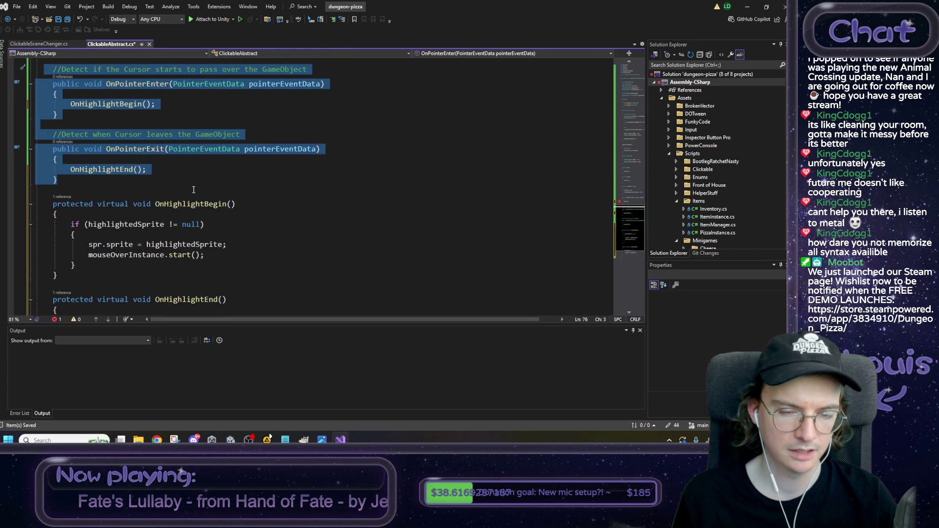
{"action": "left_click", "coordinate": [201, 203]}
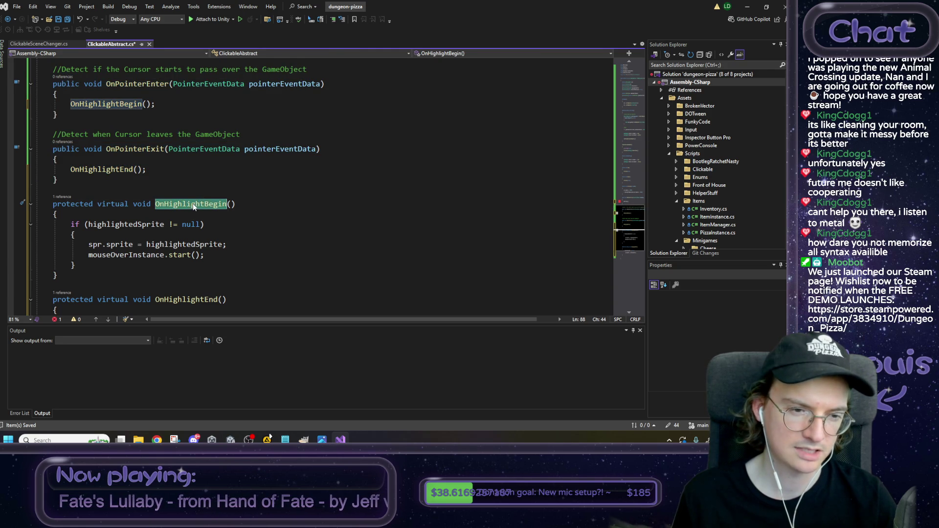
{"action": "left_click", "coordinate": [217, 299]}
{"action": "scroll", "coordinate": [209, 292], "scroll_direction": "down", "scroll_amount": 1}
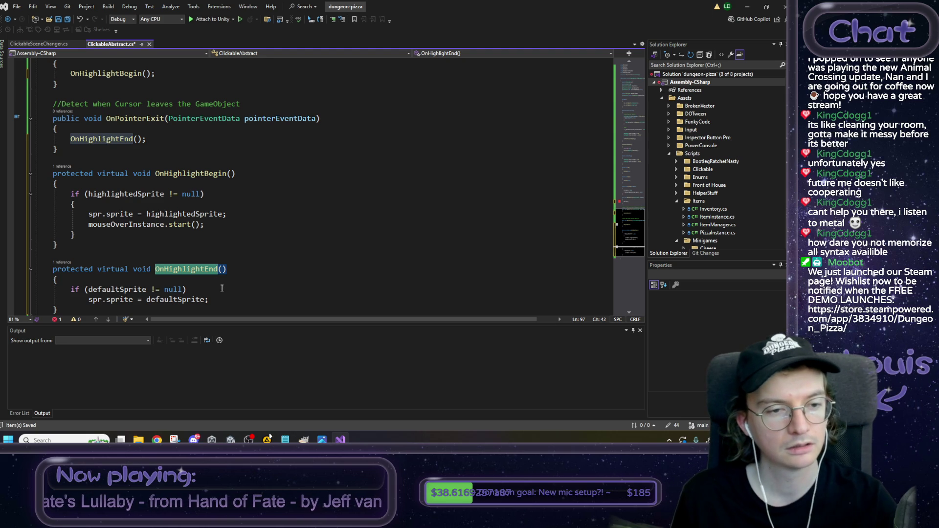
{"action": "scroll", "coordinate": [98, 221], "scroll_direction": "up", "scroll_amount": 1}
{"action": "left_click", "coordinate": [75, 204]}
{"action": "scroll", "coordinate": [74, 173], "scroll_direction": "up", "scroll_amount": 2}
{"action": "scroll", "coordinate": [75, 172], "scroll_direction": "up", "scroll_amount": 2}
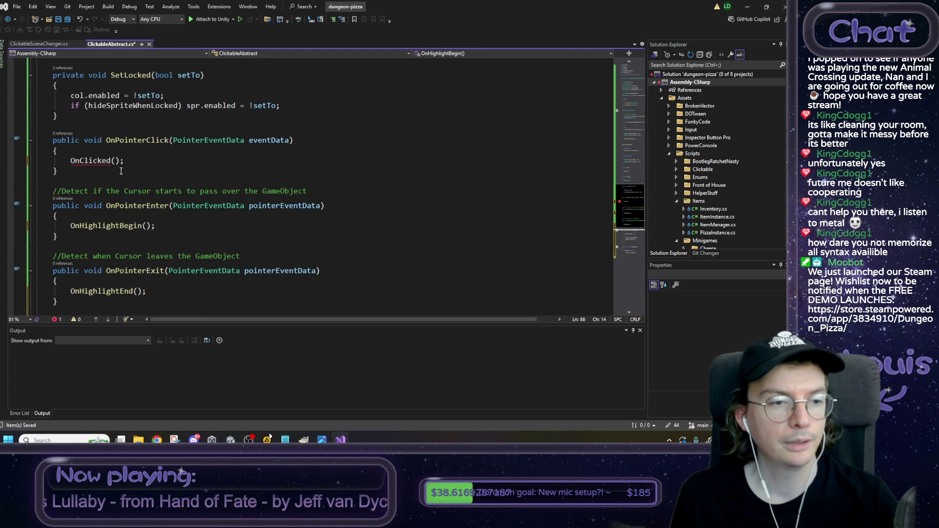
Step: Change OnPointerEnter's access modifier to private and save ClickableAbstract
{"action": "left_click", "coordinate": [69, 205]}
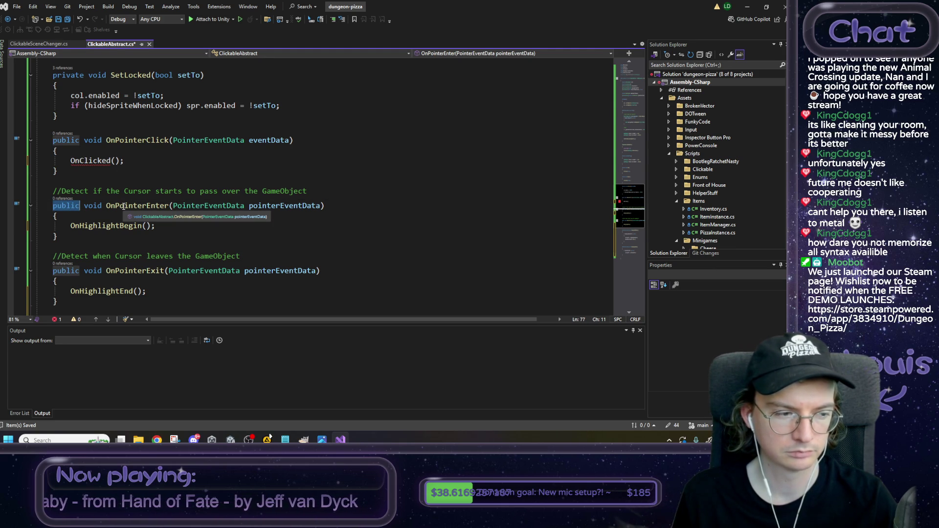
{"action": "type", "text": "o"}
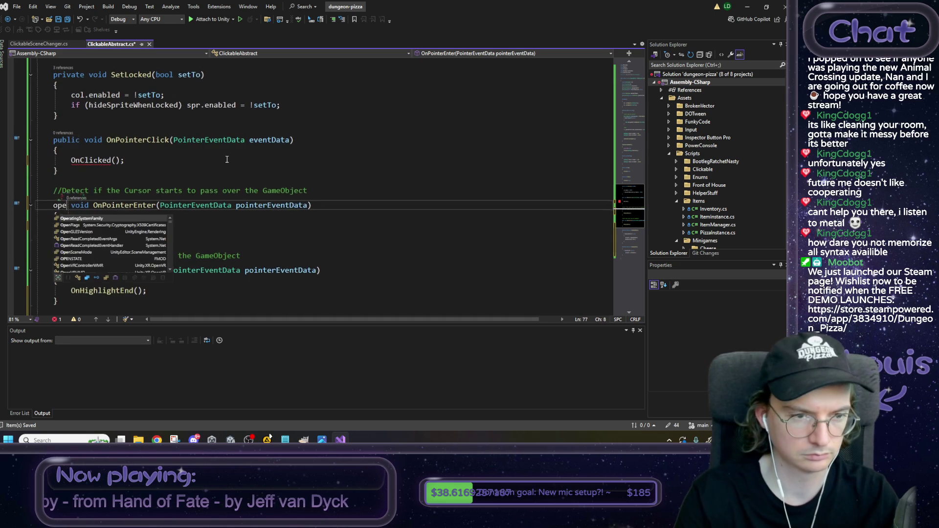
{"action": "key", "text": "BackSpace"}
{"action": "type", "text": "private"}
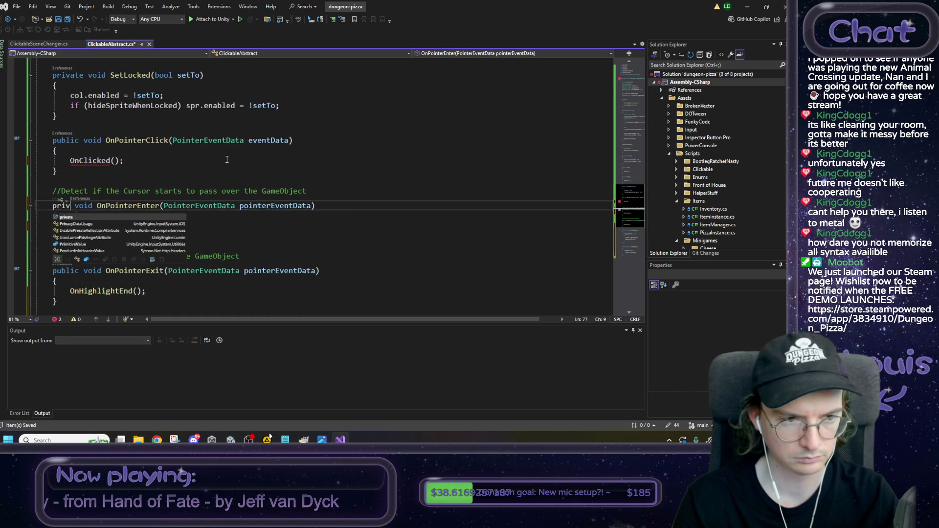
{"action": "left_click", "coordinate": [227, 160]}
{"action": "key", "text": "ctrl+s"}
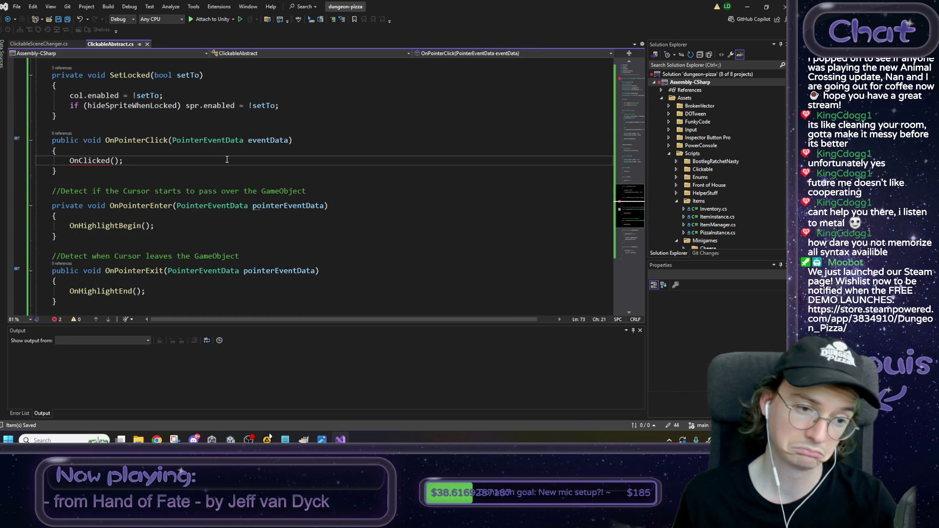
Step: Add 'protected abstract void OnClicked();' after OnPointerClick and save
{"action": "scroll", "coordinate": [187, 202], "scroll_direction": "up", "scroll_amount": 1}
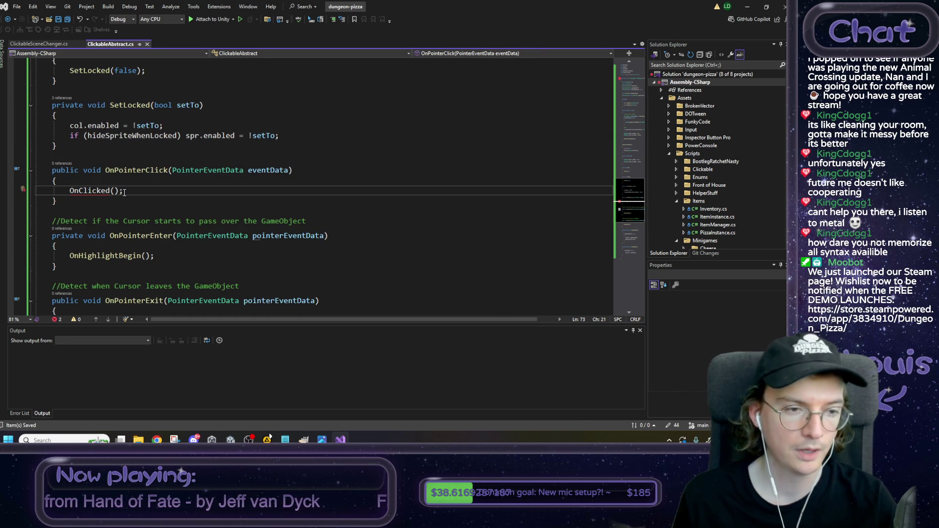
{"action": "left_click", "coordinate": [74, 201]}
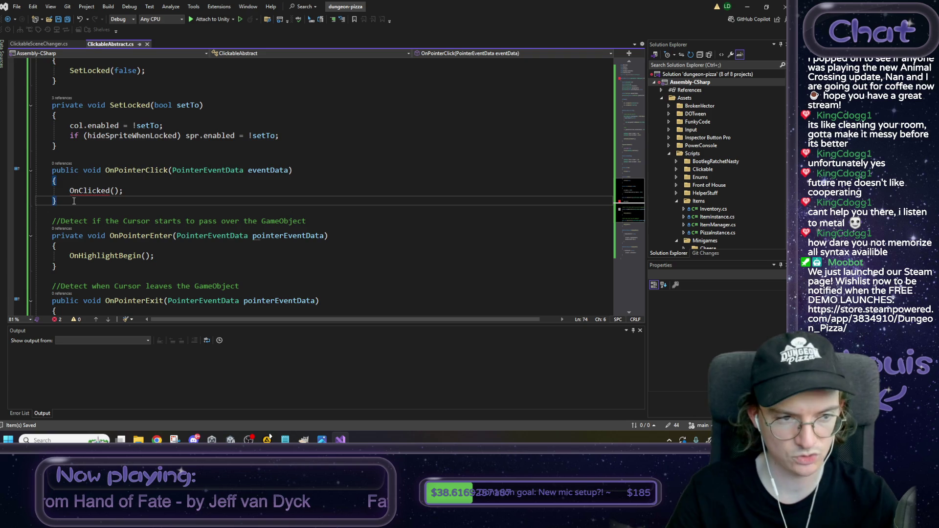
{"action": "key", "text": "Return"}
{"action": "key", "text": "Return"}
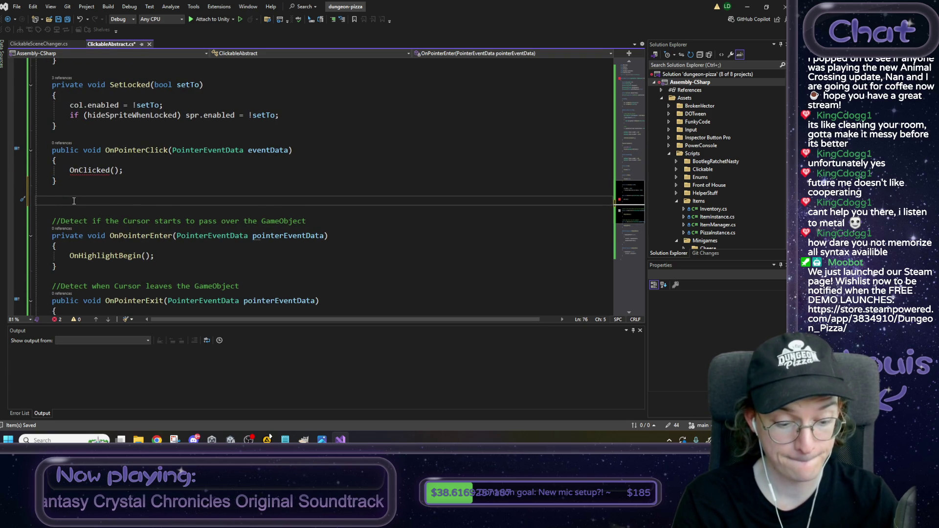
{"action": "type", "text": "protected abstract"}
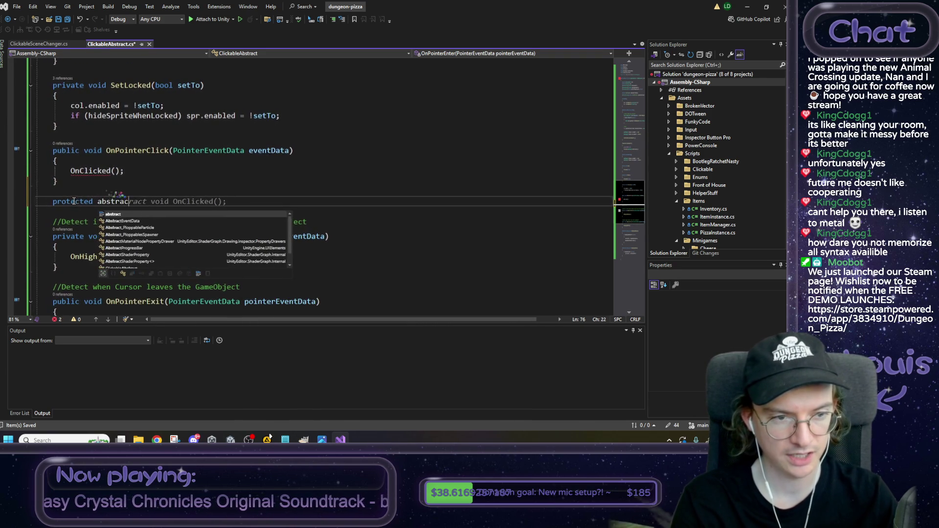
{"action": "key", "text": "Tab"}
{"action": "key", "text": "Tab"}
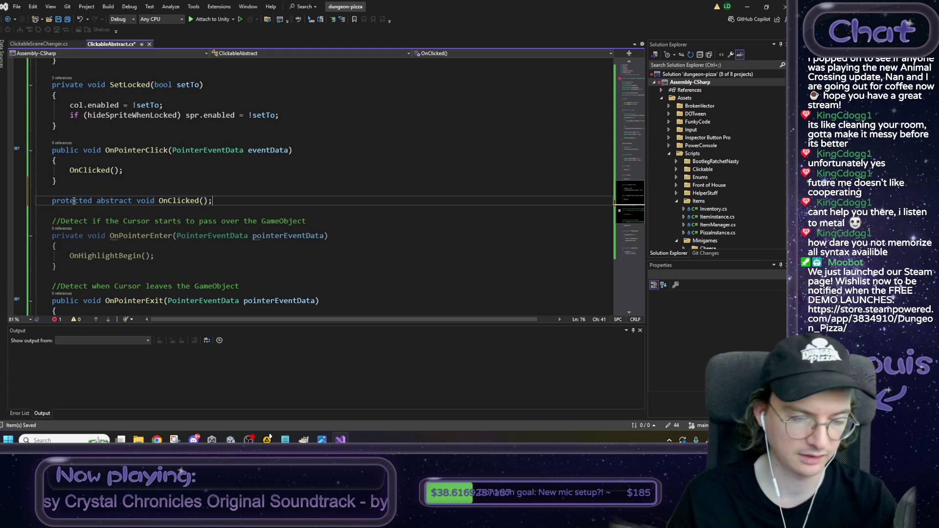
{"action": "key", "text": "ctrl+s"}
{"action": "key", "text": "Left"}
{"action": "key", "text": "Left"}
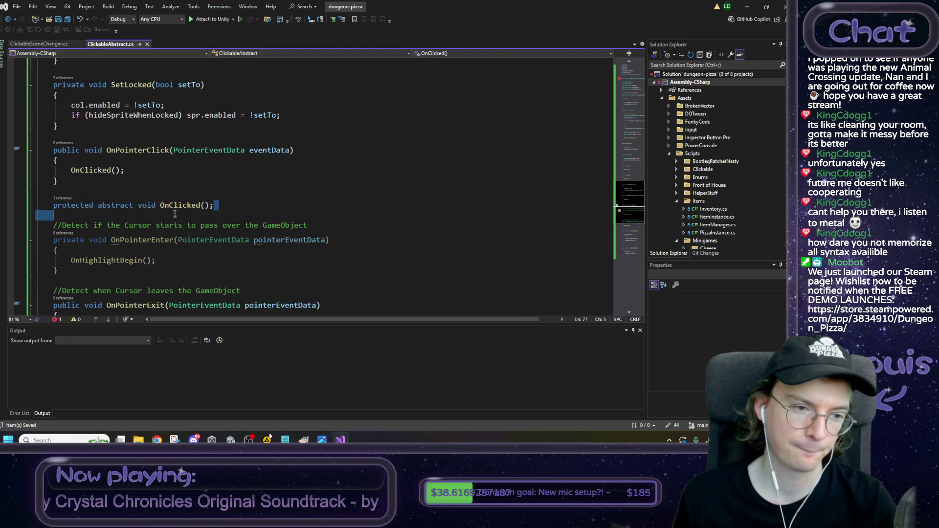
{"action": "double_click", "coordinate": [184, 205]}
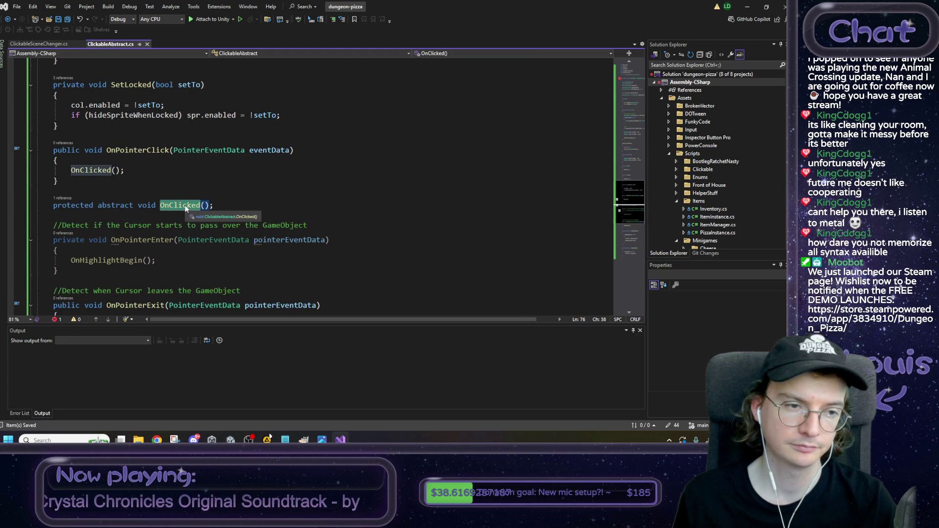
{"action": "left_click", "coordinate": [50, 45]}
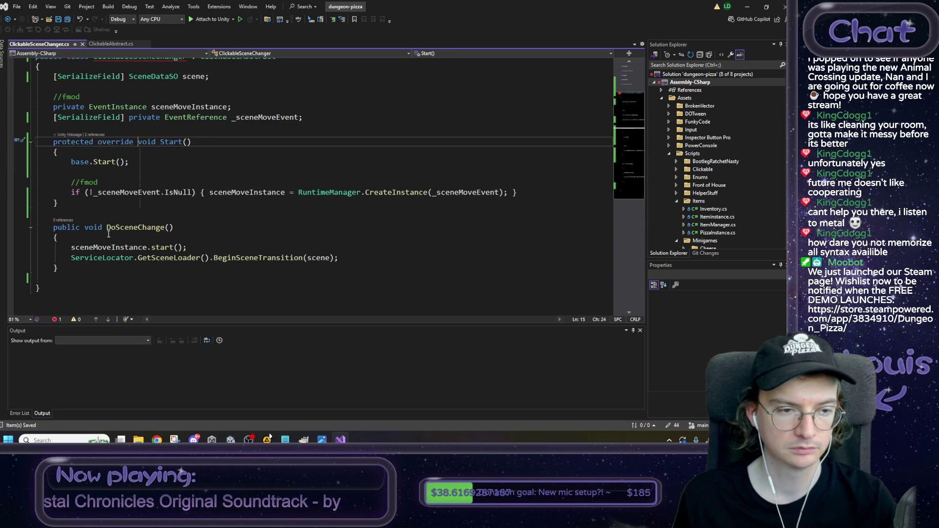
Step: Turn ClickableSceneChanger's DoSceneChange into an override named OnClicked and save
{"action": "left_click", "coordinate": [165, 227]}
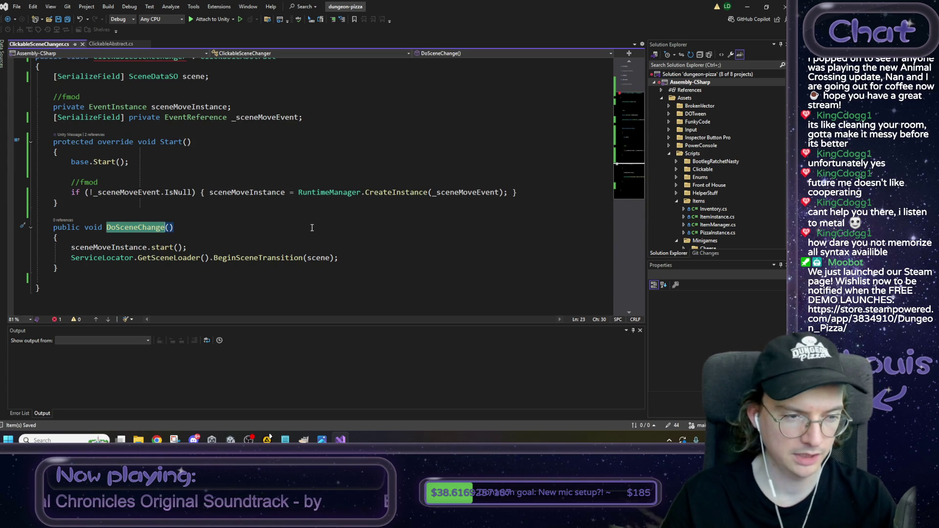
{"action": "key", "text": "Left"}
{"action": "key", "text": "Left"}
{"action": "key", "text": "Left"}
{"action": "type", "text": "override"}
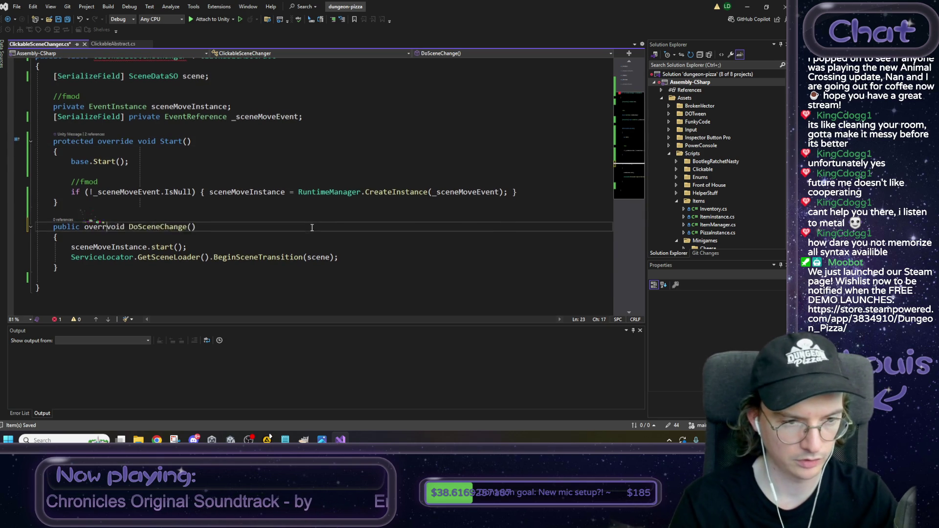
{"action": "key", "text": "ctrl+Right"}
{"action": "key", "text": "ctrl+Right"}
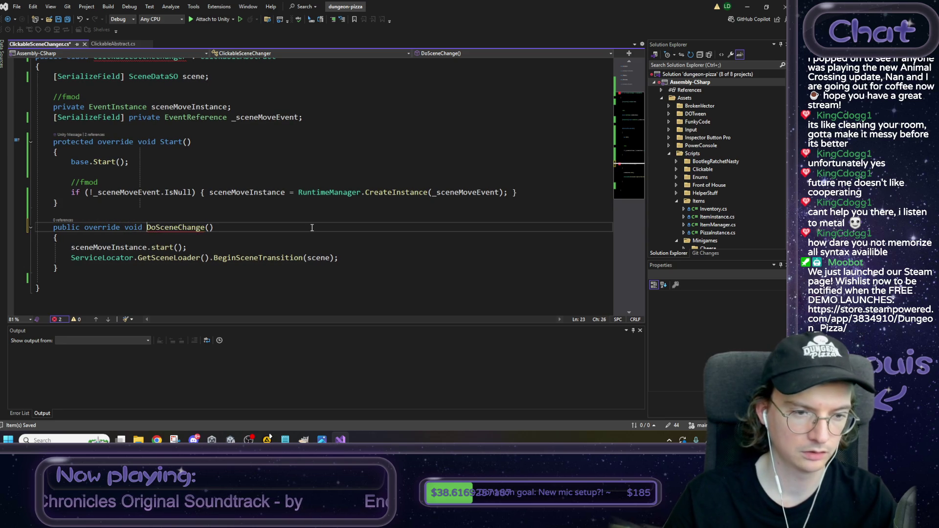
{"action": "key", "text": "ctrl+BackSpace"}
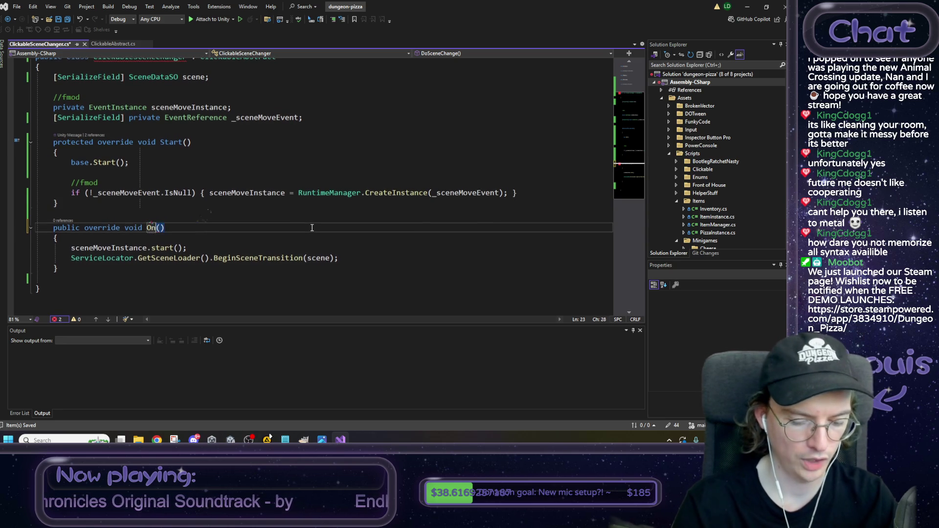
{"action": "type", "text": "OnClicj"}
{"action": "key", "text": "BackSpace"}
{"action": "type", "text": "ked"}
{"action": "key", "text": "ctrl+s"}
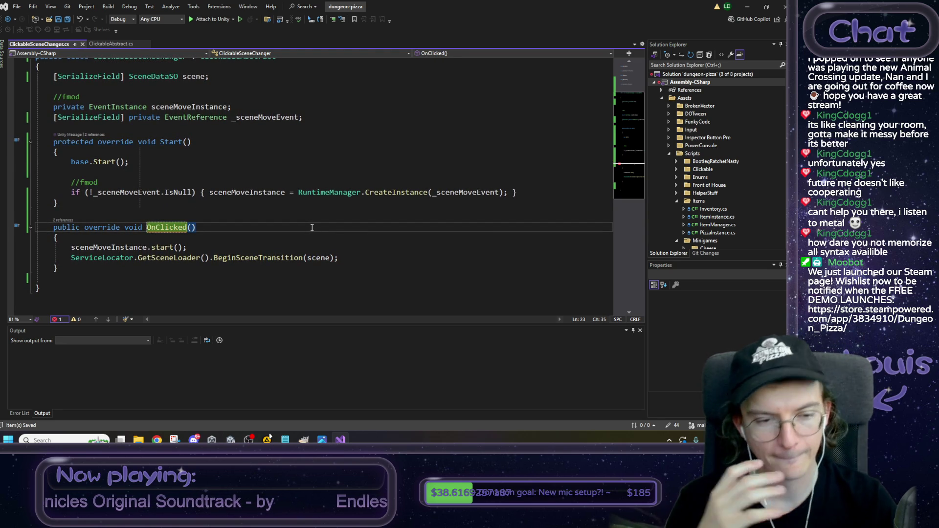
Step: Change the OnClicked override's modifier from public to protected and save
{"action": "mouse_move", "coordinate": [168, 228]}
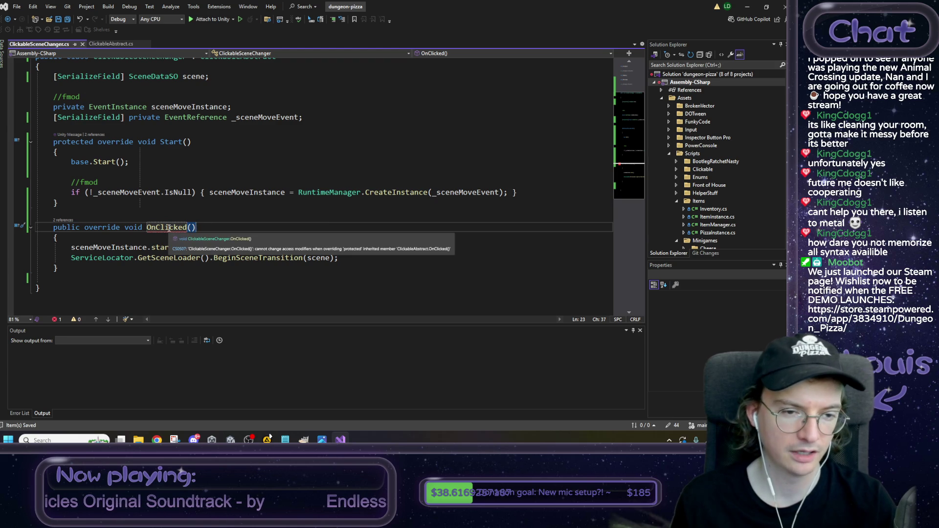
{"action": "double_click", "coordinate": [69, 225]}
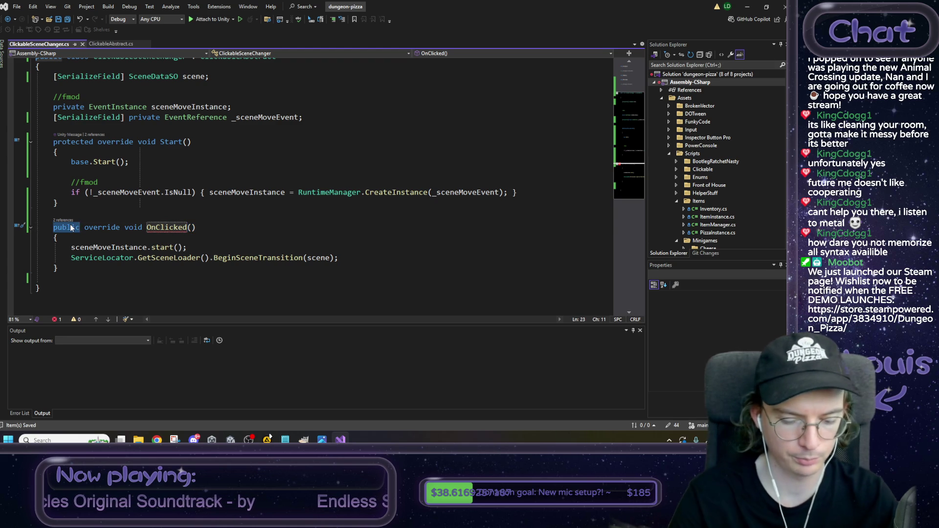
{"action": "type", "text": "prote"}
{"action": "key", "text": "Tab"}
{"action": "left_click", "coordinate": [124, 220]}
{"action": "key", "text": "ctrl+s"}
{"action": "scroll", "coordinate": [156, 209], "scroll_direction": "up", "scroll_amount": 2}
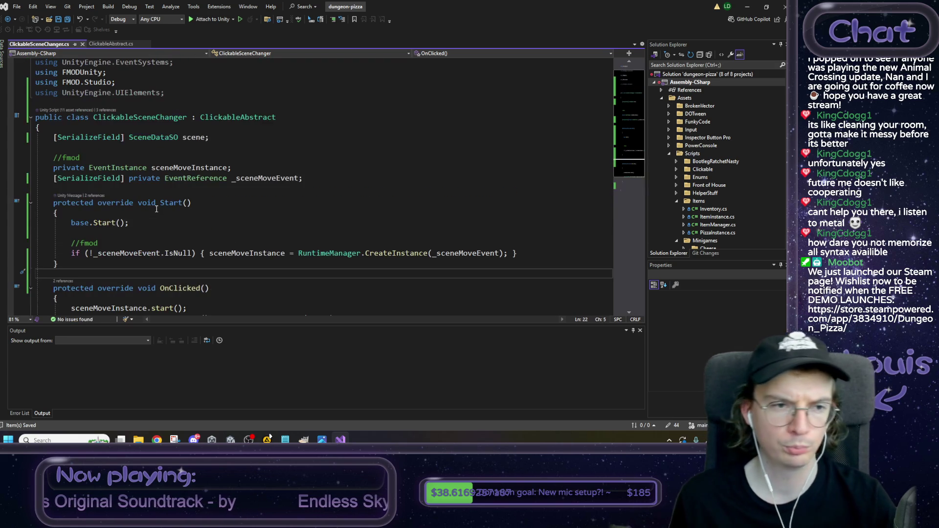
{"action": "scroll", "coordinate": [156, 209], "scroll_direction": "down", "scroll_amount": 2}
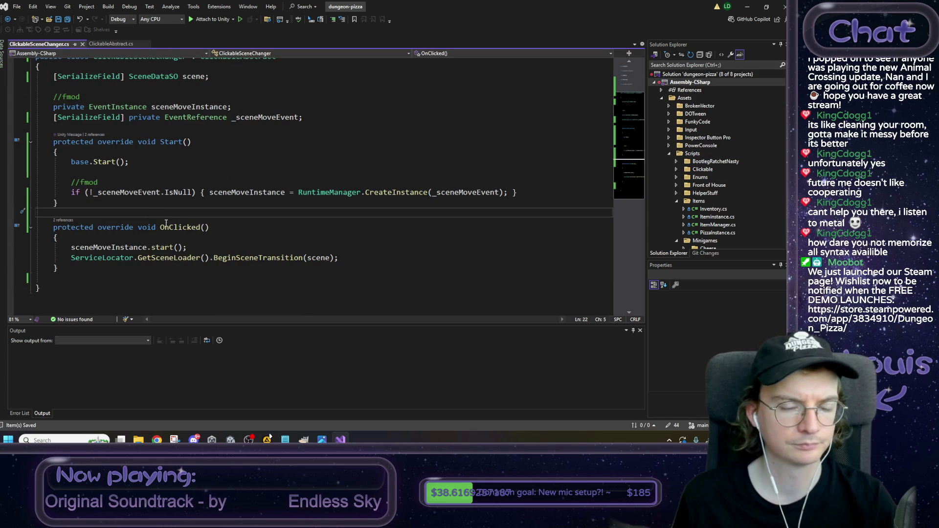
{"action": "left_click", "coordinate": [113, 44]}
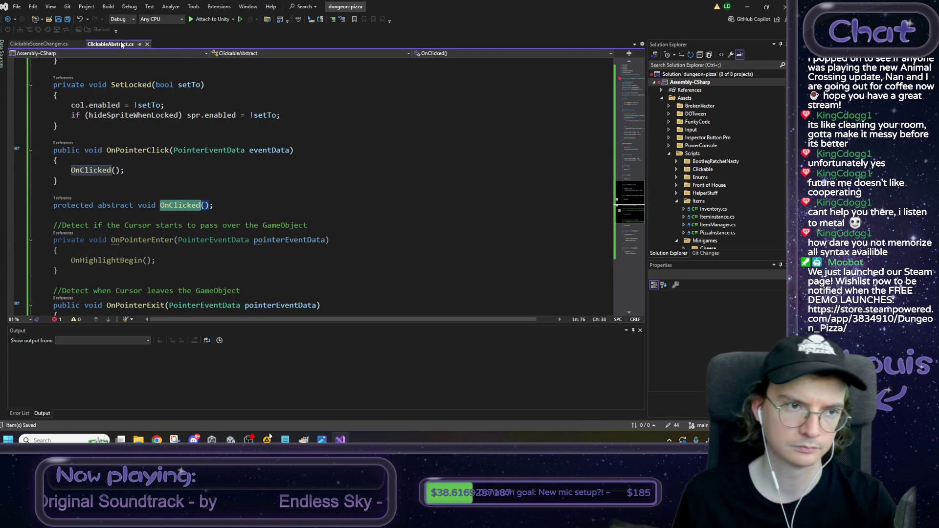
Step: Inspect the IPointerEnterHandler interface and the OnPointerEnter method in ClickableAbstract
{"action": "scroll", "coordinate": [186, 232], "scroll_direction": "down", "scroll_amount": 5}
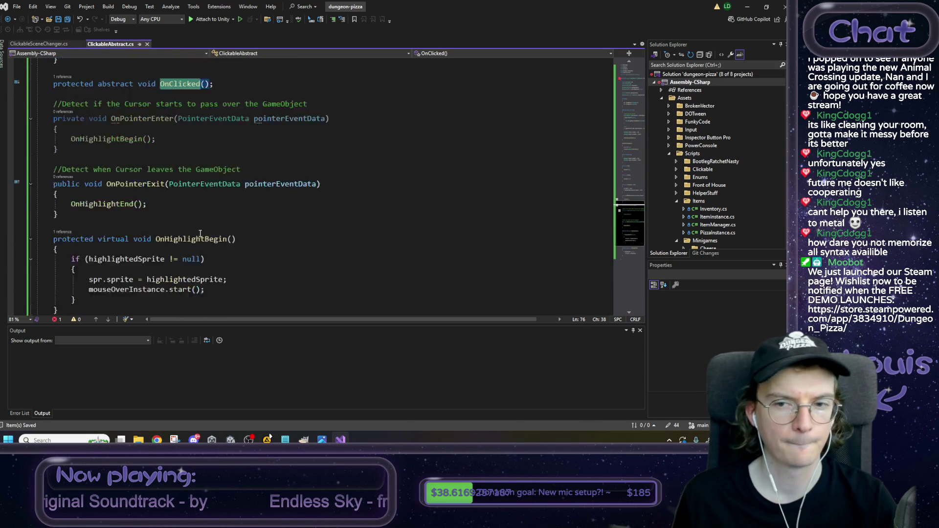
{"action": "scroll", "coordinate": [217, 230], "scroll_direction": "up", "scroll_amount": 15}
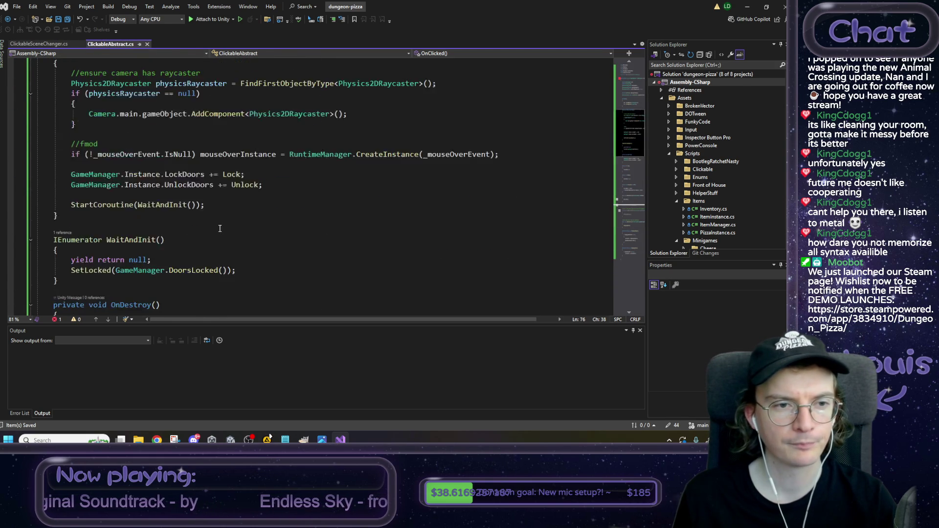
{"action": "left_click", "coordinate": [427, 139]}
{"action": "scroll", "coordinate": [372, 224], "scroll_direction": "down", "scroll_amount": 10}
{"action": "scroll", "coordinate": [232, 181], "scroll_direction": "down", "scroll_amount": 8}
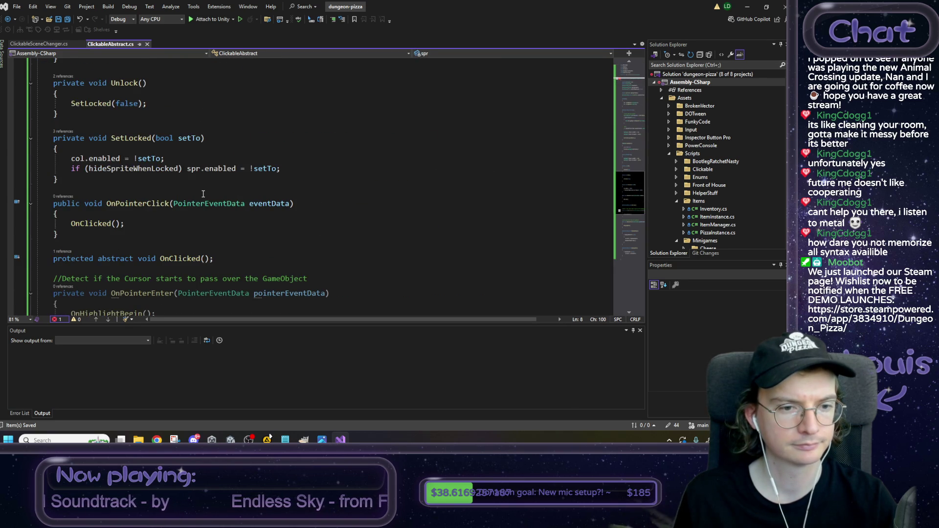
{"action": "scroll", "coordinate": [203, 194], "scroll_direction": "down", "scroll_amount": 3}
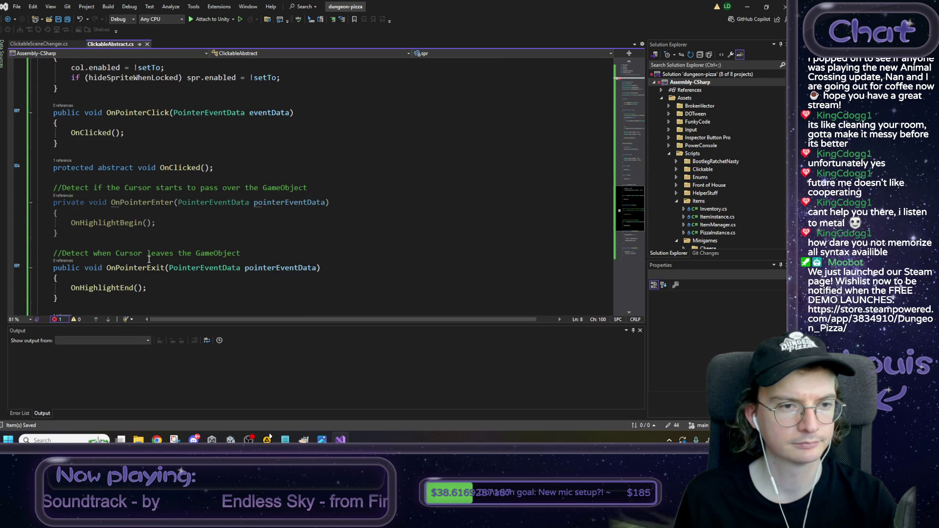
{"action": "scroll", "coordinate": [150, 146], "scroll_direction": "up", "scroll_amount": 1}
{"action": "scroll", "coordinate": [150, 165], "scroll_direction": "down", "scroll_amount": 4}
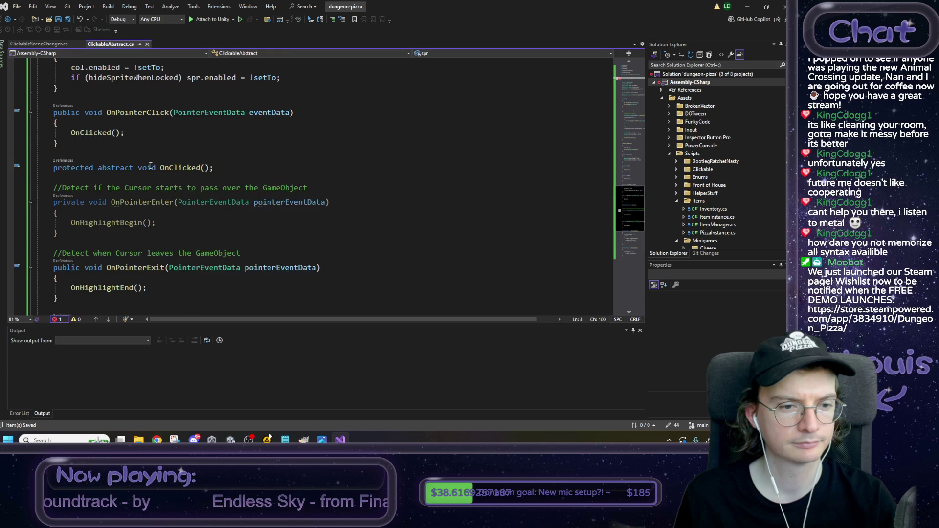
{"action": "left_click", "coordinate": [143, 139]}
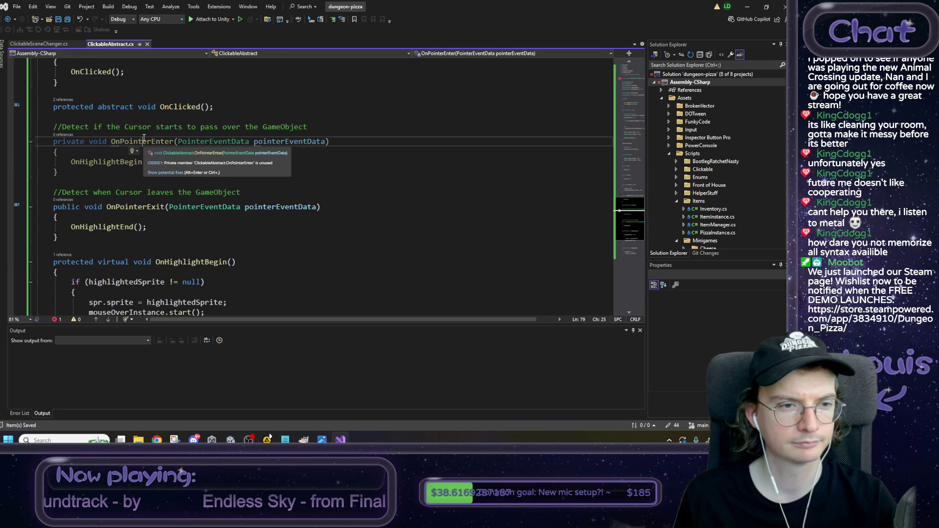
Step: Replace OnPointerEnter's private modifier with public, copied from OnPointerExit
{"action": "double_click", "coordinate": [73, 208]}
{"action": "key", "text": "ctrl+c"}
{"action": "double_click", "coordinate": [69, 142]}
{"action": "key", "text": "ctrl+v"}
{"action": "left_click", "coordinate": [161, 162]}
{"action": "left_click", "coordinate": [629, 96]}
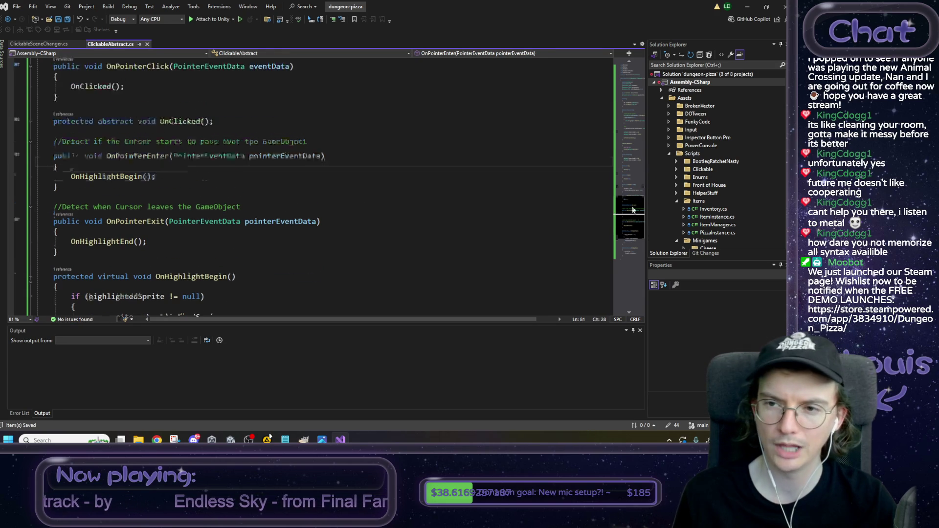
{"action": "scroll", "coordinate": [311, 255], "scroll_direction": "down", "scroll_amount": 20}
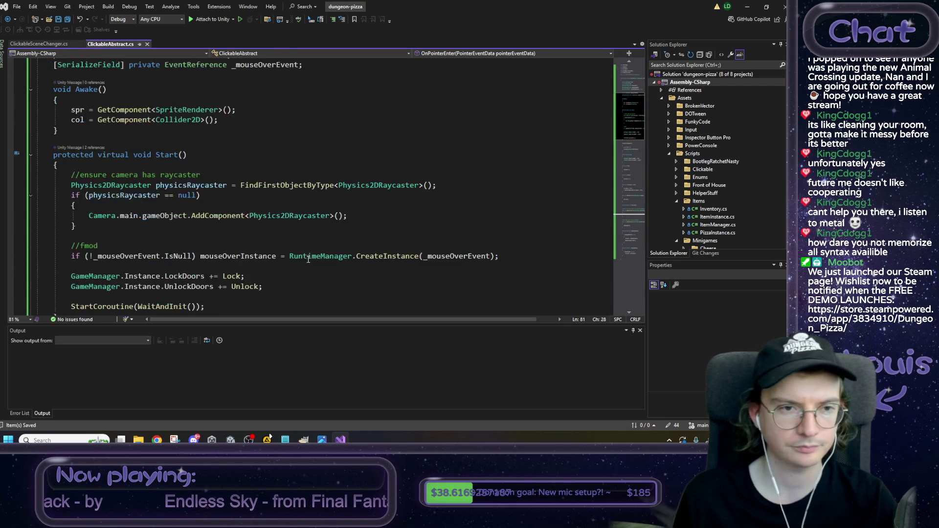
{"action": "scroll", "coordinate": [307, 251], "scroll_direction": "up", "scroll_amount": 20}
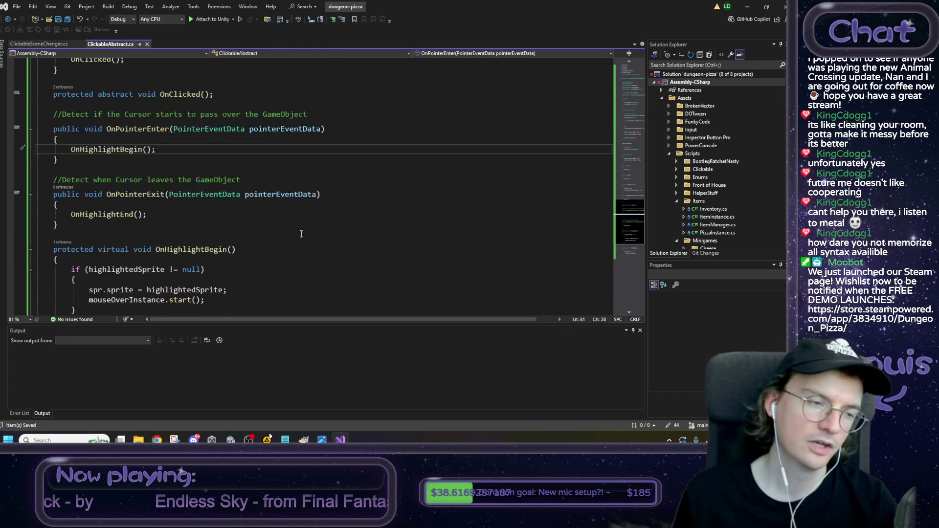
{"action": "left_click", "coordinate": [52, 44]}
{"action": "scroll", "coordinate": [221, 227], "scroll_direction": "up", "scroll_amount": 2}
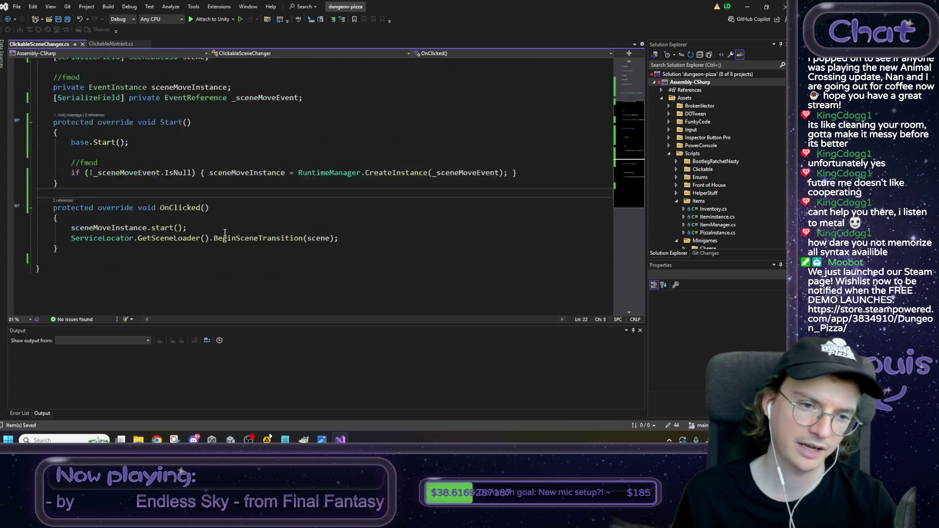
Step: Review the ClickableAbstract base class code, then return to the Unity editor
{"action": "double_click", "coordinate": [139, 98]}
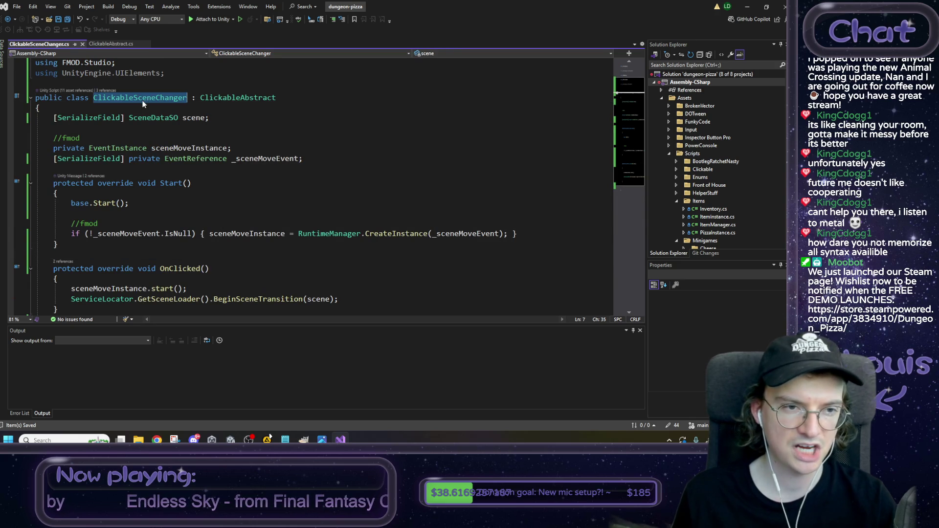
{"action": "left_click", "coordinate": [232, 98]}
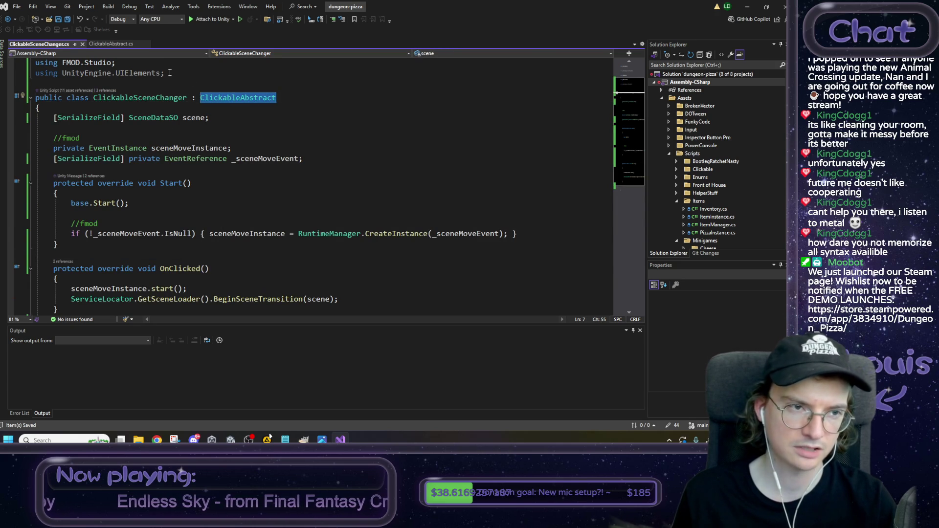
{"action": "left_click", "coordinate": [111, 44]}
{"action": "mouse_move", "coordinate": [213, 139]}
{"action": "left_mouse_down"}
{"action": "mouse_move", "coordinate": [166, 162]}
{"action": "mouse_move", "coordinate": [230, 177]}
{"action": "mouse_move", "coordinate": [229, 189]}
{"action": "left_mouse_up"}
{"action": "scroll", "coordinate": [230, 177], "scroll_direction": "down", "scroll_amount": 9}
{"action": "scroll", "coordinate": [232, 183], "scroll_direction": "down", "scroll_amount": 13}
{"action": "scroll", "coordinate": [229, 189], "scroll_direction": "down", "scroll_amount": 3}
{"action": "scroll", "coordinate": [229, 188], "scroll_direction": "down", "scroll_amount": 2}
{"action": "left_click", "coordinate": [229, 189]}
{"action": "scroll", "coordinate": [230, 269], "scroll_direction": "up", "scroll_amount": 5}
{"action": "scroll", "coordinate": [230, 269], "scroll_direction": "up", "scroll_amount": 20}
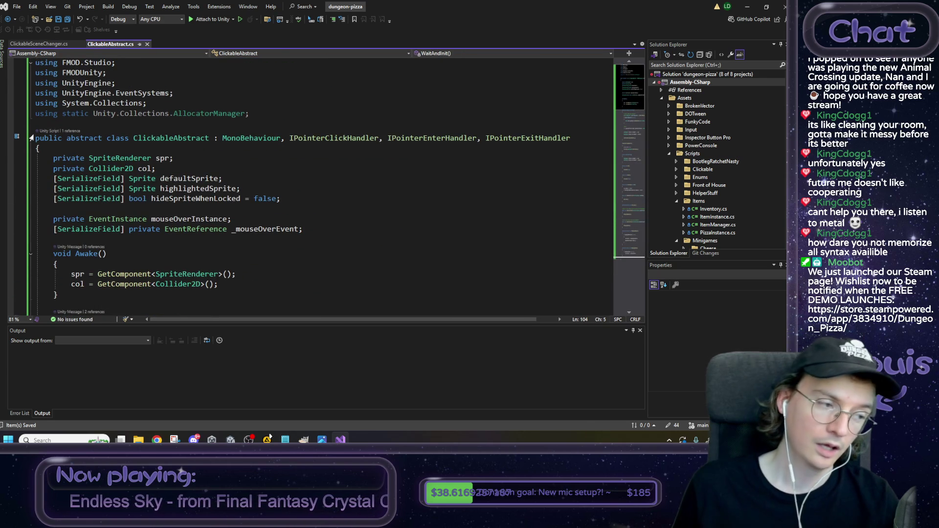
{"action": "mouse_move", "coordinate": [270, 437]}
{"action": "left_click", "coordinate": [233, 431]}
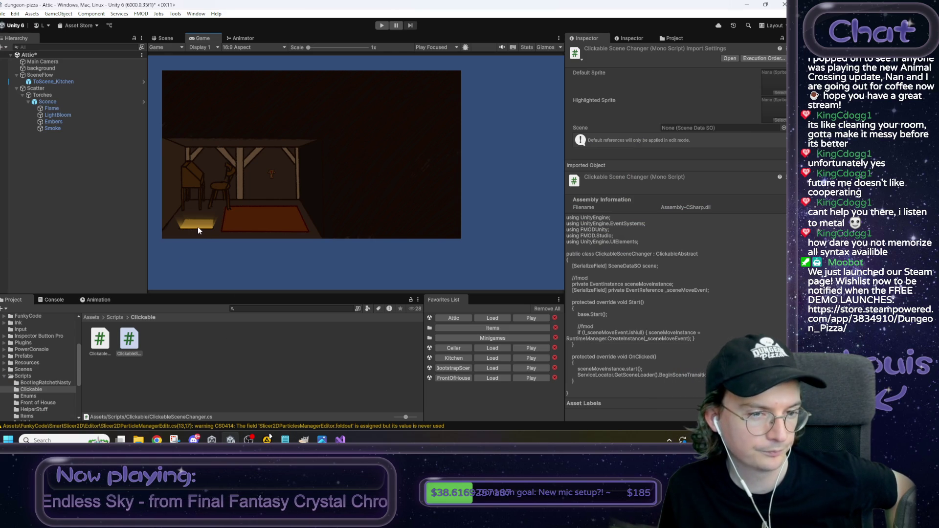
Step: Select the ToScene_Kitchen exit and review its Clickable Scene Changer settings in the Inspector
{"action": "left_click", "coordinate": [166, 38]}
{"action": "left_click", "coordinate": [275, 225]}
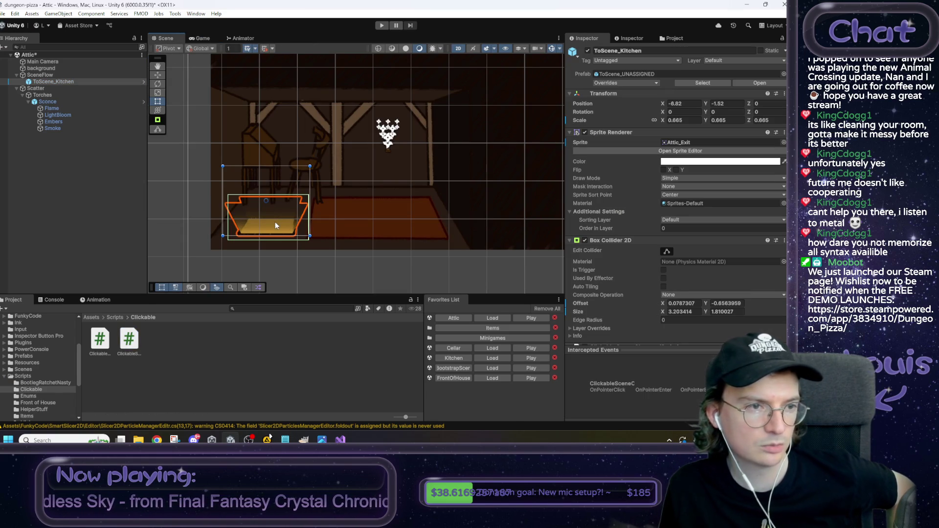
{"action": "scroll", "coordinate": [683, 272], "scroll_direction": "down", "scroll_amount": 3}
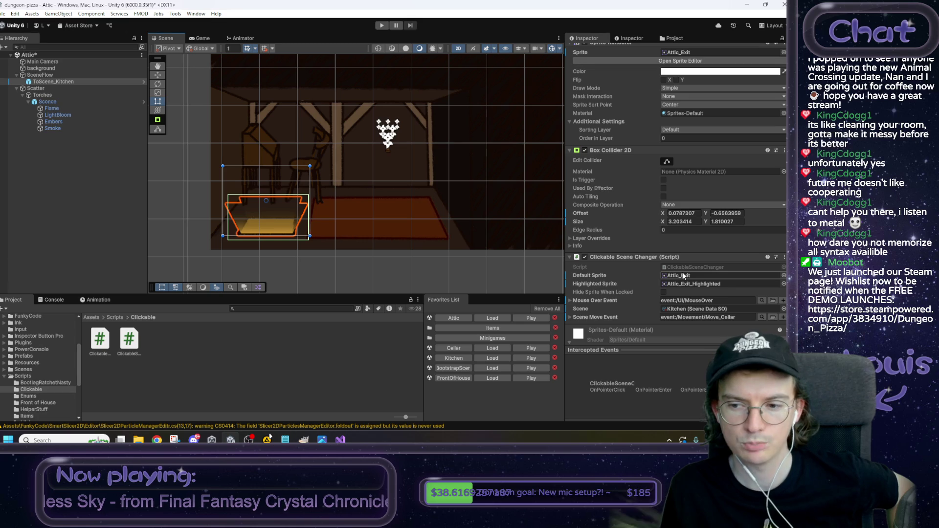
{"action": "scroll", "coordinate": [699, 254], "scroll_direction": "down", "scroll_amount": 1}
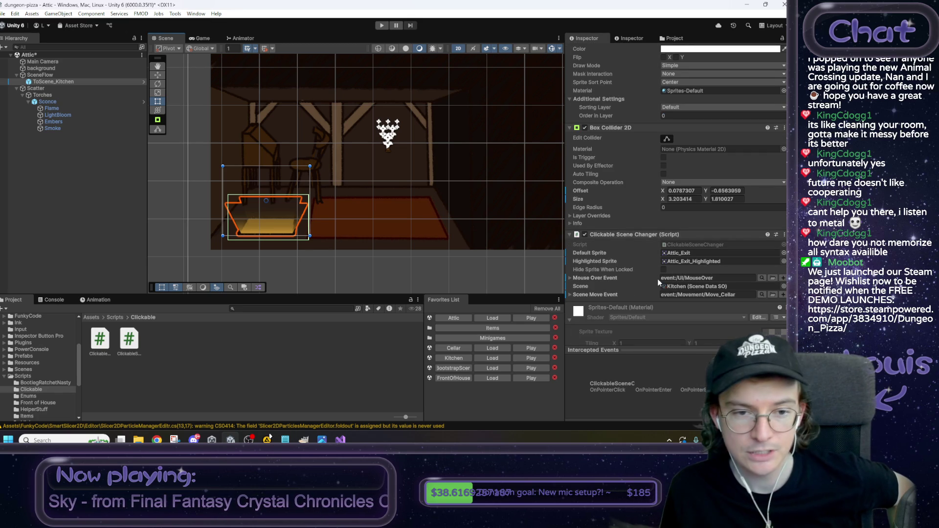
Step: Save the Attic scene and load the Kitchen scene from the Favorites List
{"action": "left_click_drag", "start_coordinate": [329, 144], "coordinate": [330, 152]}
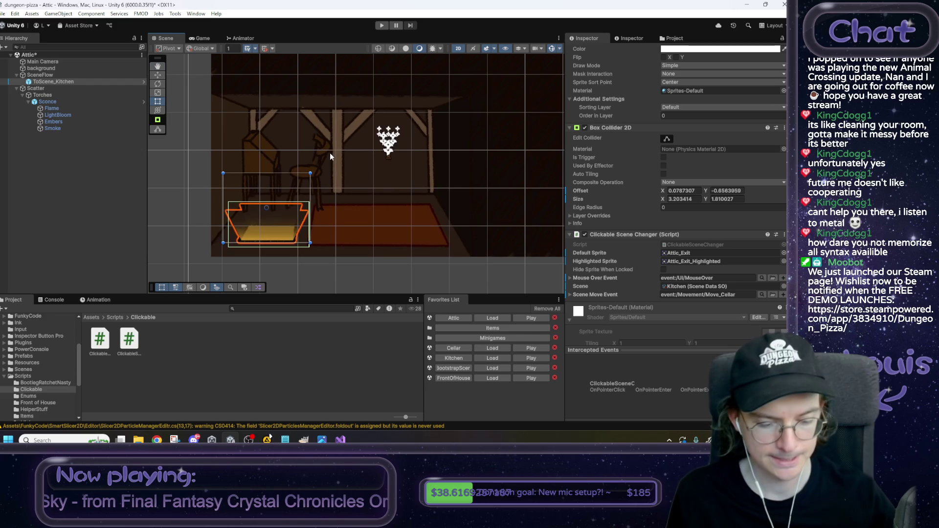
{"action": "key", "text": "ctrl+s"}
{"action": "left_click", "coordinate": [493, 357]}
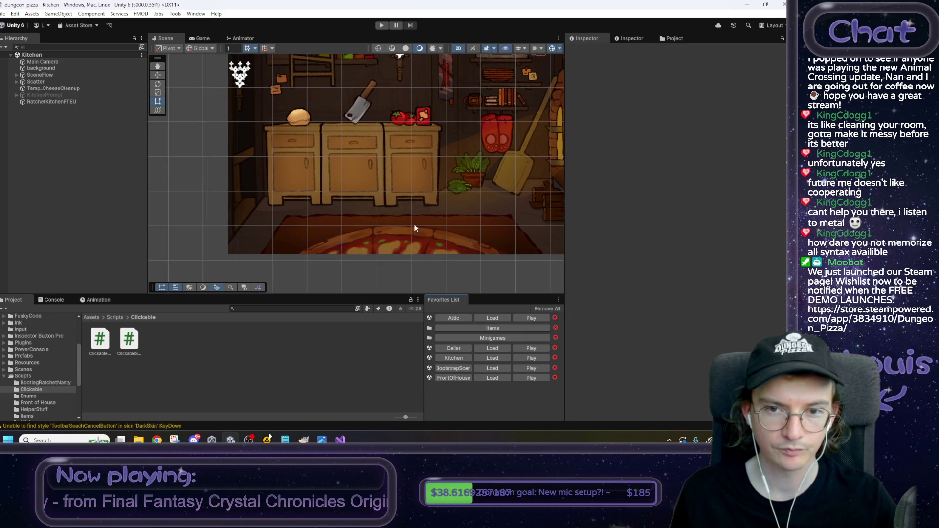
Step: Expand the SceneFlow group and inspect the ToScene_Cellar exit's Clickable Scene Changer settings
{"action": "left_click_drag", "start_coordinate": [415, 229], "coordinate": [339, 247]}
{"action": "left_click", "coordinate": [40, 75]}
{"action": "key", "text": "Right"}
{"action": "left_click", "coordinate": [47, 81]}
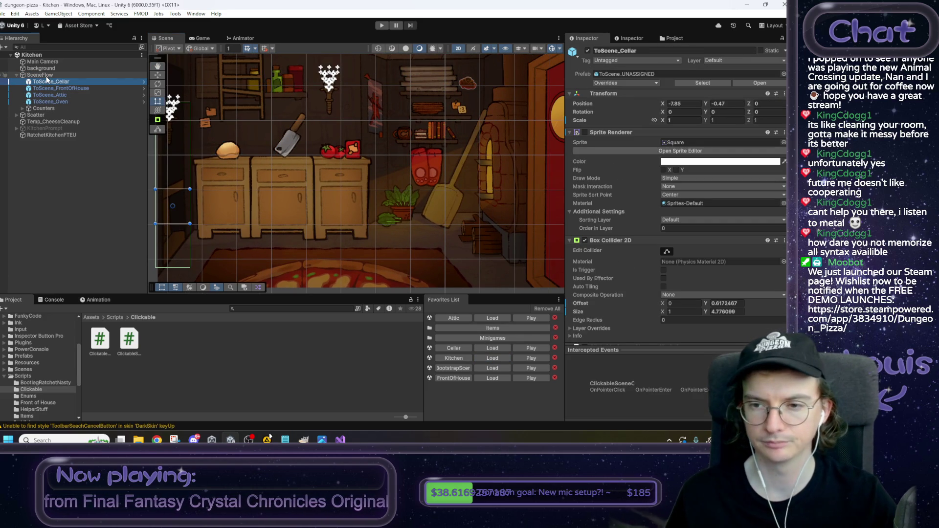
{"action": "mouse_move", "coordinate": [410, 209]}
{"action": "left_mouse_down"}
{"action": "mouse_move", "coordinate": [409, 229]}
{"action": "mouse_move", "coordinate": [438, 217]}
{"action": "left_mouse_up"}
{"action": "scroll", "coordinate": [623, 210], "scroll_direction": "down", "scroll_amount": 3}
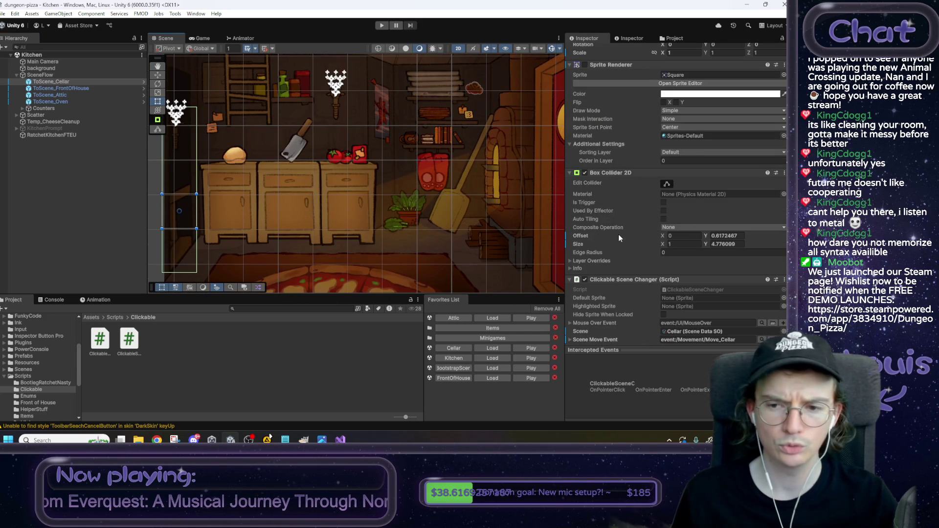
{"action": "scroll", "coordinate": [629, 235], "scroll_direction": "down", "scroll_amount": 1}
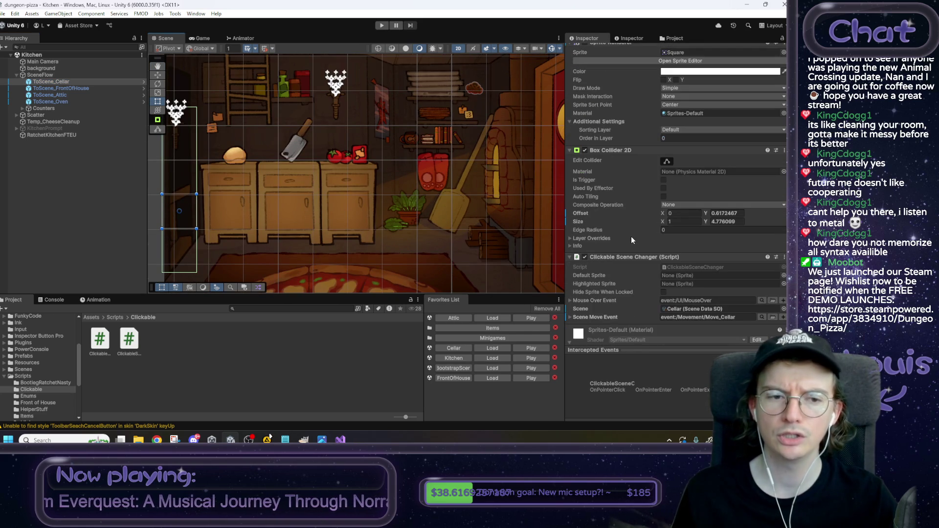
{"action": "scroll", "coordinate": [636, 234], "scroll_direction": "down", "scroll_amount": 1}
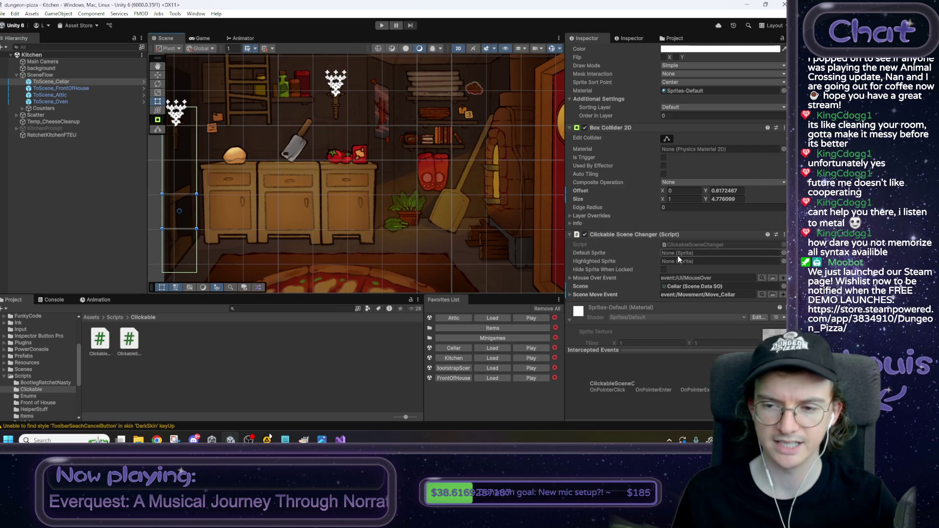
{"action": "scroll", "coordinate": [689, 264], "scroll_direction": "down", "scroll_amount": 3}
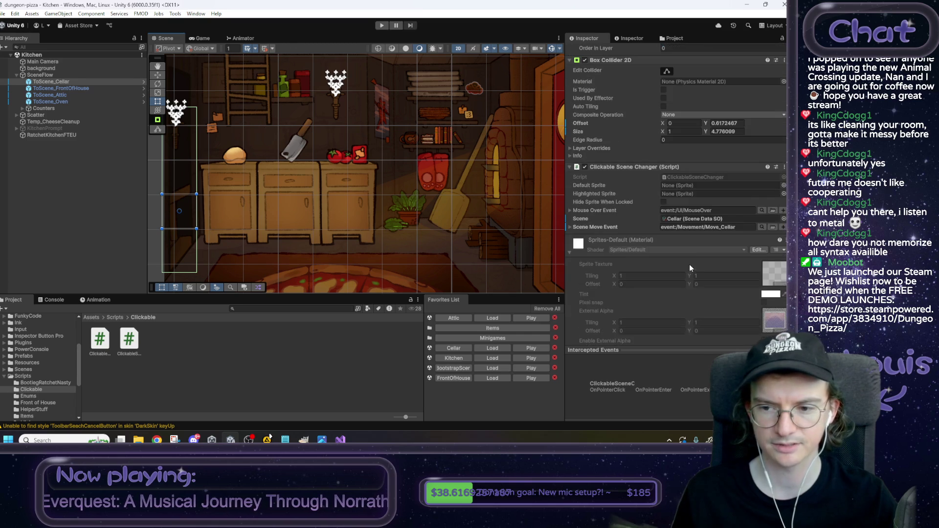
{"action": "scroll", "coordinate": [689, 262], "scroll_direction": "up", "scroll_amount": 8}
{"action": "scroll", "coordinate": [686, 256], "scroll_direction": "up", "scroll_amount": 1}
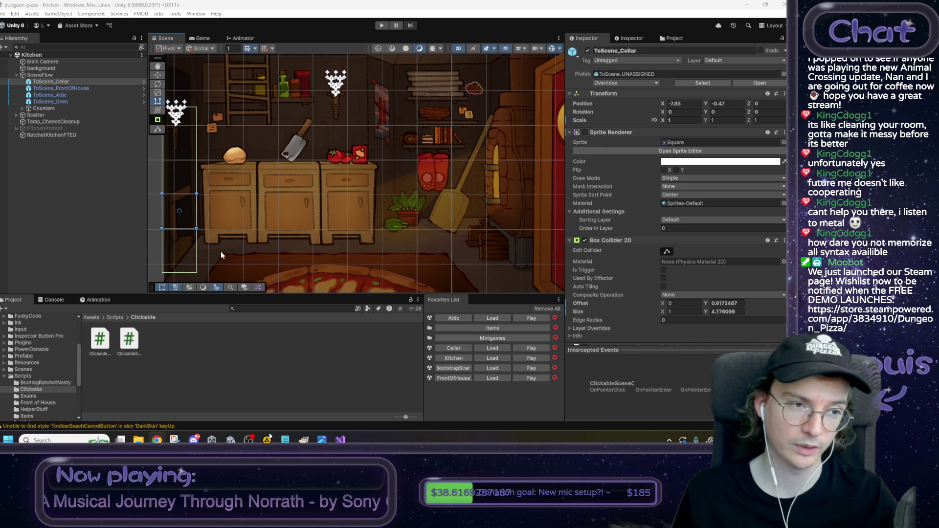
Step: Inspect the ToScene_FrontOfHouse door, ToScene_Attic ladder and ToScene_Oven scene-change settings
{"action": "left_click", "coordinate": [63, 88]}
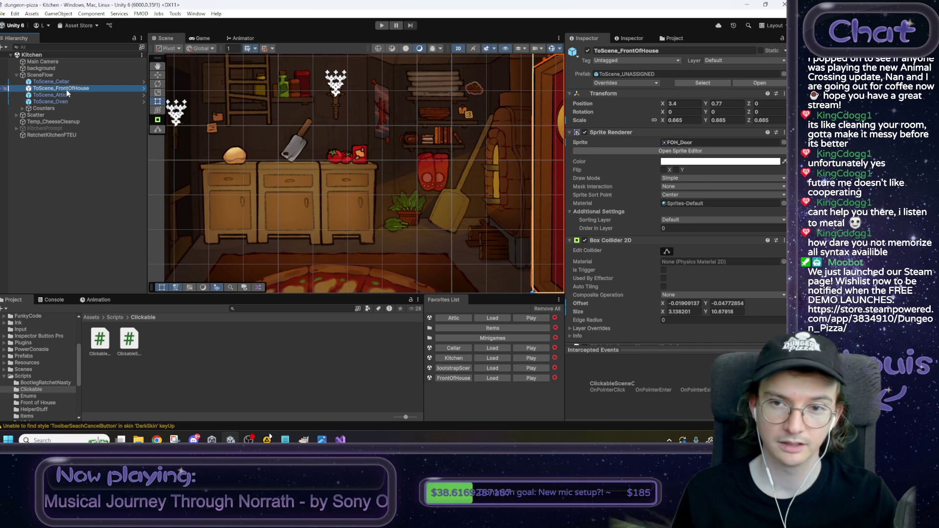
{"action": "mouse_move", "coordinate": [396, 182]}
{"action": "left_mouse_down"}
{"action": "mouse_move", "coordinate": [358, 185]}
{"action": "mouse_move", "coordinate": [367, 198]}
{"action": "left_mouse_up"}
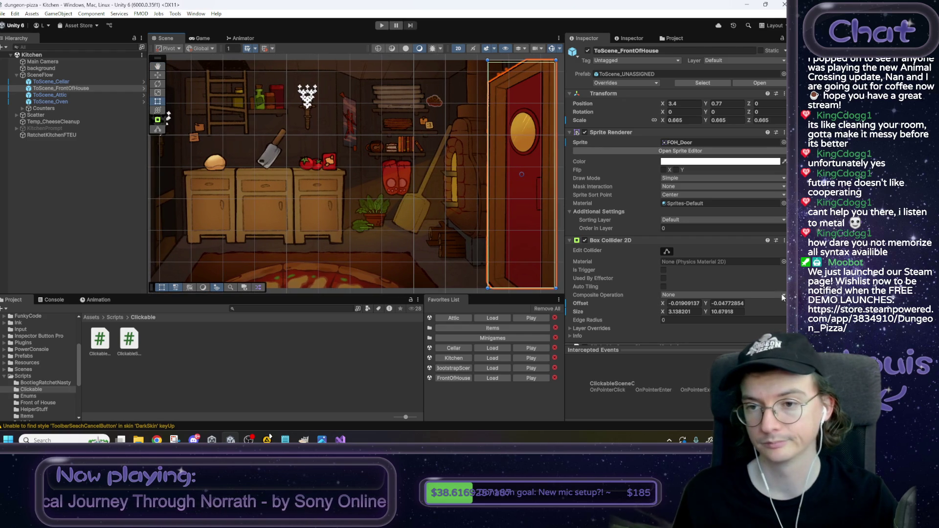
{"action": "scroll", "coordinate": [741, 280], "scroll_direction": "down", "scroll_amount": 5}
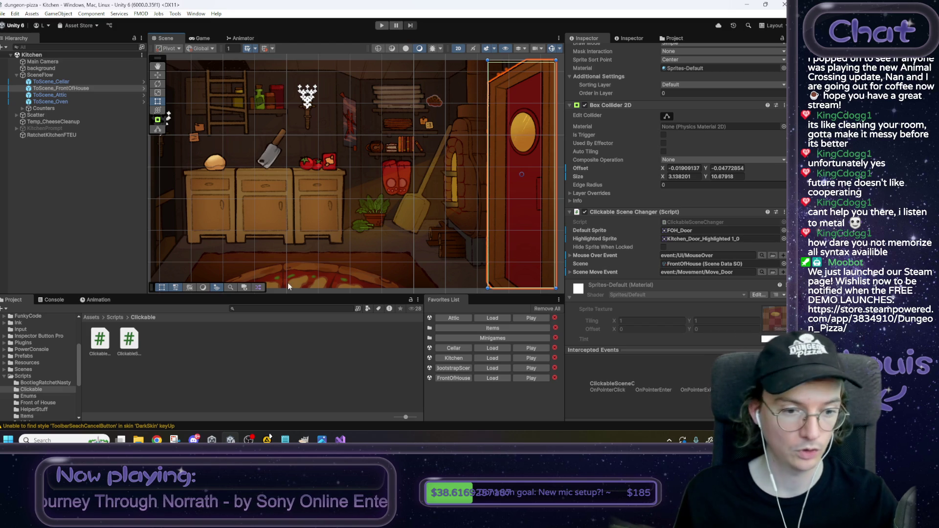
{"action": "left_click", "coordinate": [73, 95]}
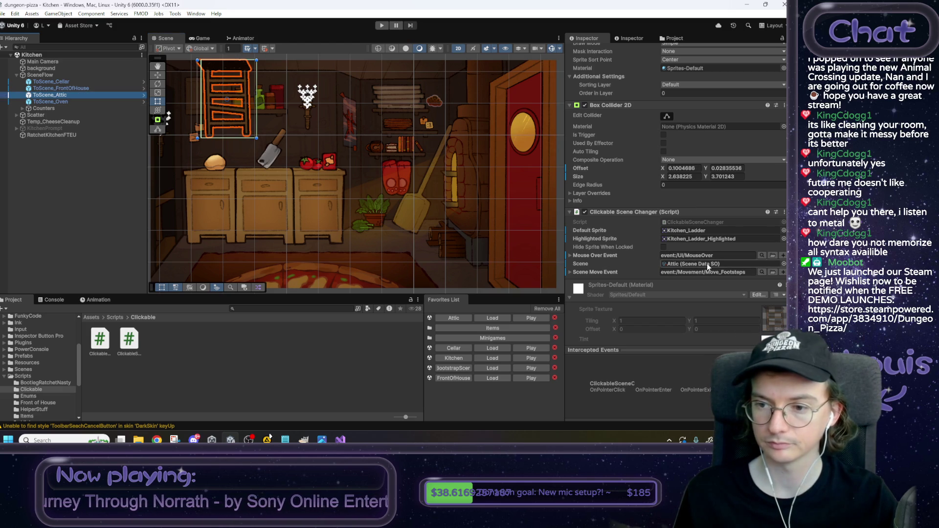
{"action": "left_click", "coordinate": [69, 102]}
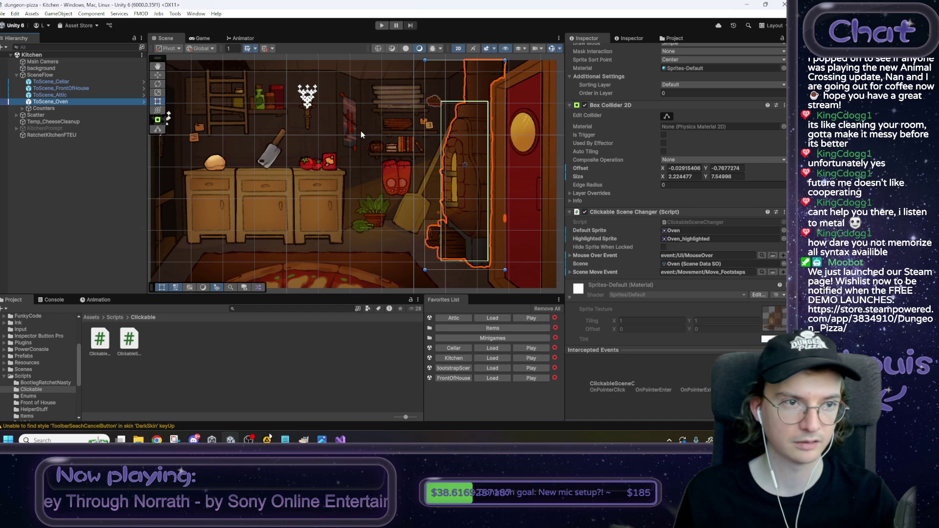
{"action": "left_click_drag", "start_coordinate": [360, 131], "coordinate": [387, 129]}
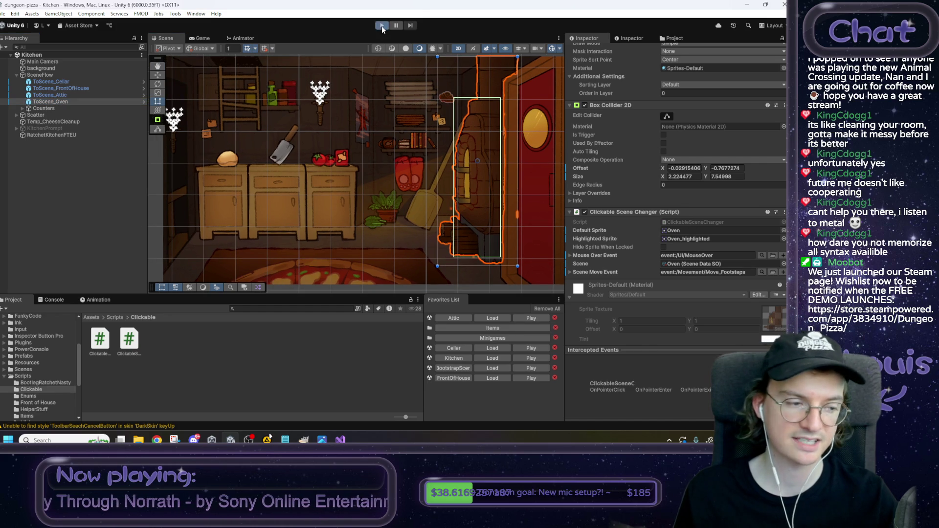
{"action": "left_click", "coordinate": [382, 26]}
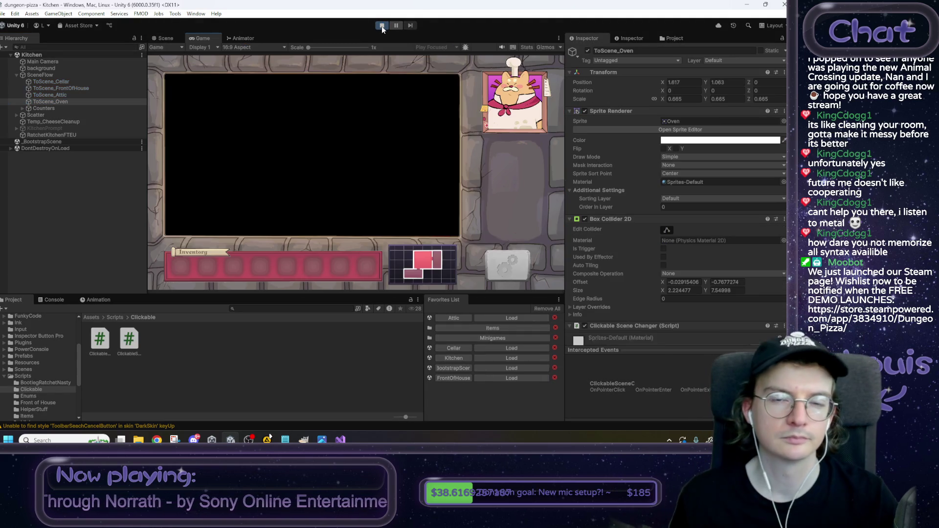
{"action": "left_click", "coordinate": [171, 206]}
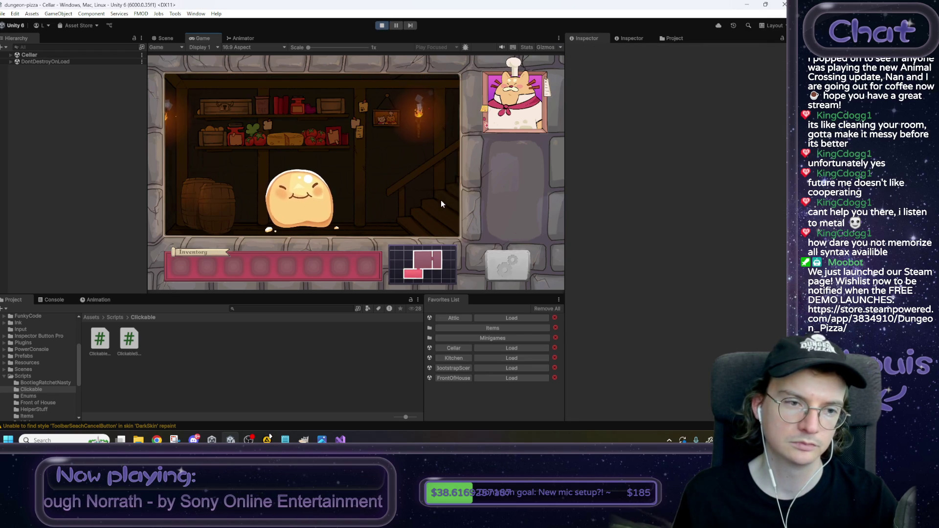
{"action": "left_click", "coordinate": [171, 165]}
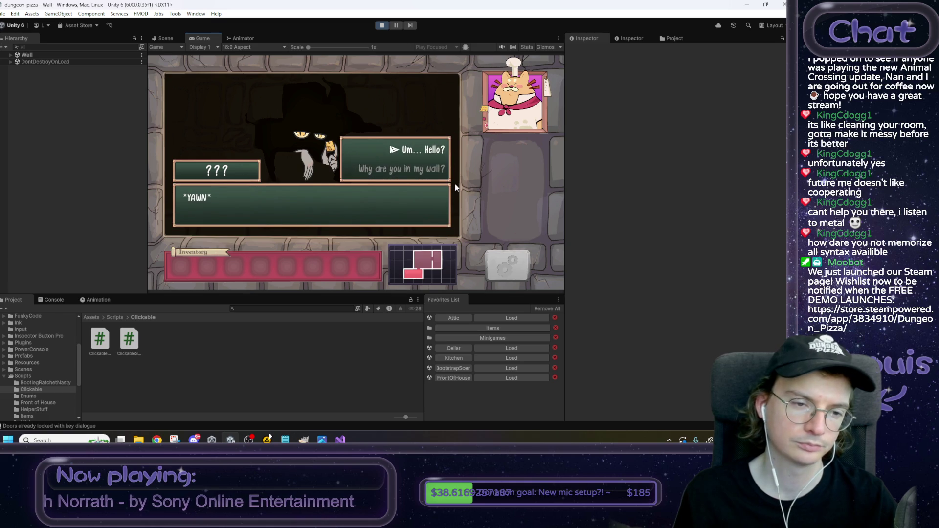
{"action": "left_click", "coordinate": [422, 169]}
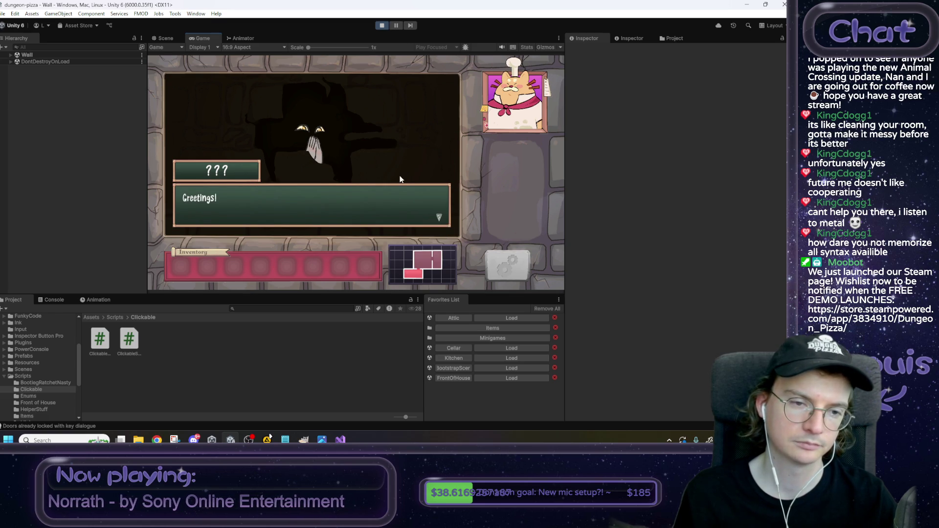
{"action": "left_click", "coordinate": [402, 169]}
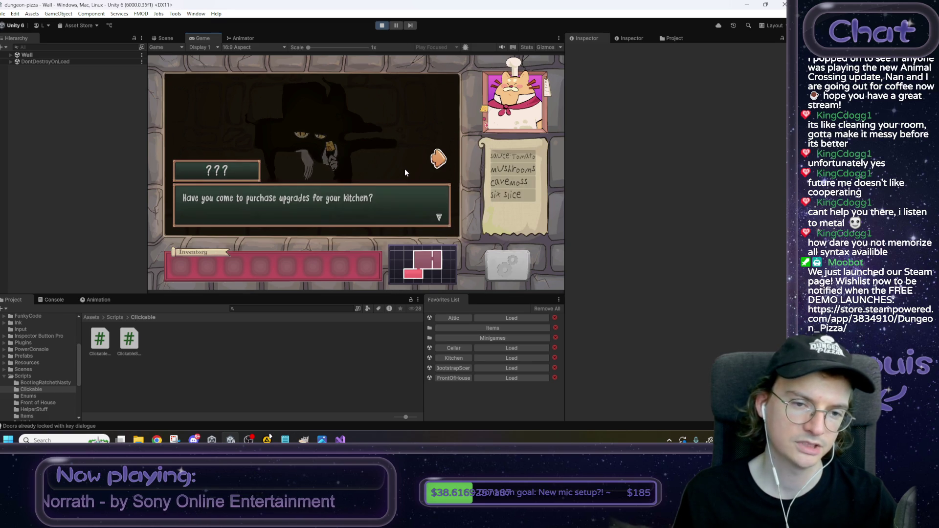
{"action": "left_click", "coordinate": [404, 169]}
{"action": "left_click", "coordinate": [424, 190]}
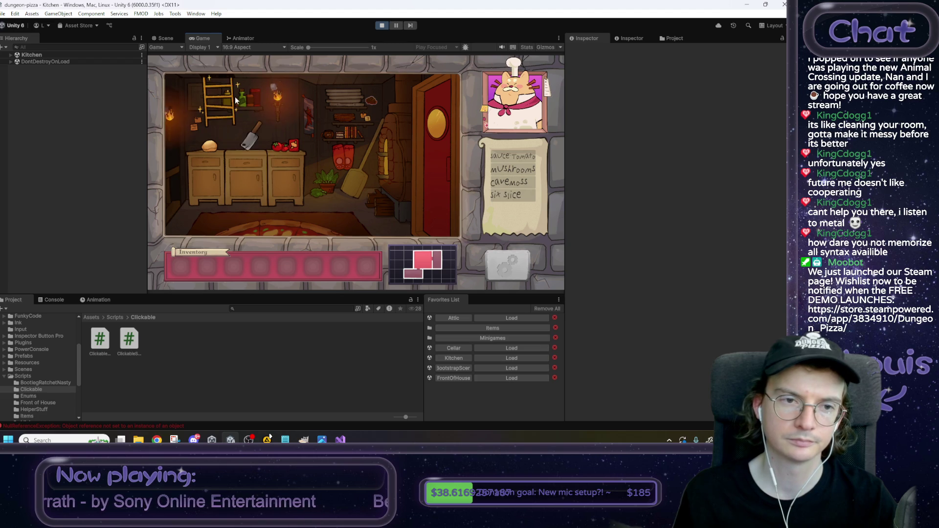
{"action": "left_click", "coordinate": [235, 96]}
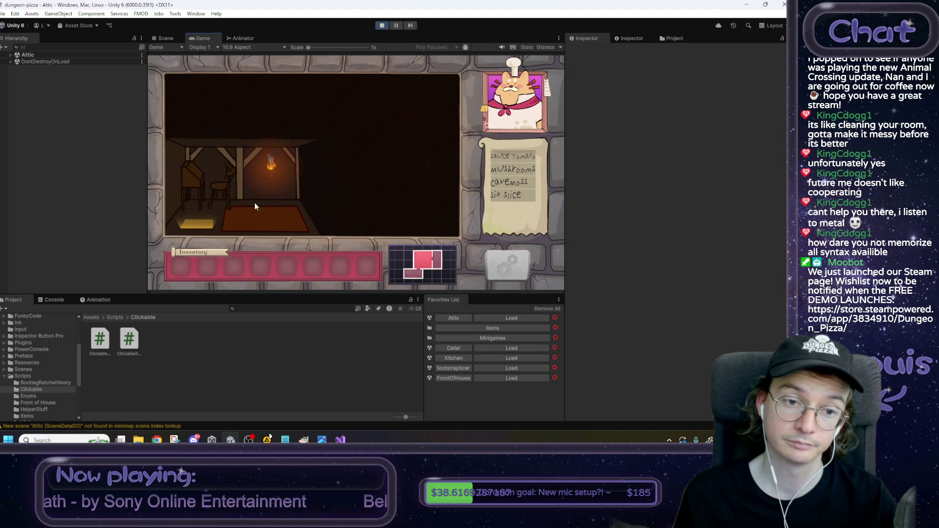
{"action": "left_click", "coordinate": [197, 221]}
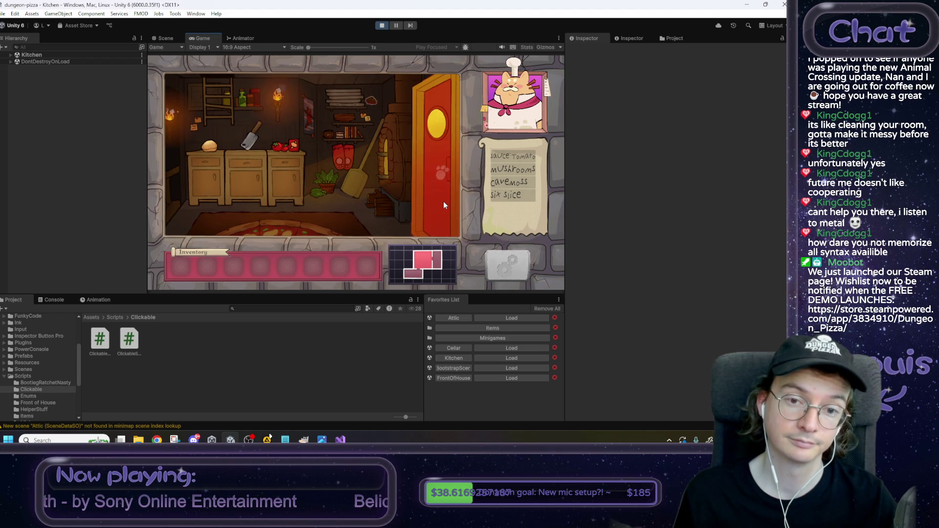
{"action": "left_click", "coordinate": [442, 201]}
{"action": "left_click", "coordinate": [379, 27]}
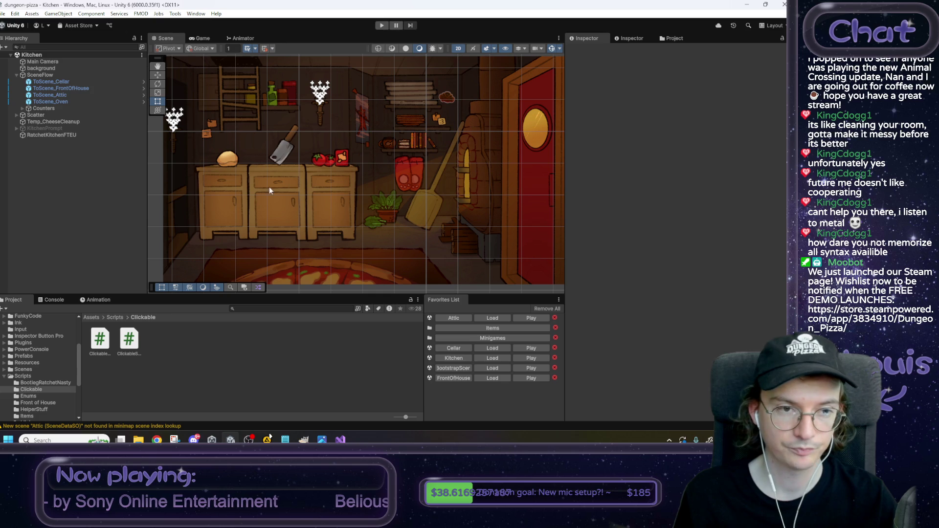
Step: Load the Attic scene and create a Square sprite object named Bed
{"action": "left_click", "coordinate": [482, 318]}
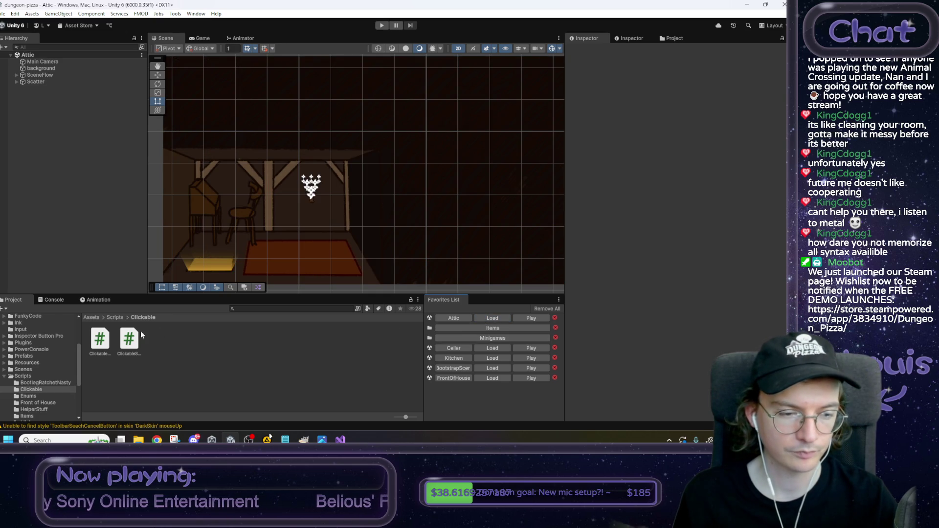
{"action": "left_click", "coordinate": [97, 318]}
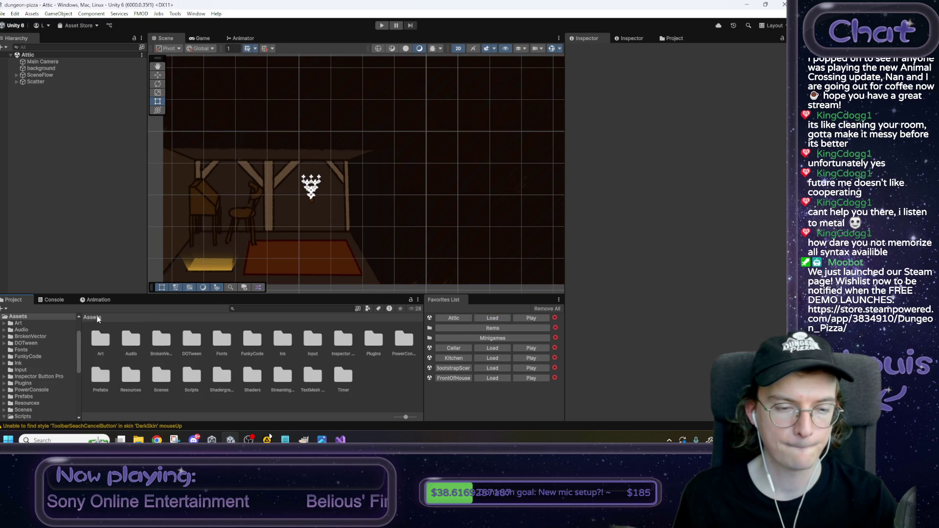
{"action": "right_click", "coordinate": [92, 186]}
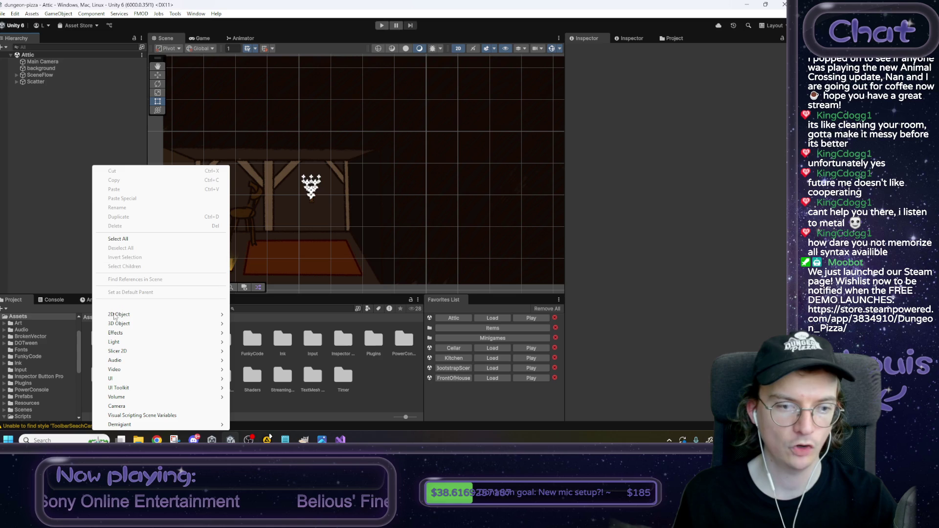
{"action": "mouse_move", "coordinate": [161, 314]}
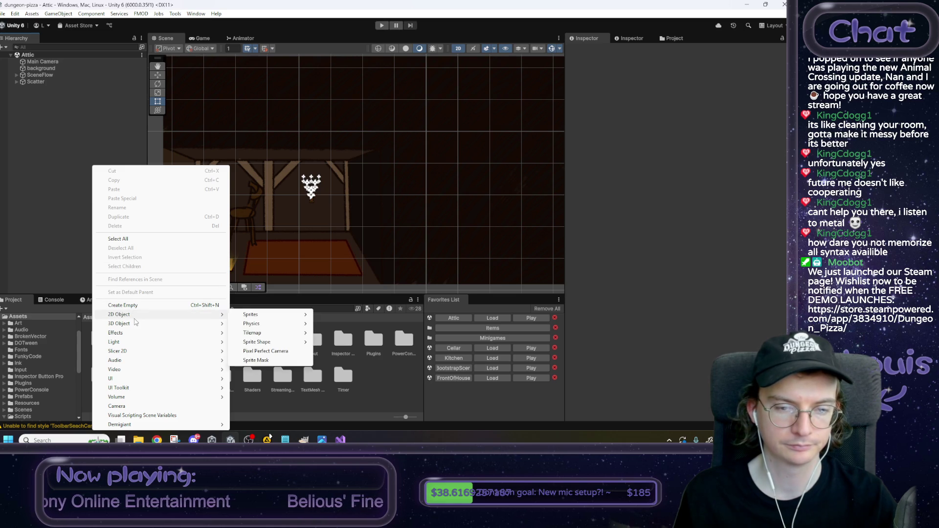
{"action": "mouse_move", "coordinate": [273, 317]}
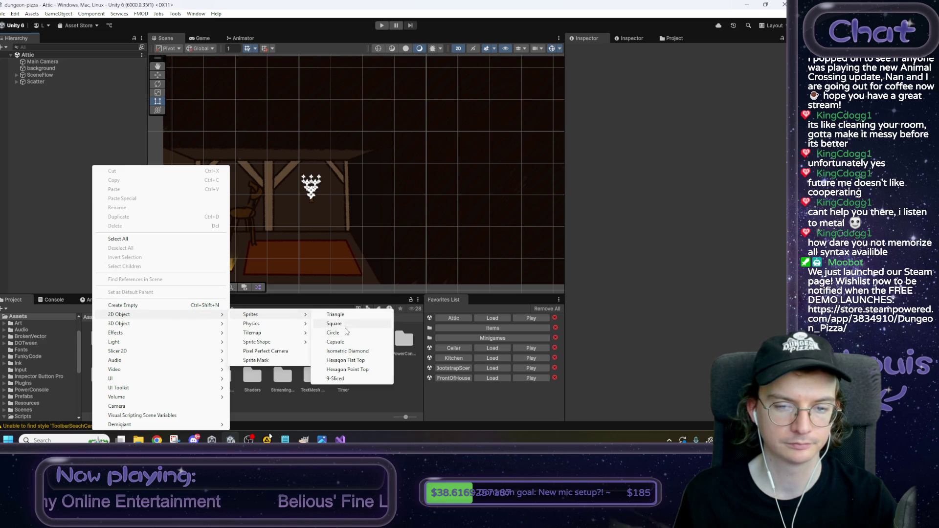
{"action": "left_click", "coordinate": [334, 324]}
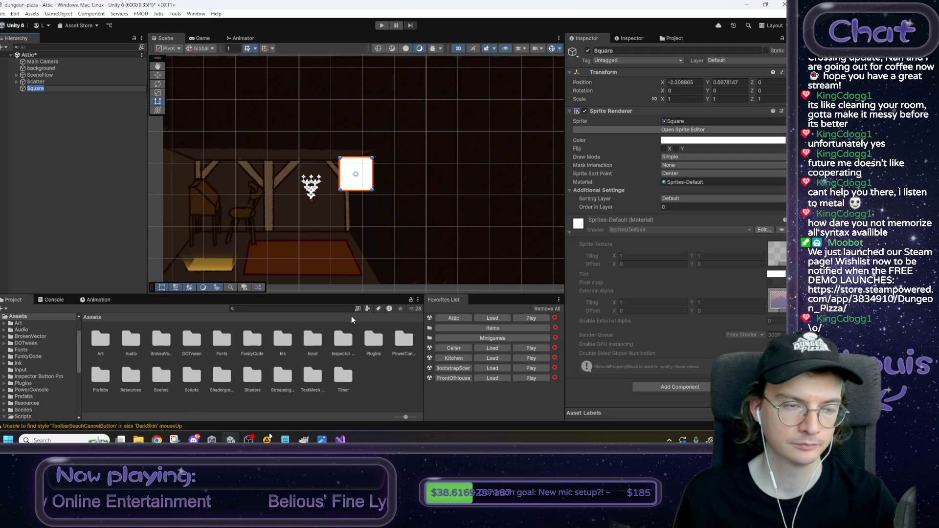
{"action": "type", "text": "Bed"}
{"action": "key", "text": "Return"}
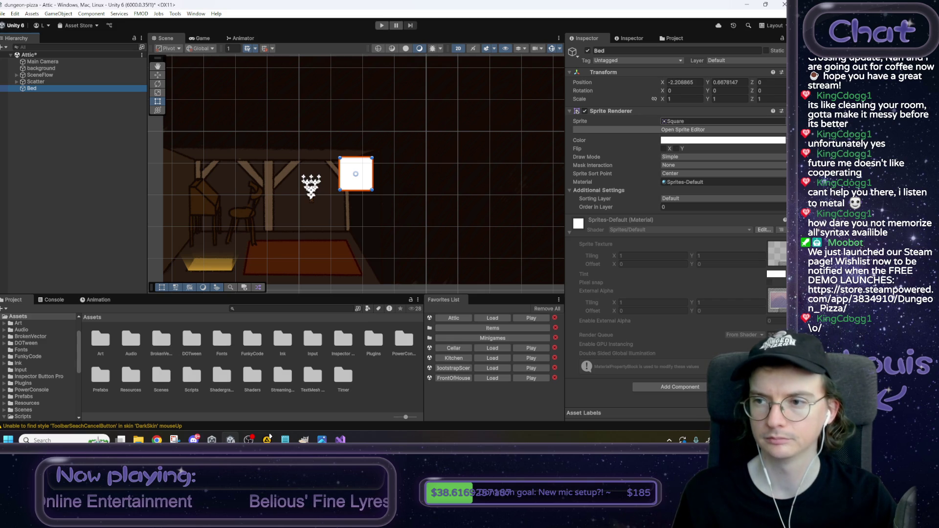
Step: Search for and choose the Bed_0 sprite for the Bed object
{"action": "left_click", "coordinate": [782, 121]}
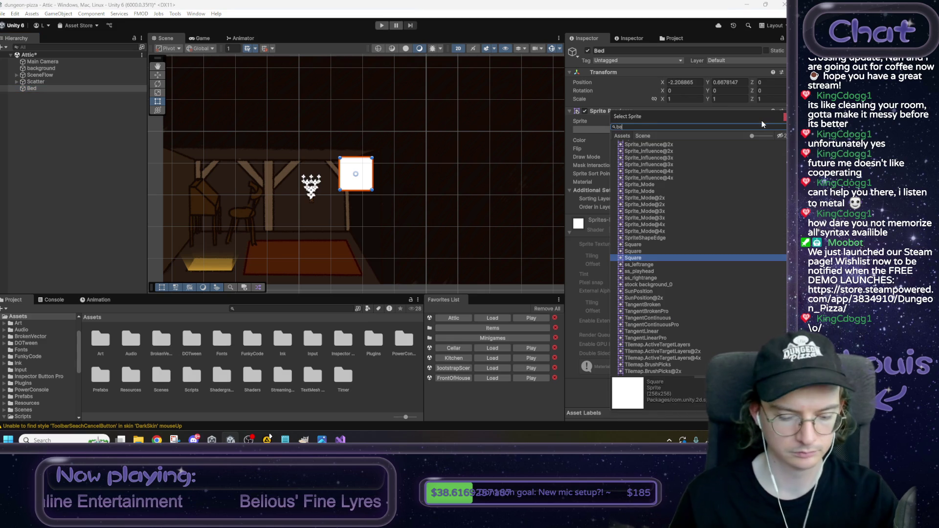
{"action": "type", "text": "bed"}
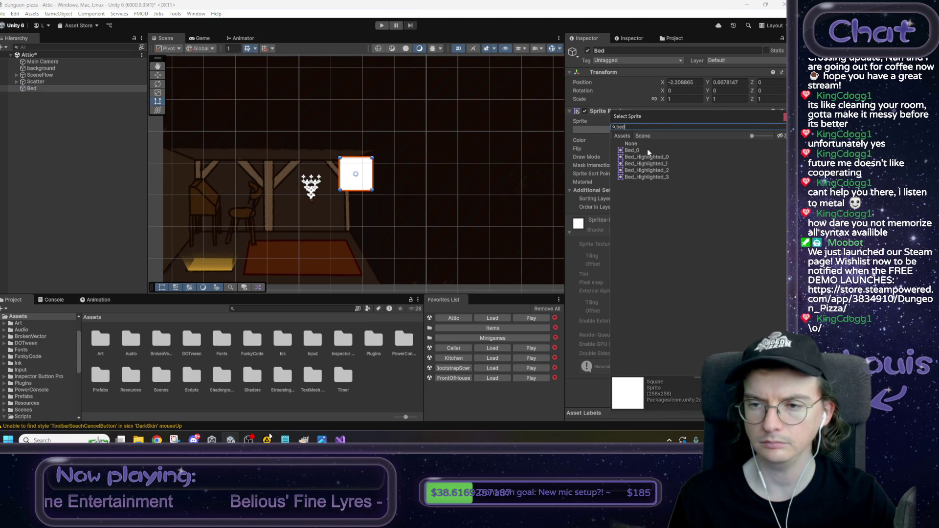
{"action": "left_click", "coordinate": [647, 151]}
{"action": "double_click", "coordinate": [645, 149]}
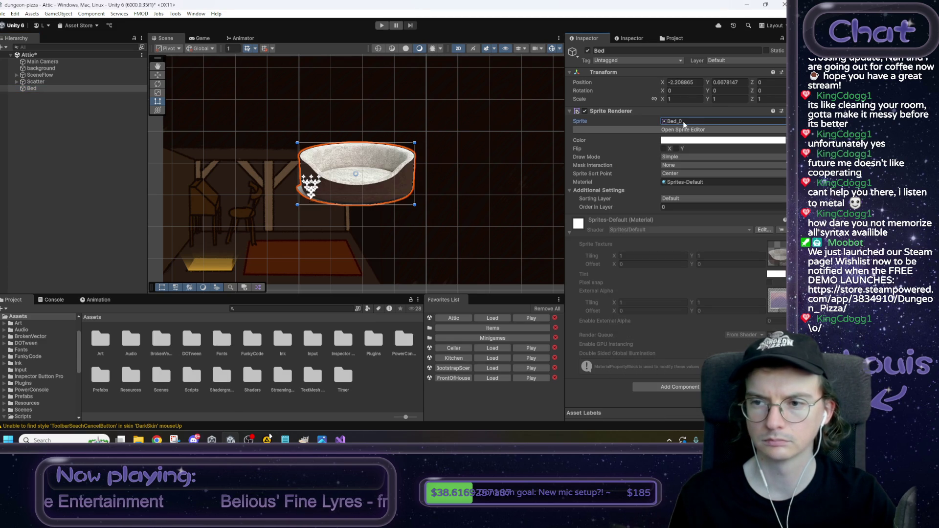
Step: Apply the Bed import settings, set Bed_Highlighted's Sprite Mode to Single, and assign the Bed sprite
{"action": "left_click", "coordinate": [250, 342]}
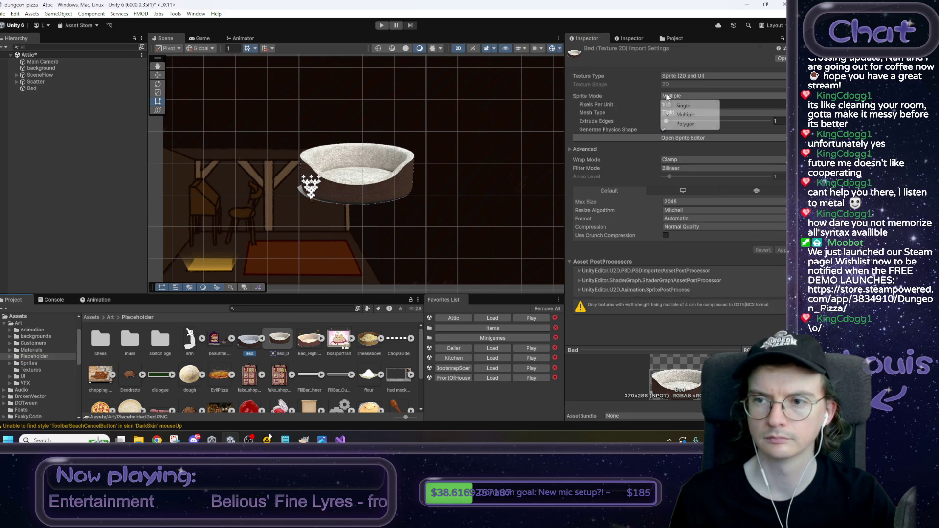
{"action": "left_click", "coordinate": [310, 340]}
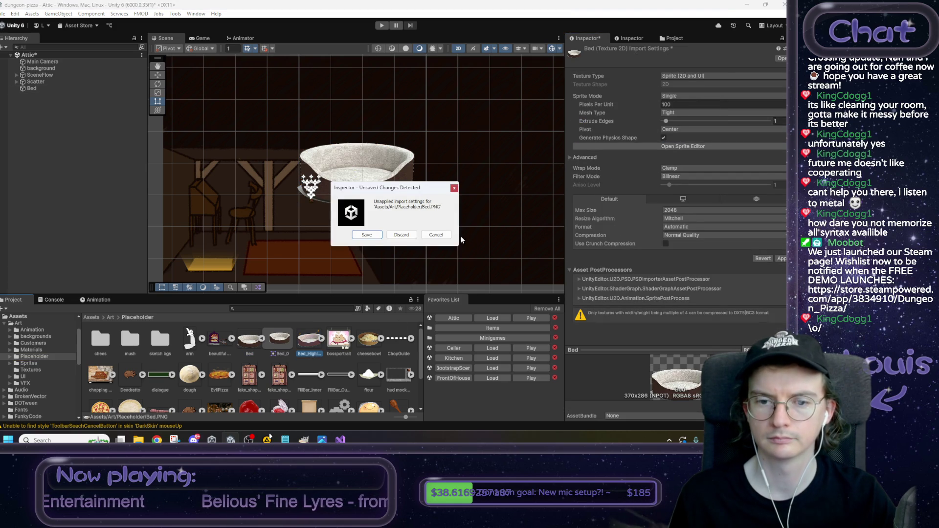
{"action": "left_click", "coordinate": [374, 238]}
{"action": "left_click", "coordinate": [680, 95]}
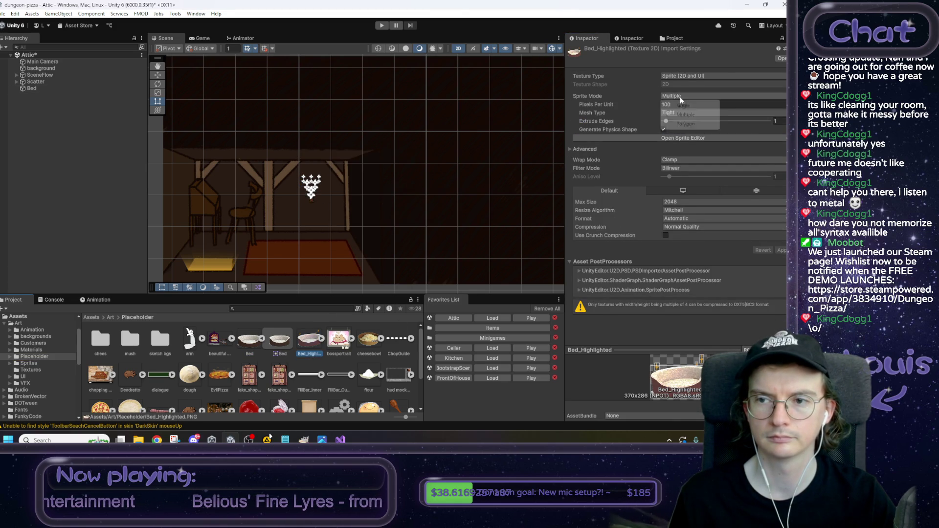
{"action": "left_click", "coordinate": [679, 107]}
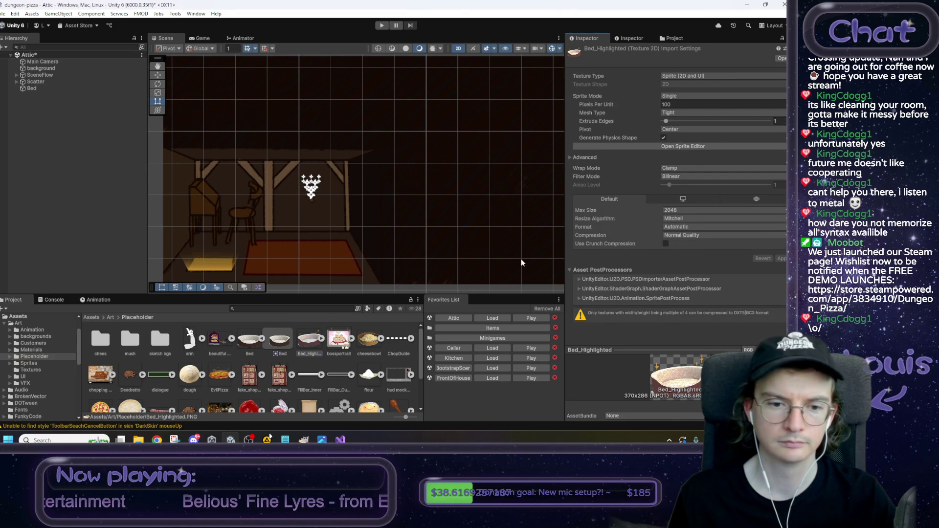
{"action": "left_click", "coordinate": [45, 88]}
{"action": "mouse_move", "coordinate": [258, 343]}
{"action": "left_mouse_down"}
{"action": "mouse_move", "coordinate": [636, 188]}
{"action": "mouse_move", "coordinate": [685, 121]}
{"action": "left_mouse_up"}
Step: Move the bed onto the attic floor near X -3.87, Y -1.25 and scale it to about 0.8
{"action": "key", "text": "w"}
{"action": "mouse_move", "coordinate": [420, 131]}
{"action": "left_mouse_down"}
{"action": "mouse_move", "coordinate": [432, 149]}
{"action": "mouse_move", "coordinate": [352, 189]}
{"action": "mouse_move", "coordinate": [367, 183]}
{"action": "mouse_move", "coordinate": [365, 195]}
{"action": "mouse_move", "coordinate": [400, 197]}
{"action": "left_mouse_up"}
{"action": "key", "text": "e"}
{"action": "key", "text": "r"}
{"action": "key", "text": "w"}
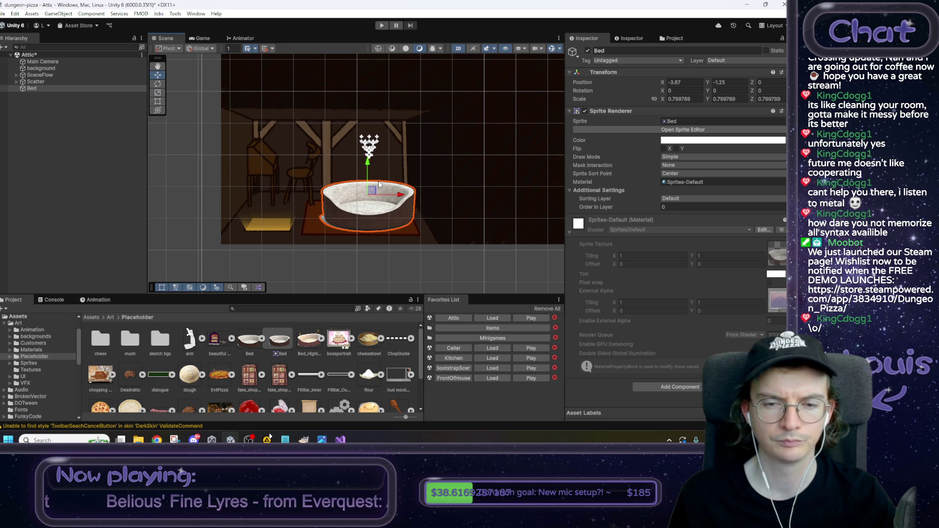
Step: Raise the bed slightly and dismiss the Add Component search without adding anything
{"action": "left_click_drag", "start_coordinate": [368, 170], "coordinate": [369, 166]}
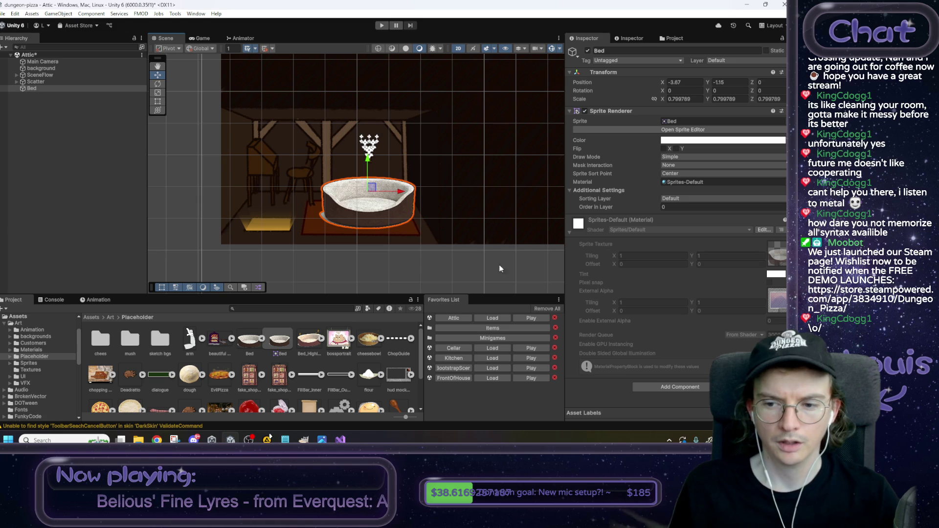
{"action": "left_click", "coordinate": [658, 388]}
{"action": "type", "text": "si"}
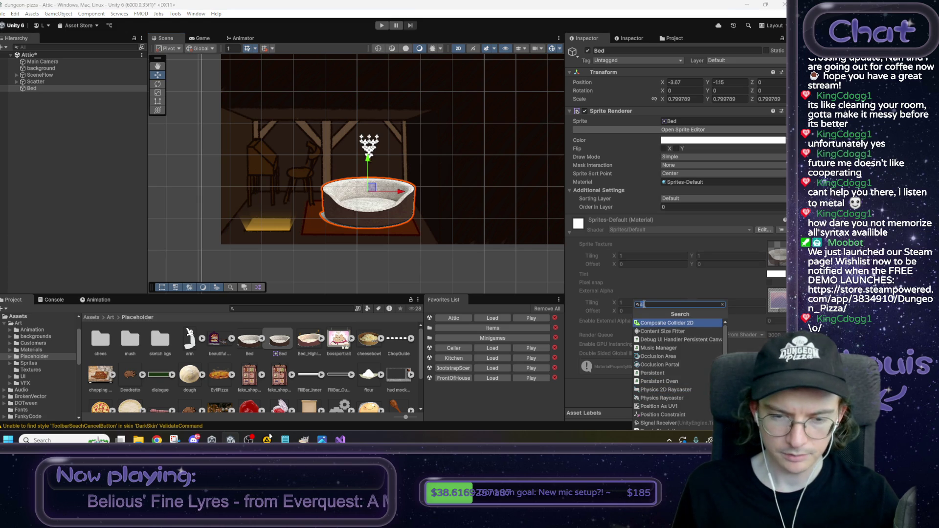
{"action": "left_click", "coordinate": [592, 406]}
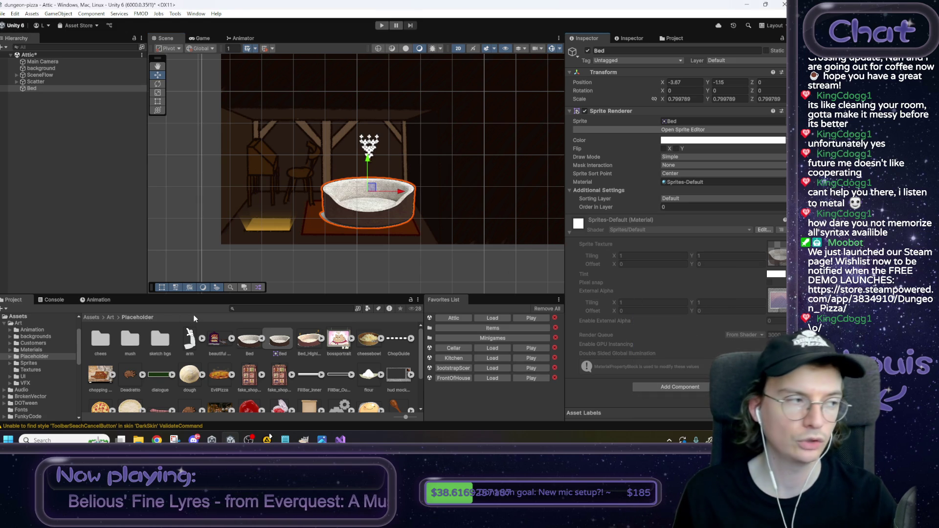
Step: In Assets/Scripts/Clickable, create a C# script named ClickableBed and open it for editing
{"action": "left_click", "coordinate": [92, 317]}
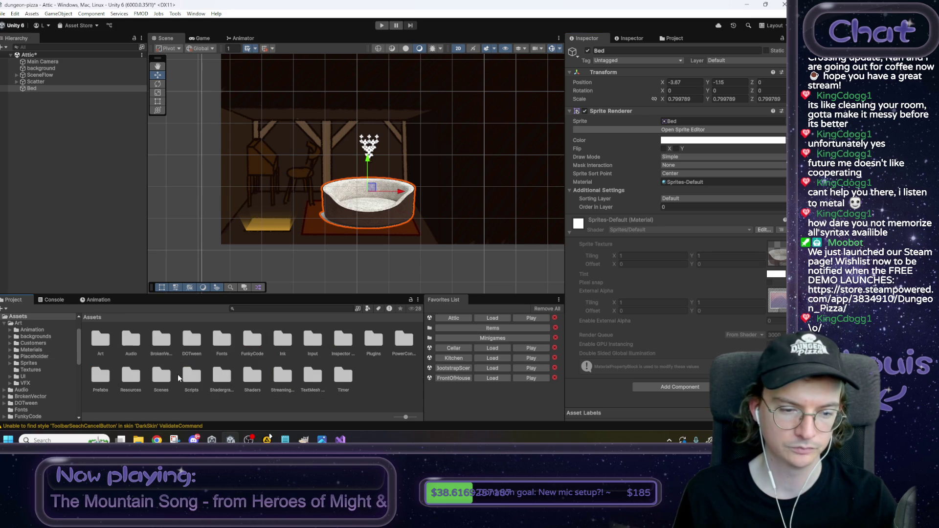
{"action": "double_click", "coordinate": [200, 379]}
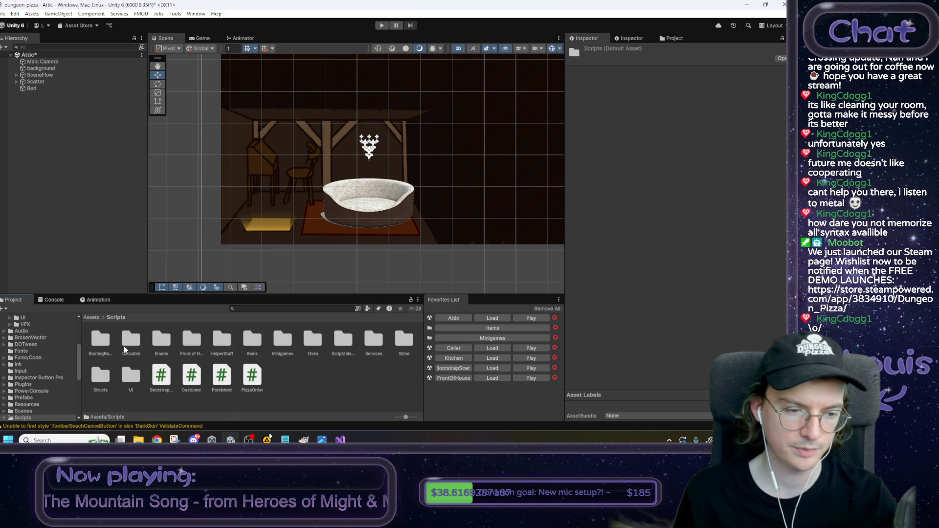
{"action": "double_click", "coordinate": [130, 339]}
{"action": "right_click", "coordinate": [194, 350]}
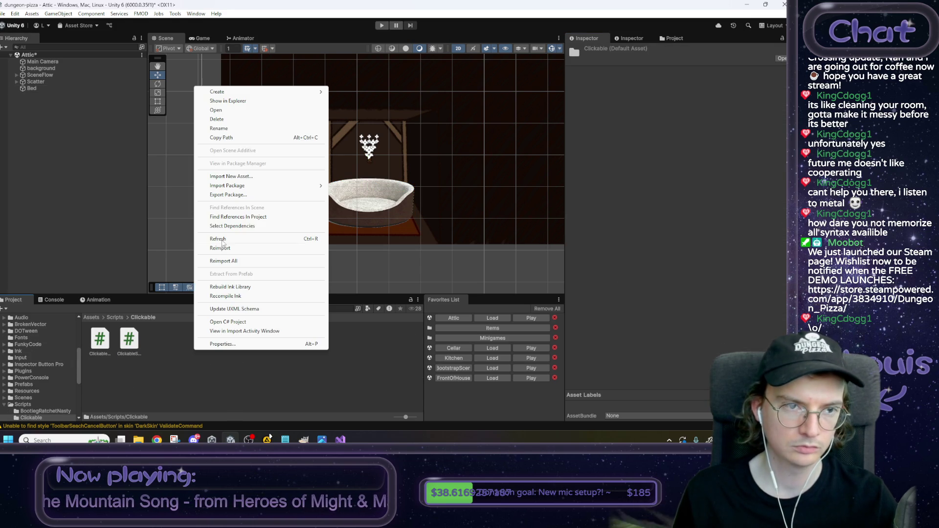
{"action": "mouse_move", "coordinate": [246, 93]}
{"action": "left_click", "coordinate": [368, 104]}
{"action": "type", "text": "ClI"}
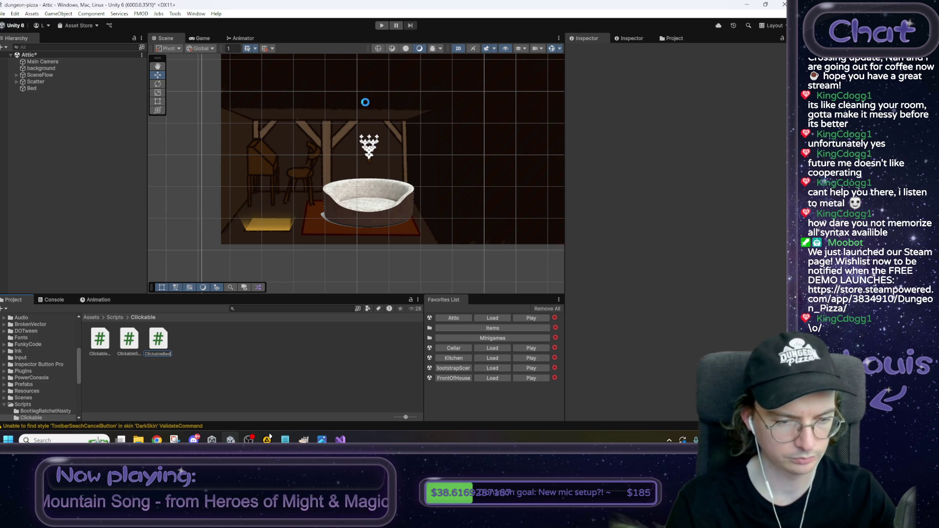
{"action": "right_click", "coordinate": [365, 101]}
{"action": "left_click", "coordinate": [210, 344]}
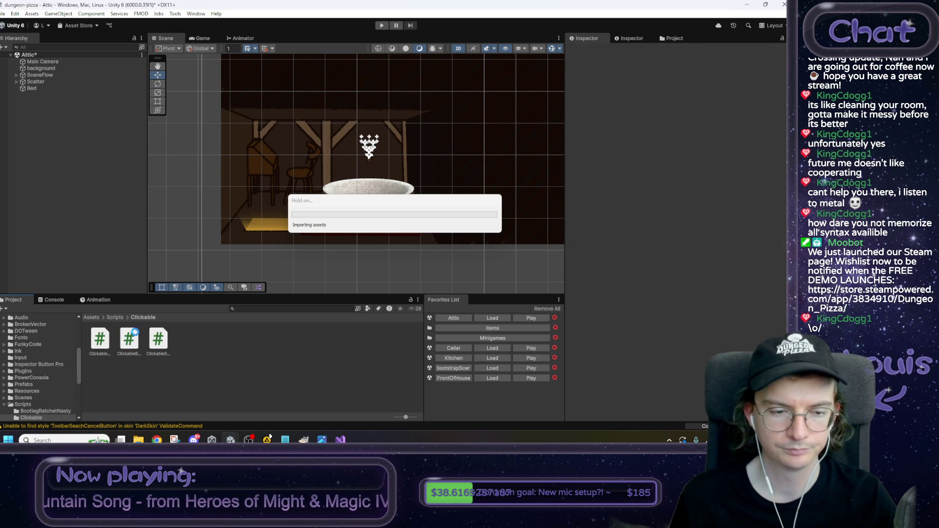
{"action": "double_click", "coordinate": [135, 333]}
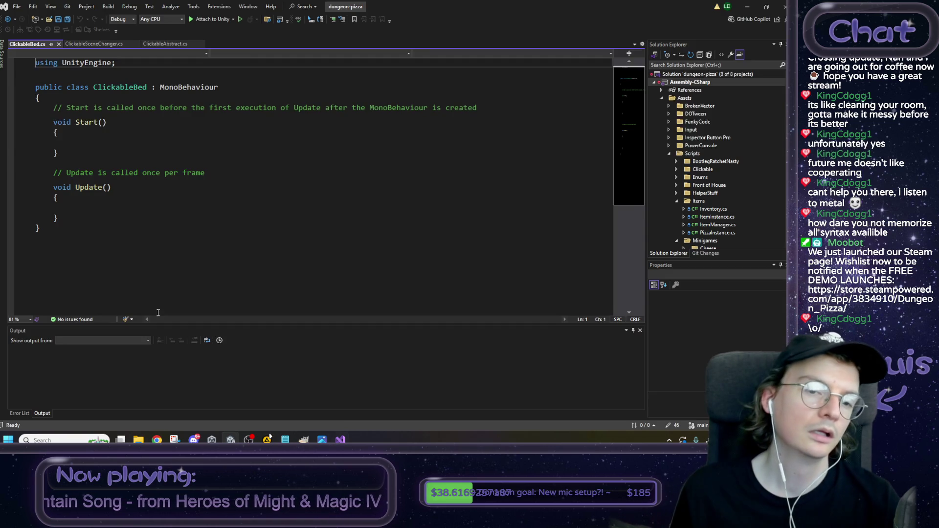
Step: Make ClickableBed extend ClickableAbstract, replace Start/Update with an OnClicked override logging "yerp", and save
{"action": "double_click", "coordinate": [181, 88]}
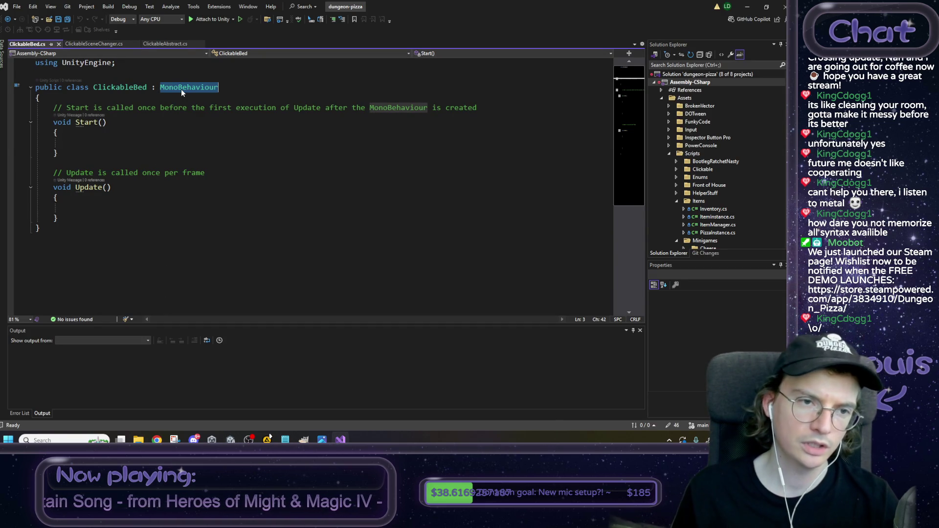
{"action": "type", "text": "Click"}
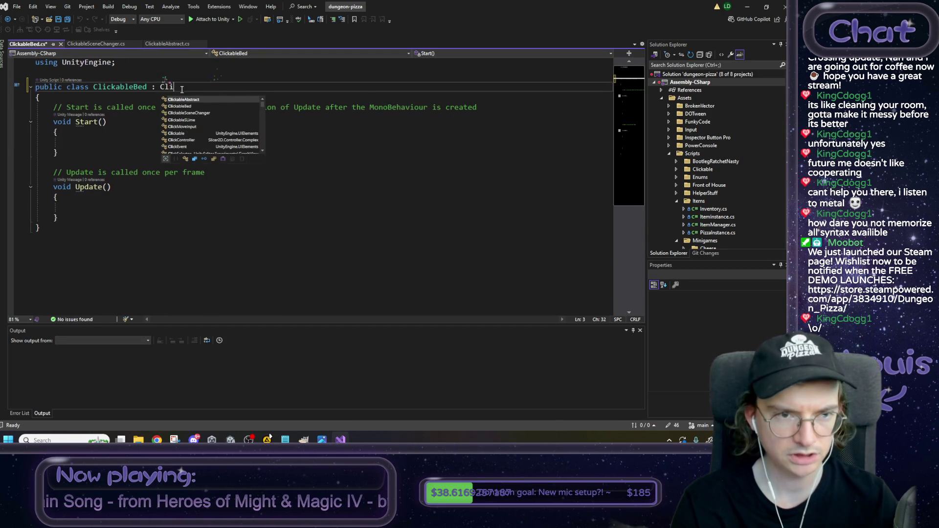
{"action": "key", "text": "Tab"}
{"action": "left_click_drag", "start_coordinate": [60, 219], "coordinate": [51, 105]}
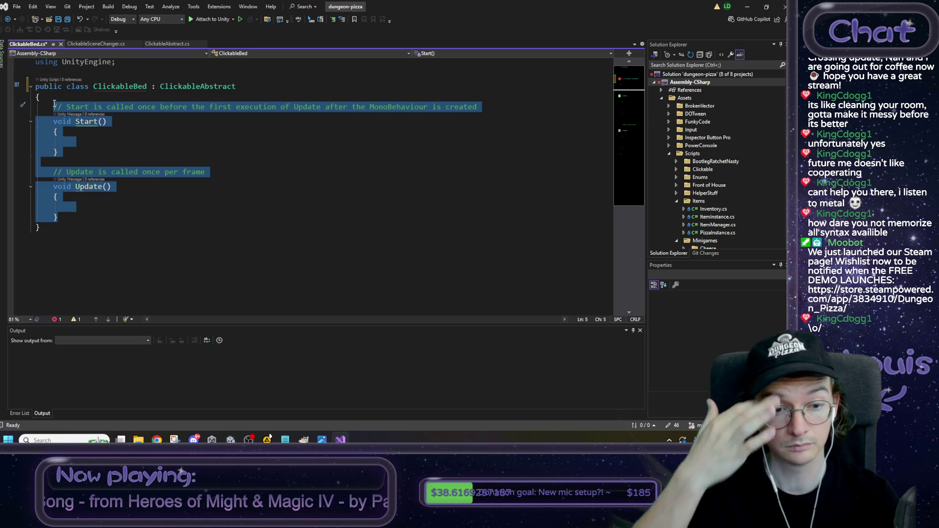
{"action": "key", "text": "Delete"}
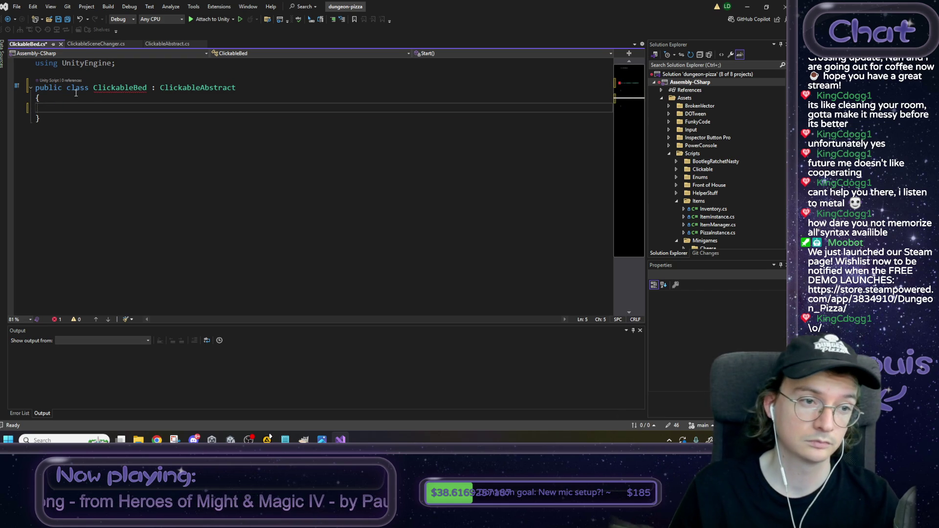
{"action": "mouse_move", "coordinate": [98, 88]}
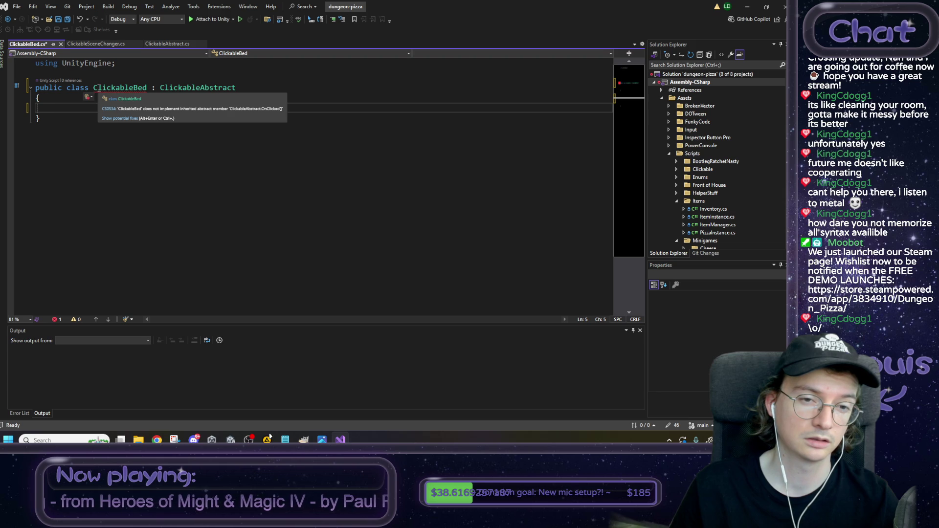
{"action": "type", "text": "protected override void OnClicked()     {         Debug.Log(\"yerp\");     }"}
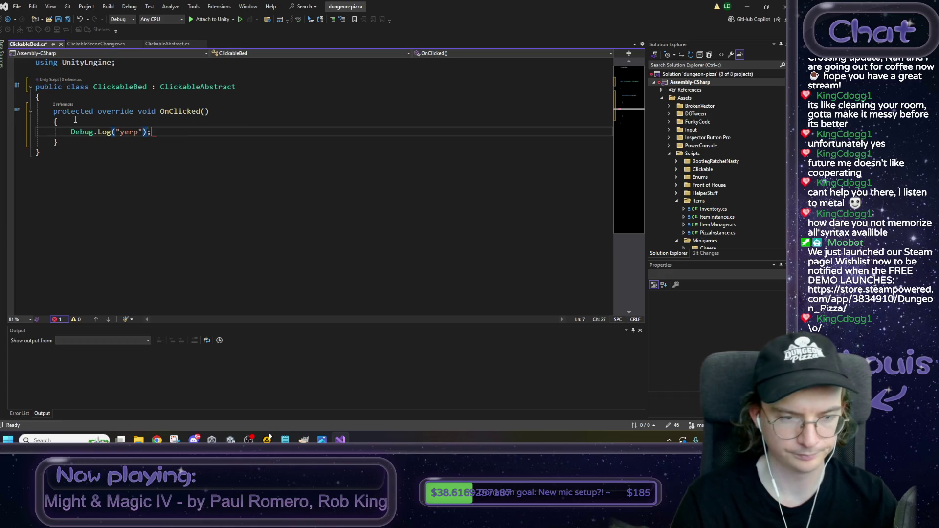
{"action": "key", "text": "ctrl+s"}
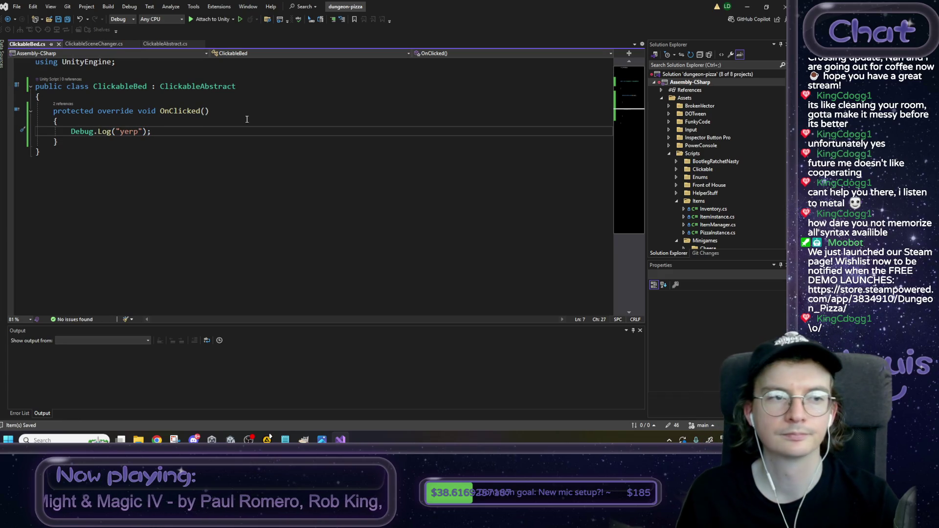
Step: Back in Unity, attach the ClickableBed script to the Bed object
{"action": "key", "text": "alt+Tab"}
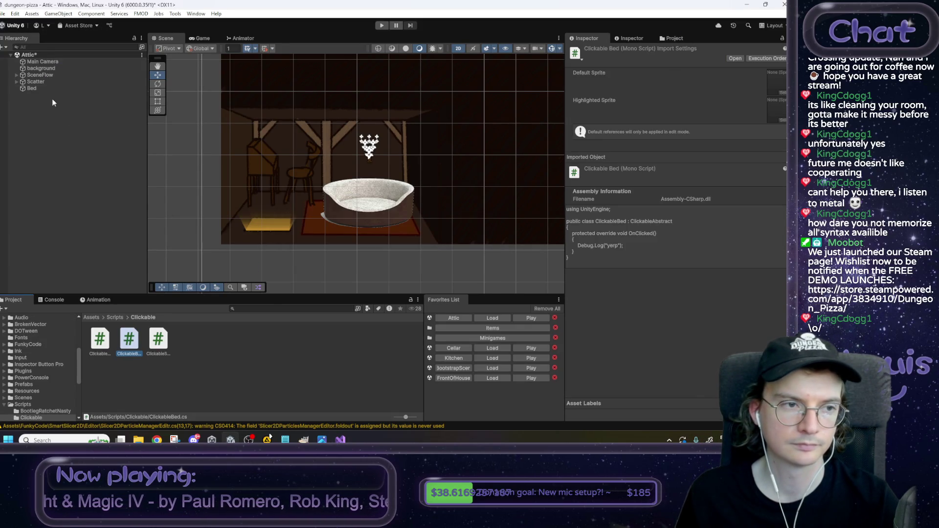
{"action": "left_click", "coordinate": [43, 89]}
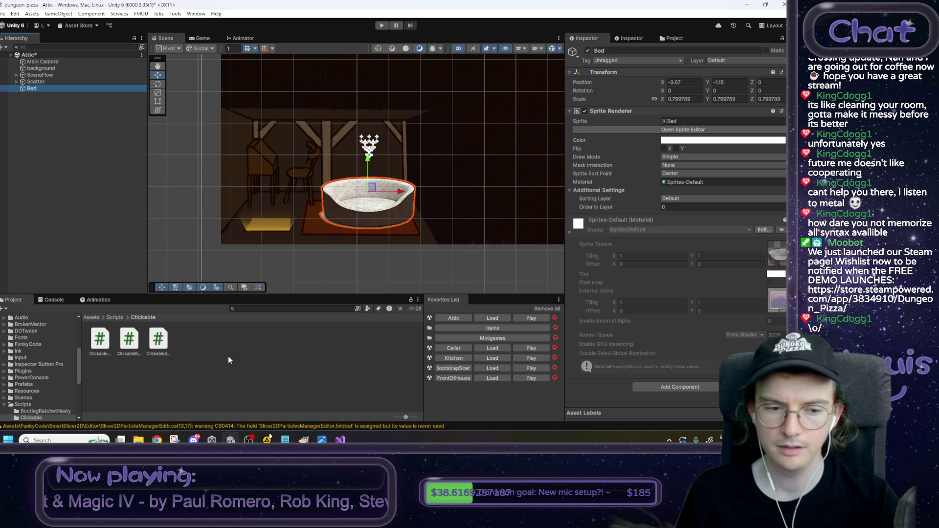
{"action": "mouse_move", "coordinate": [131, 343]}
{"action": "left_mouse_down"}
{"action": "mouse_move", "coordinate": [669, 402]}
{"action": "mouse_move", "coordinate": [672, 384]}
{"action": "left_mouse_up"}
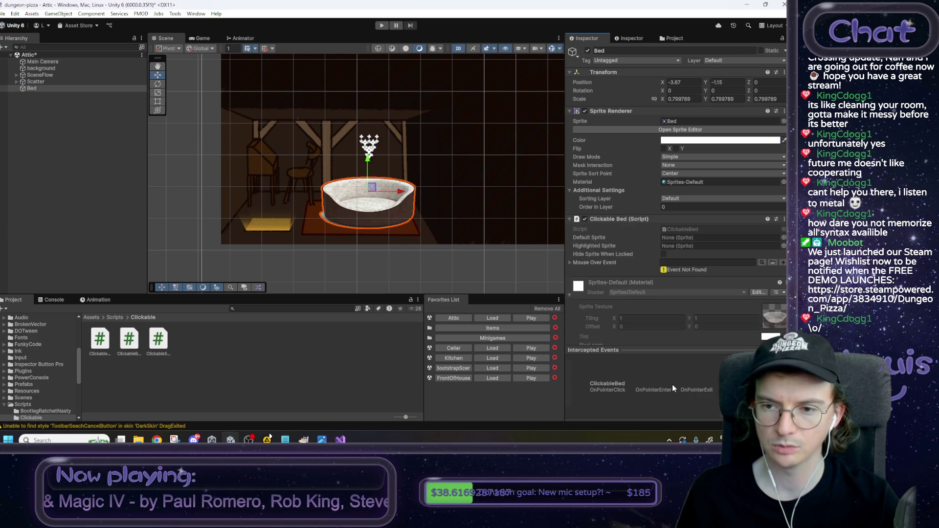
{"action": "scroll", "coordinate": [656, 316], "scroll_direction": "down", "scroll_amount": 3}
{"action": "scroll", "coordinate": [655, 316], "scroll_direction": "down", "scroll_amount": 1}
{"action": "scroll", "coordinate": [656, 314], "scroll_direction": "up", "scroll_amount": 5}
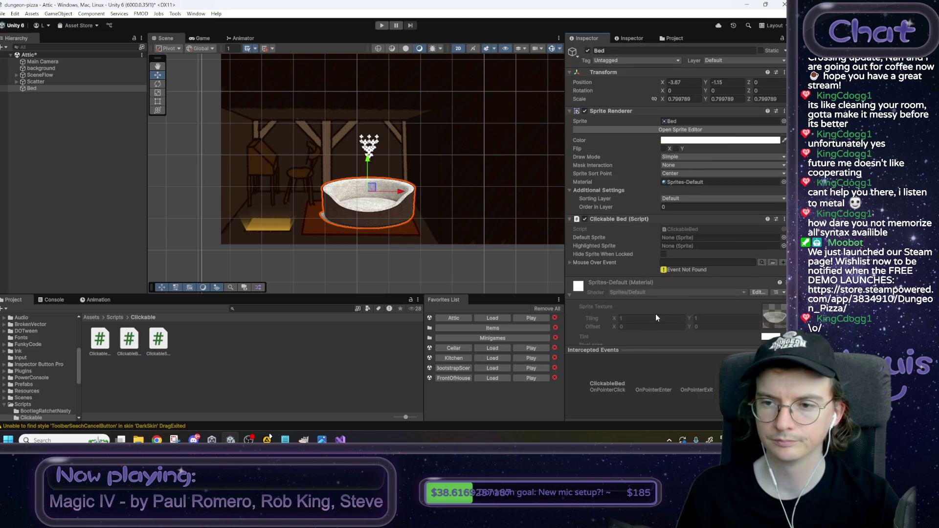
Step: Add a Box Collider 2D component to the Bed object
{"action": "scroll", "coordinate": [659, 311], "scroll_direction": "down", "scroll_amount": 4}
{"action": "scroll", "coordinate": [661, 308], "scroll_direction": "down", "scroll_amount": 1}
{"action": "left_click", "coordinate": [666, 331]}
{"action": "type", "text": "s"}
{"action": "key", "text": "BackSpace"}
{"action": "type", "text": "box"}
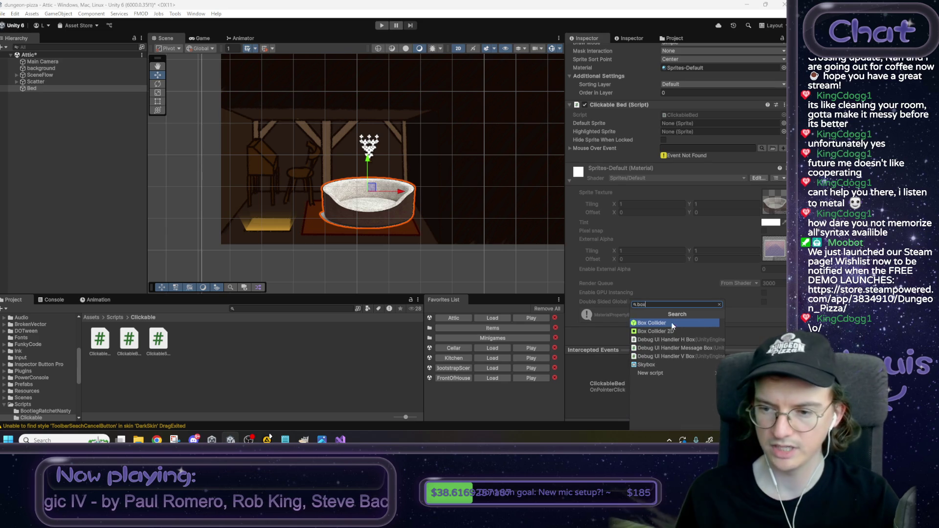
{"action": "left_click", "coordinate": [665, 332]}
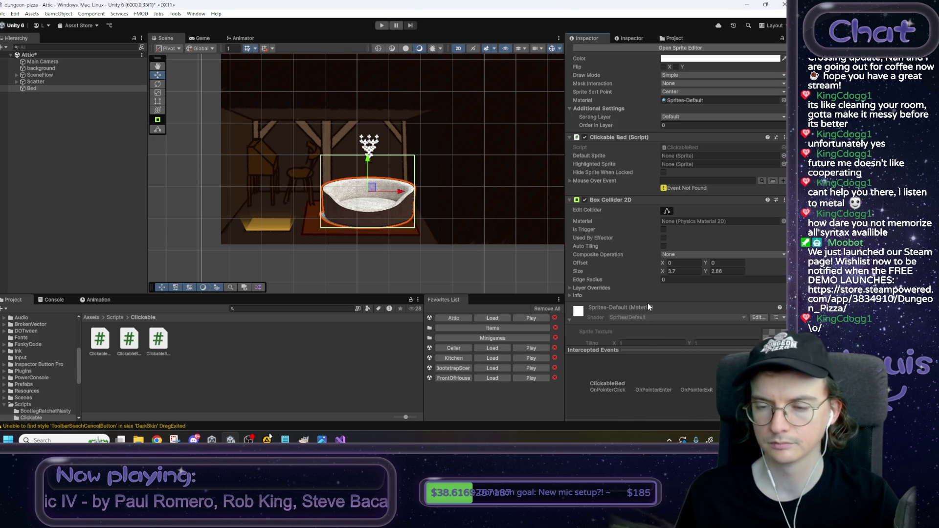
Step: Reshape the collider around the bed sprite, with offset X 0 and Size X 3.85
{"action": "left_click", "coordinate": [667, 211]}
{"action": "left_click_drag", "start_coordinate": [368, 156], "coordinate": [367, 176]}
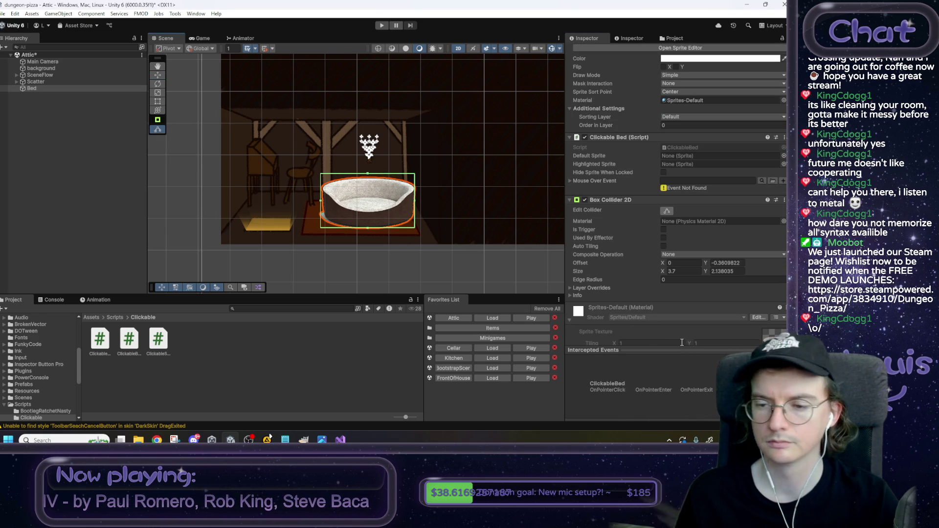
{"action": "left_click_drag", "start_coordinate": [415, 204], "coordinate": [417, 204]}
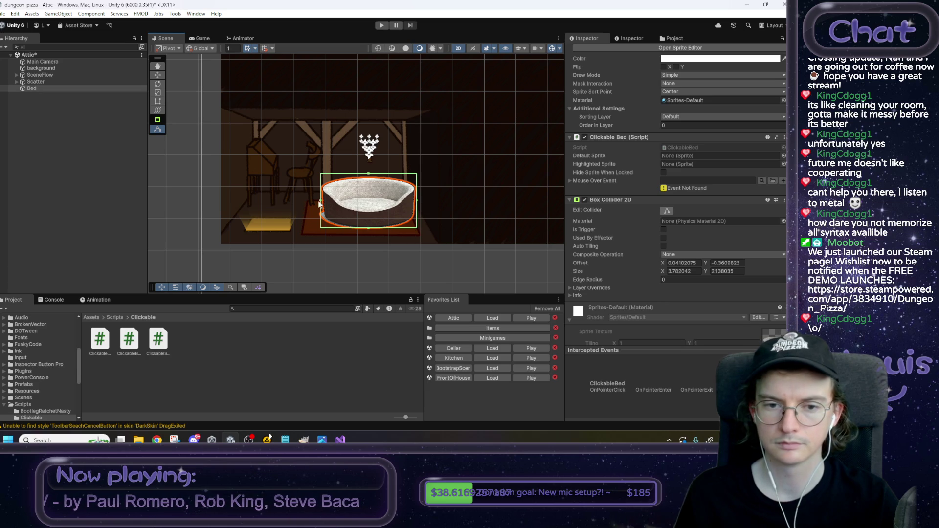
{"action": "left_click", "coordinate": [683, 262]}
{"action": "type", "text": "0"}
{"action": "left_click", "coordinate": [682, 271]}
{"action": "type", "text": "3.7"}
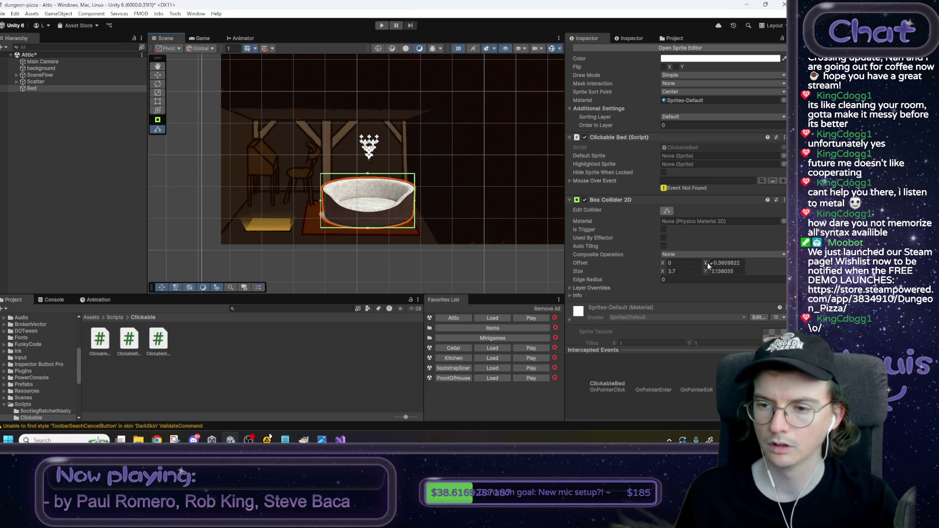
{"action": "left_click_drag", "start_coordinate": [663, 275], "coordinate": [667, 274]}
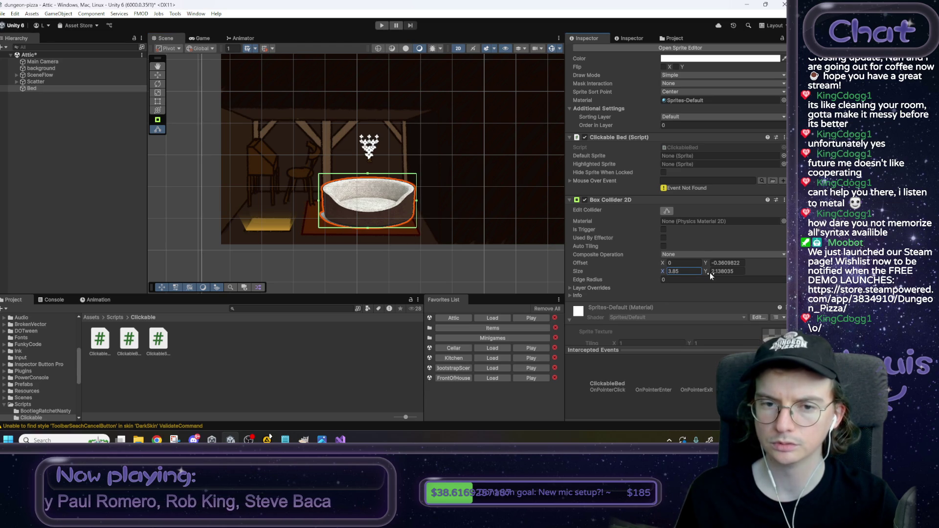
{"action": "left_click_drag", "start_coordinate": [368, 228], "coordinate": [369, 233]}
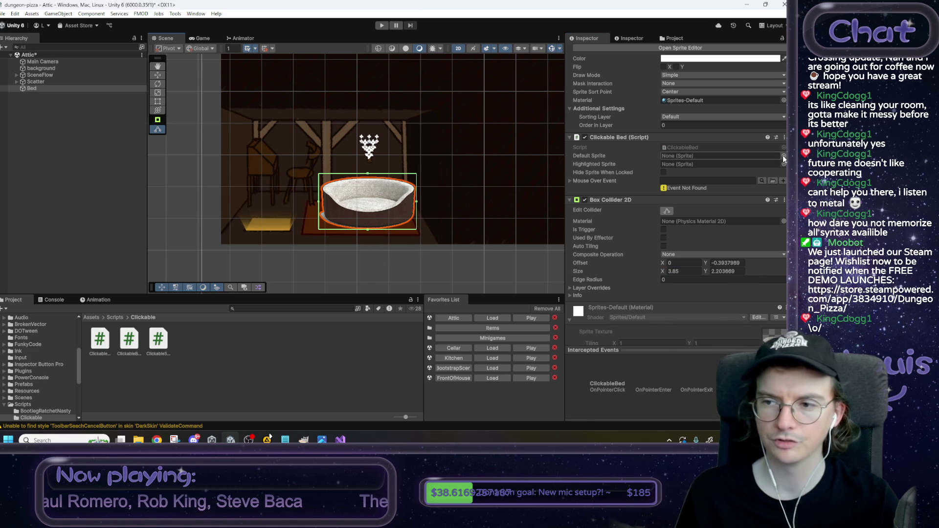
Step: Set the bed's Default Sprite to Bed and Highlighted Sprite to Bed_Highlighted
{"action": "scroll", "coordinate": [714, 127], "scroll_direction": "up", "scroll_amount": 3}
{"action": "left_click", "coordinate": [694, 106]}
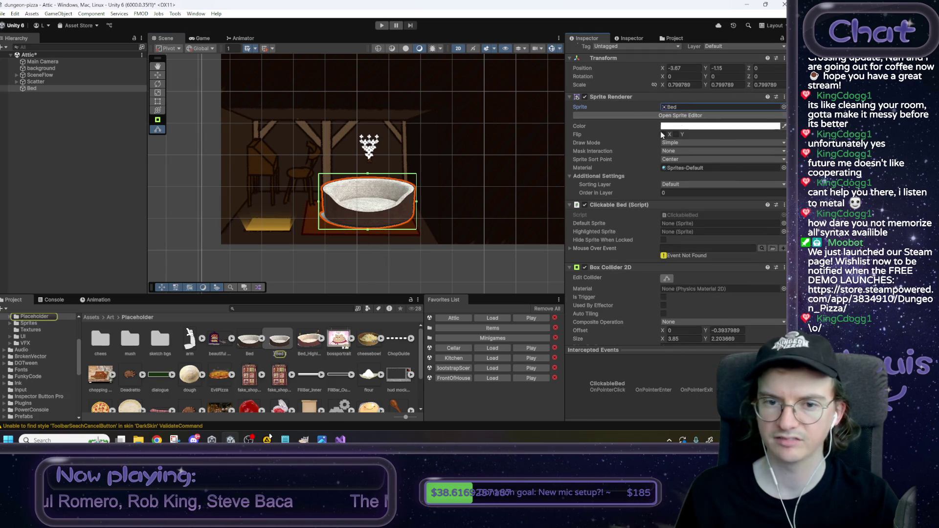
{"action": "scroll", "coordinate": [675, 167], "scroll_direction": "down", "scroll_amount": 2}
{"action": "mouse_move", "coordinate": [280, 340]}
{"action": "left_mouse_down"}
{"action": "mouse_move", "coordinate": [440, 255]}
{"action": "mouse_move", "coordinate": [719, 178]}
{"action": "left_mouse_up"}
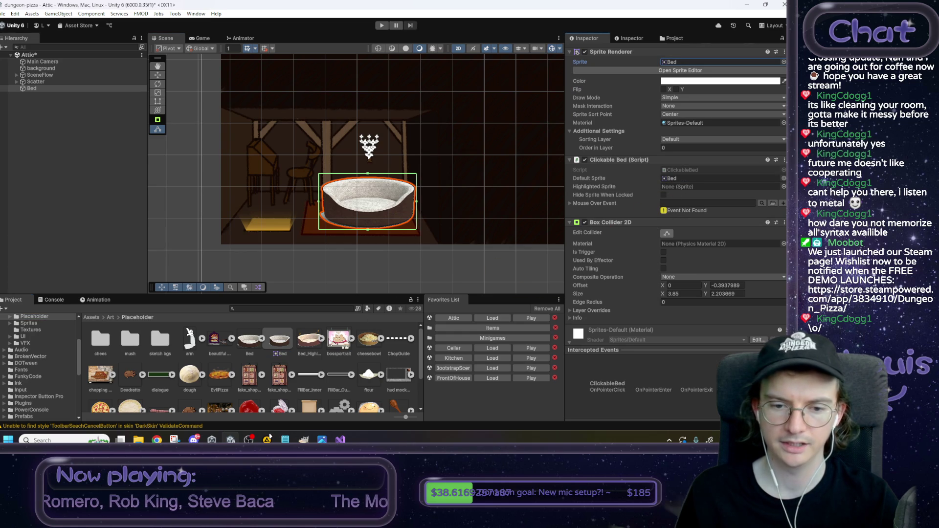
{"action": "left_click", "coordinate": [321, 338]}
{"action": "left_click_drag", "start_coordinate": [339, 340], "coordinate": [689, 188]}
{"action": "left_click", "coordinate": [523, 164]}
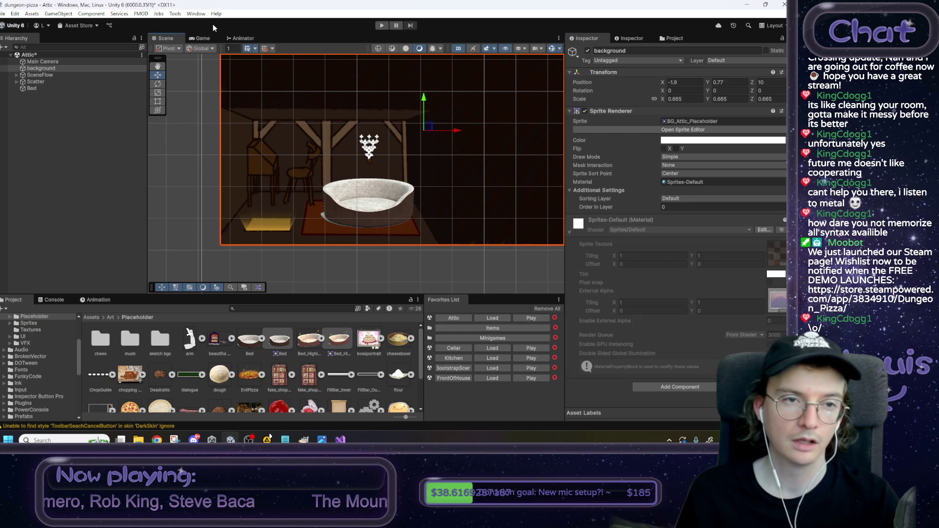
Step: Play-test clicking the bed, check the Console for "yerp", then stop the game
{"action": "left_click", "coordinate": [381, 26]}
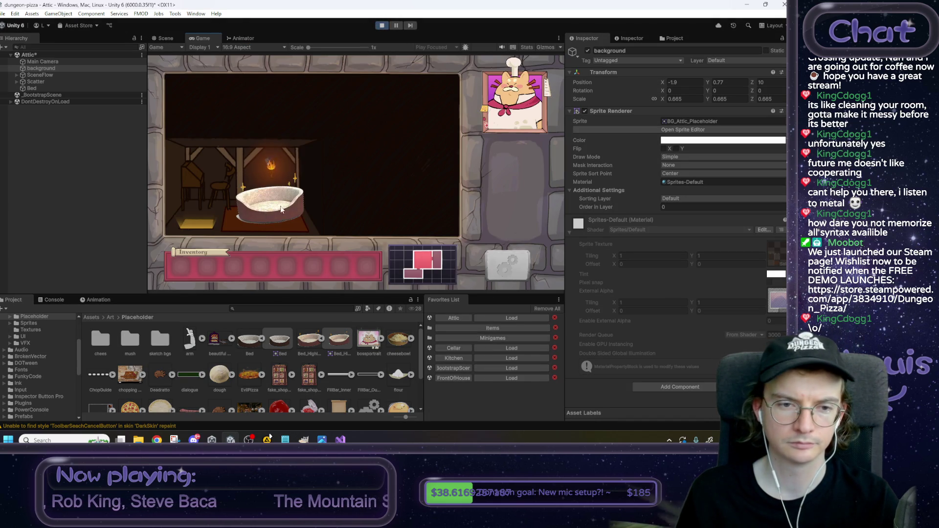
{"action": "left_click", "coordinate": [273, 198]}
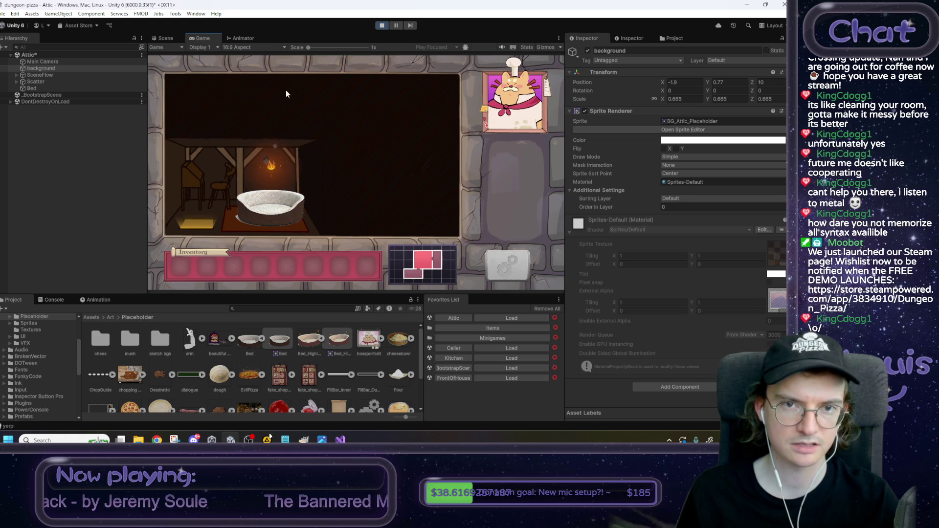
{"action": "left_click", "coordinate": [52, 300]}
{"action": "left_click", "coordinate": [381, 26]}
Step: Set the bed's Mouse Over Event to the FMOD event:/UI/MouseOver
{"action": "left_click", "coordinate": [54, 88]}
{"action": "scroll", "coordinate": [633, 218], "scroll_direction": "down", "scroll_amount": 3}
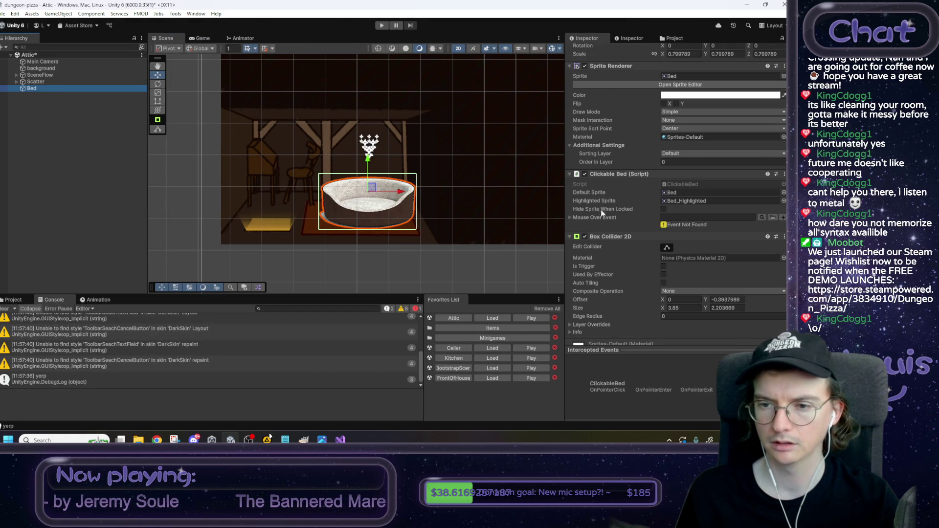
{"action": "left_click", "coordinate": [763, 218]}
{"action": "type", "text": "mouse"}
{"action": "double_click", "coordinate": [416, 181]}
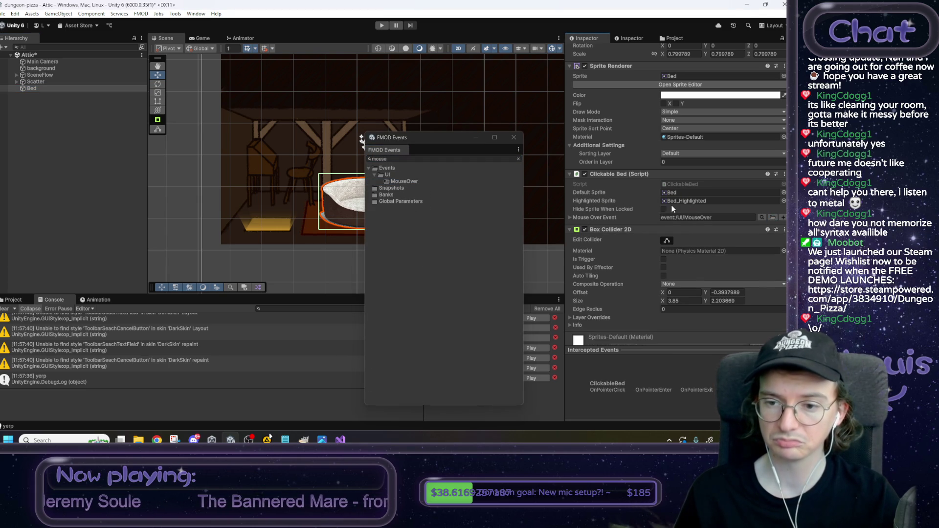
Step: Deselect the bed, close the FMOD Events window and start play mode
{"action": "left_click", "coordinate": [195, 176]}
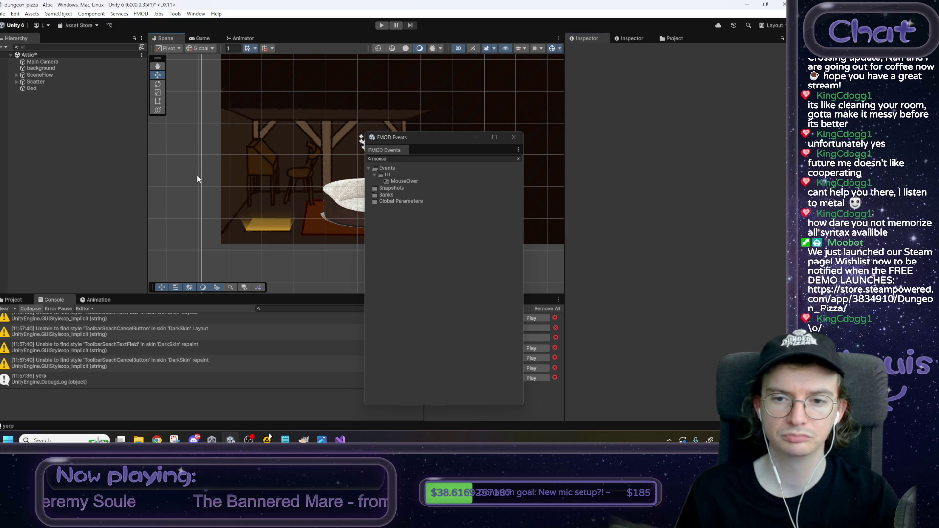
{"action": "left_click", "coordinate": [514, 137]}
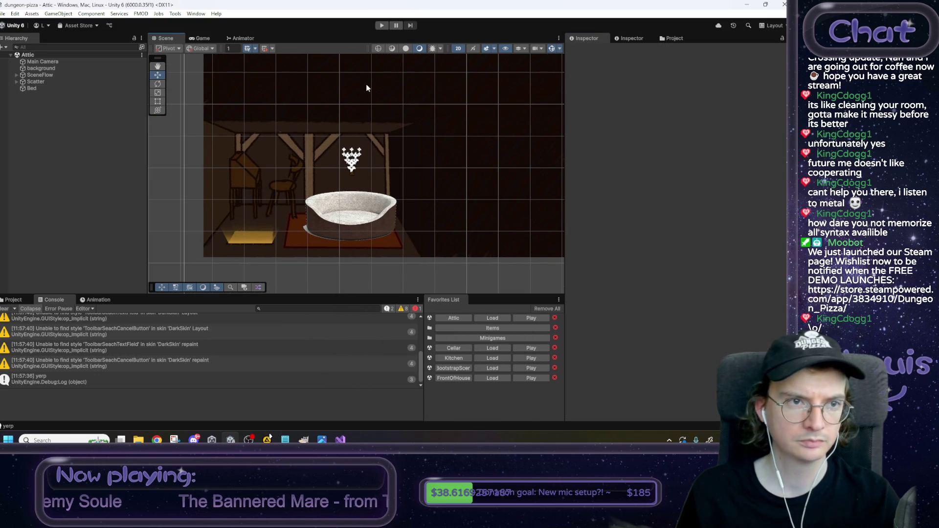
{"action": "left_click", "coordinate": [382, 26]}
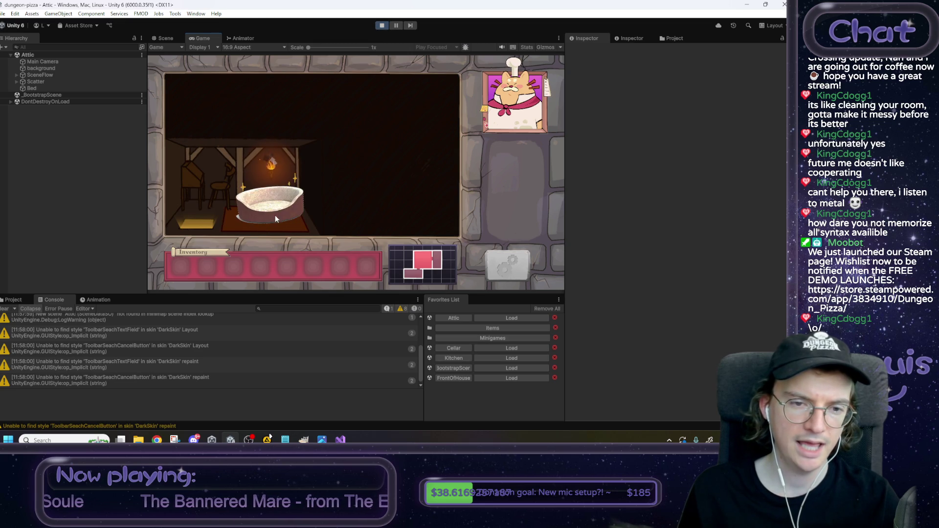
Step: Click the bed in-game, inspect the yerp Console entry, and snip the game view
{"action": "left_click", "coordinate": [269, 214]}
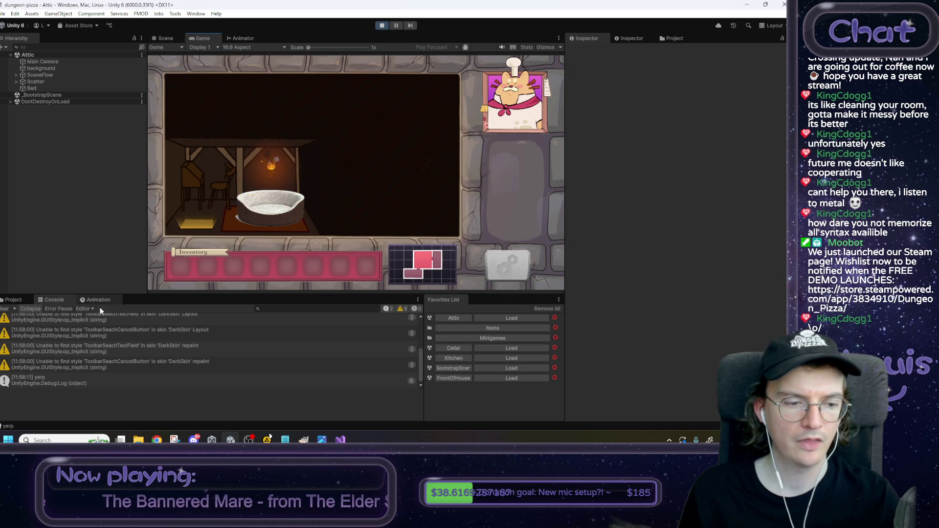
{"action": "left_click", "coordinate": [145, 382]}
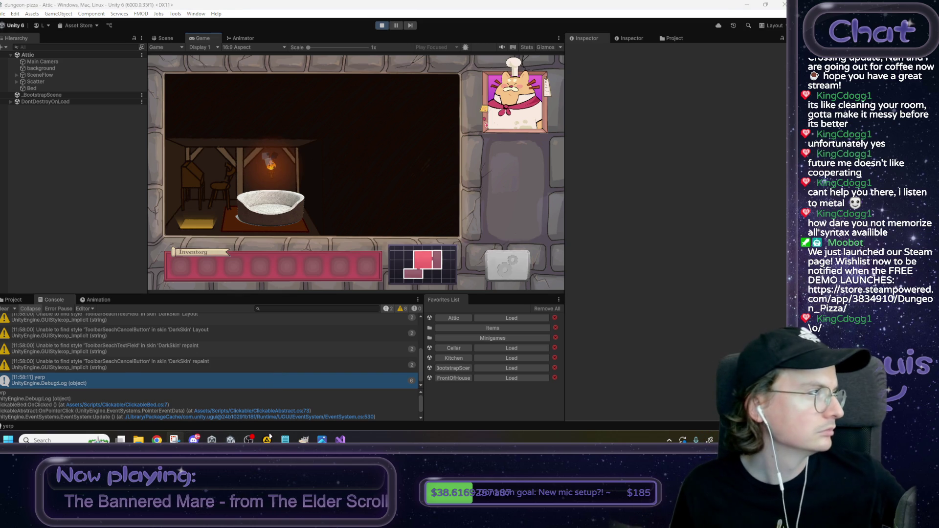
{"action": "key", "text": "super+shift+s"}
{"action": "mouse_move", "coordinate": [568, 53]}
{"action": "left_mouse_down"}
{"action": "mouse_move", "coordinate": [343, 221]}
{"action": "mouse_move", "coordinate": [130, 300]}
{"action": "mouse_move", "coordinate": [145, 299]}
{"action": "left_mouse_up"}
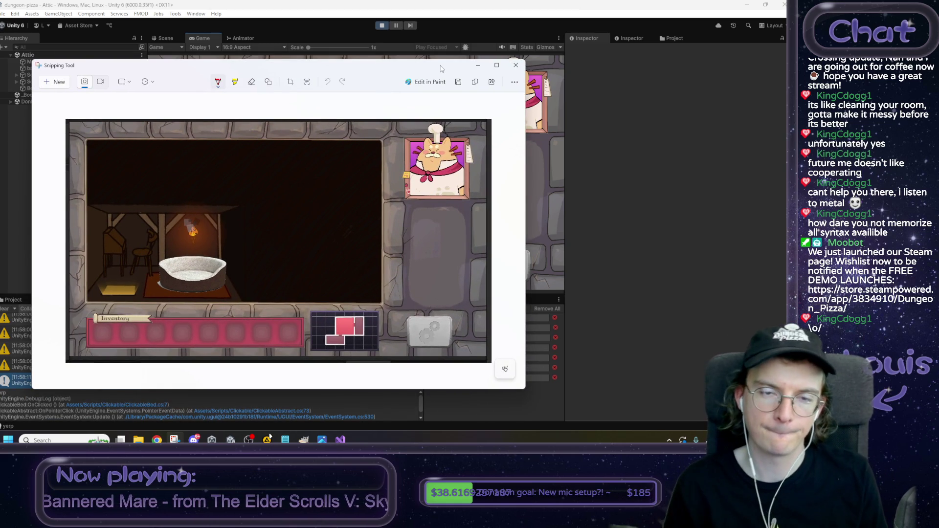
Step: Handwrite 'No time for dat Goku' in red beside the chef inside a cloud bubble
{"action": "key", "text": "shift"}
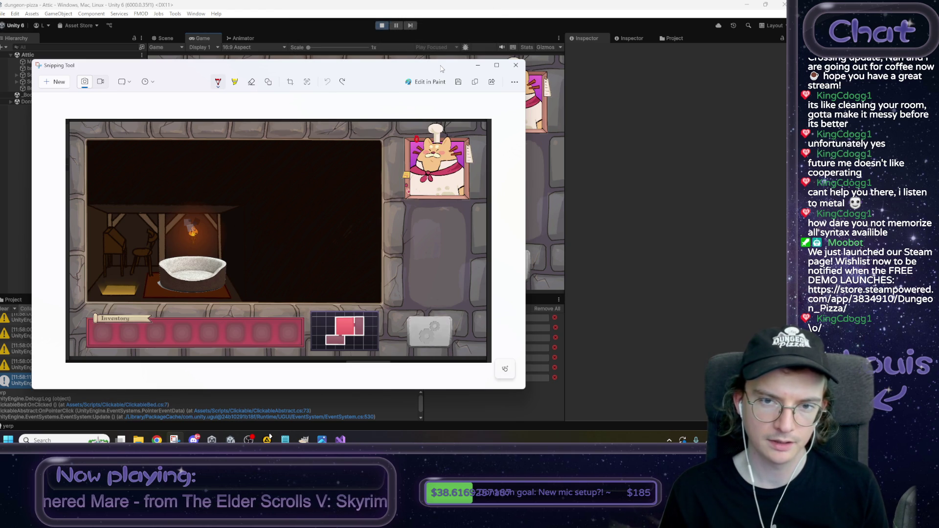
{"action": "left_click_drag", "start_coordinate": [402, 135], "coordinate": [400, 137]}
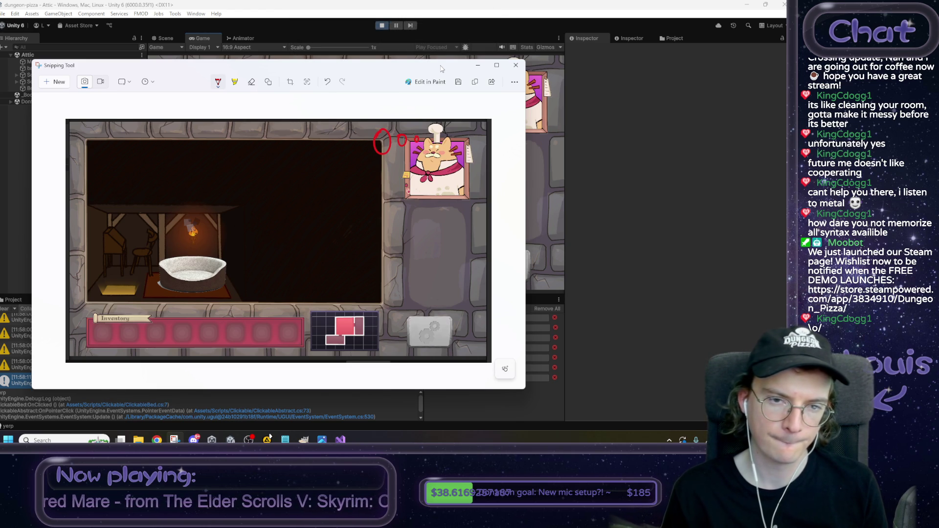
{"action": "mouse_move", "coordinate": [293, 175]}
{"action": "left_mouse_down"}
{"action": "mouse_move", "coordinate": [305, 154]}
{"action": "mouse_move", "coordinate": [327, 174]}
{"action": "mouse_move", "coordinate": [357, 174]}
{"action": "mouse_move", "coordinate": [376, 158]}
{"action": "mouse_move", "coordinate": [385, 165]}
{"action": "left_mouse_up"}
{"action": "left_click", "coordinate": [323, 170]}
{"action": "left_click", "coordinate": [367, 171]}
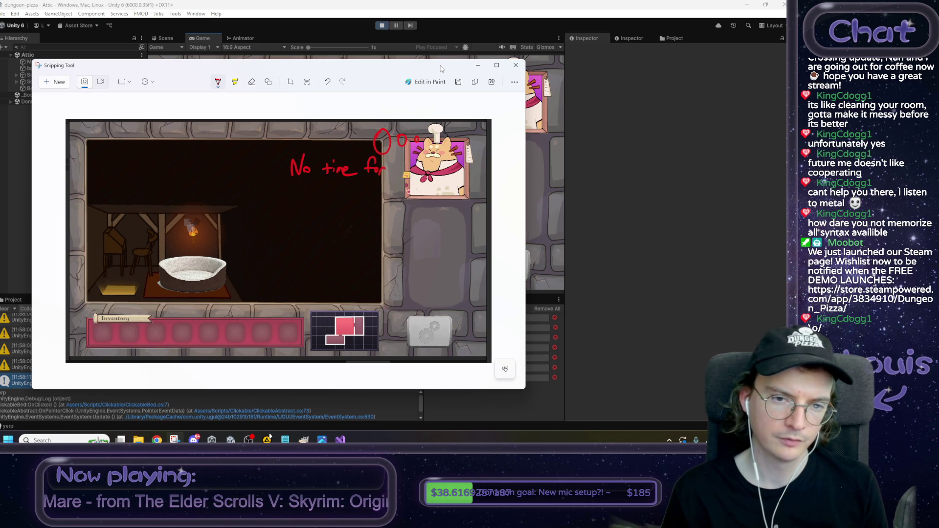
{"action": "left_click_drag", "start_coordinate": [317, 187], "coordinate": [318, 195]}
{"action": "mouse_move", "coordinate": [323, 183]}
{"action": "left_mouse_down"}
{"action": "mouse_move", "coordinate": [322, 195]}
{"action": "mouse_move", "coordinate": [354, 186]}
{"action": "mouse_move", "coordinate": [360, 194]}
{"action": "left_mouse_up"}
{"action": "left_click_drag", "start_coordinate": [367, 183], "coordinate": [375, 193]}
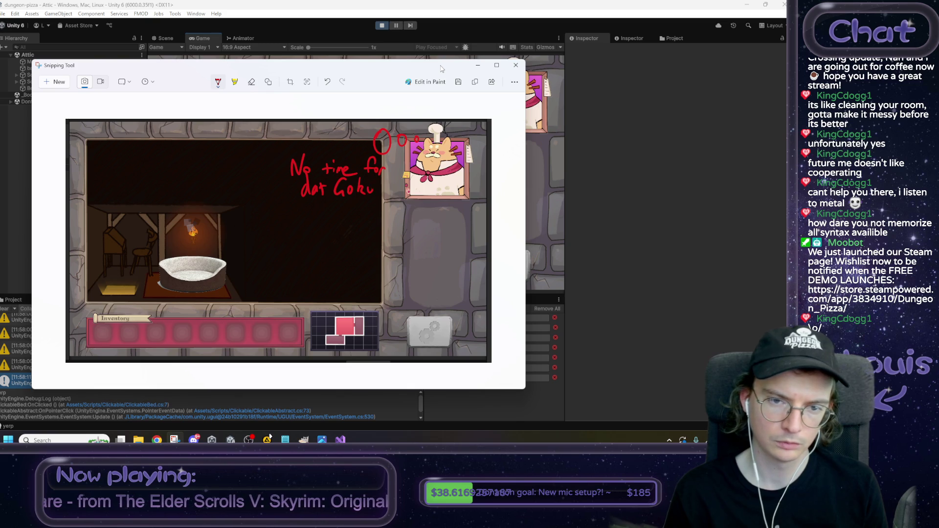
{"action": "left_click_drag", "start_coordinate": [334, 143], "coordinate": [356, 145]}
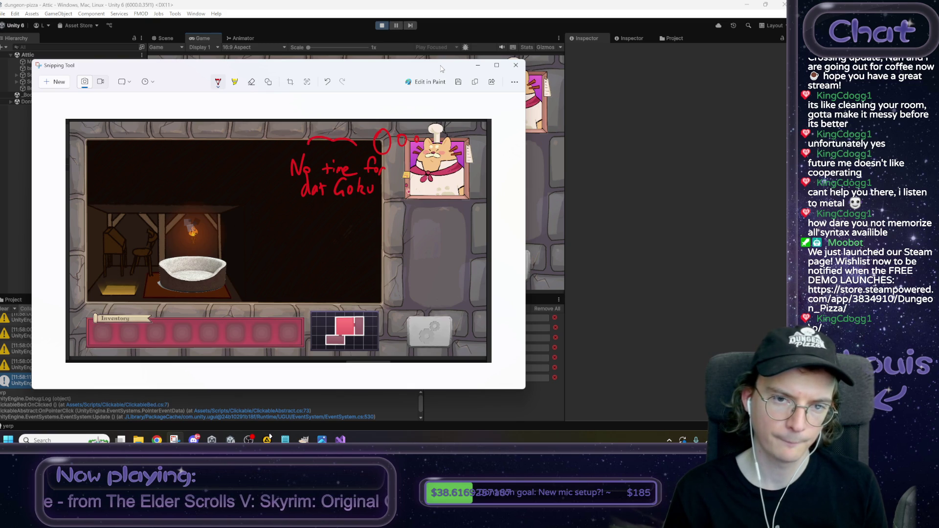
{"action": "mouse_move", "coordinate": [290, 204]}
{"action": "left_mouse_down"}
{"action": "mouse_move", "coordinate": [329, 215]}
{"action": "mouse_move", "coordinate": [367, 207]}
{"action": "left_mouse_up"}
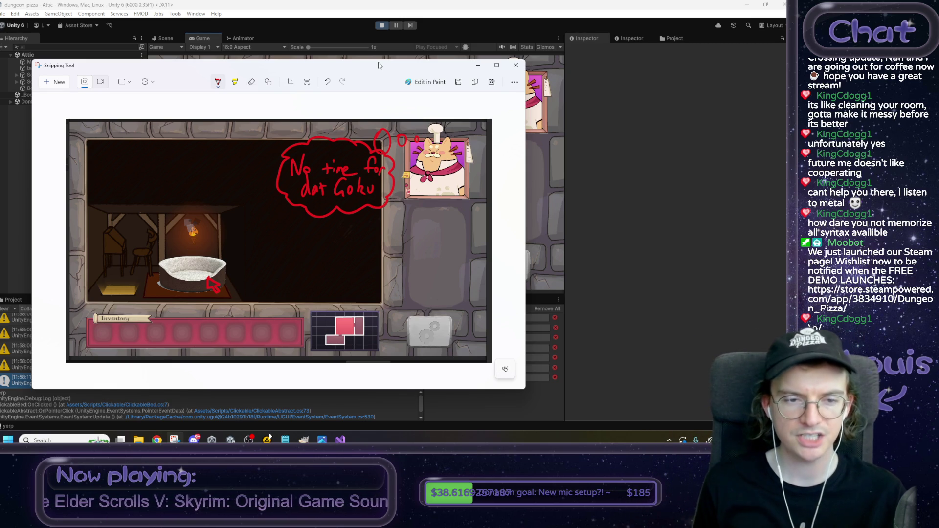
Step: Draw red lines from the lamp toward the bubble, undoing the last stroke
{"action": "left_click_drag", "start_coordinate": [186, 237], "coordinate": [341, 247]}
{"action": "left_click_drag", "start_coordinate": [216, 214], "coordinate": [326, 212]}
{"action": "left_click_drag", "start_coordinate": [196, 234], "coordinate": [230, 235]}
{"action": "left_click_drag", "start_coordinate": [237, 236], "coordinate": [335, 239]}
{"action": "key", "text": "ctrl+z"}
{"action": "key", "text": "ctrl+z"}
{"action": "key", "text": "ctrl+z"}
{"action": "key", "text": "ctrl+z"}
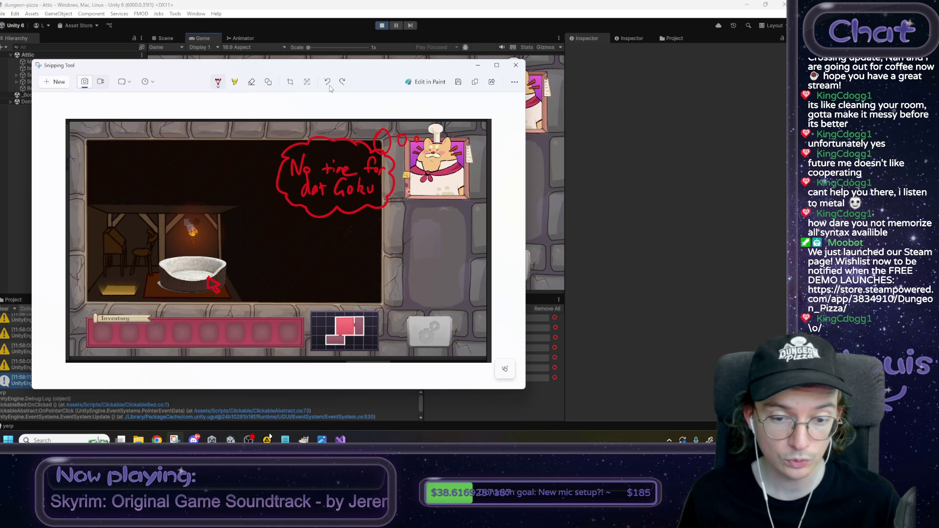
Step: Restore one undone pen stroke on the screenshot, then minimize the Snipping Tool window
{"action": "key", "text": "ctrl+y"}
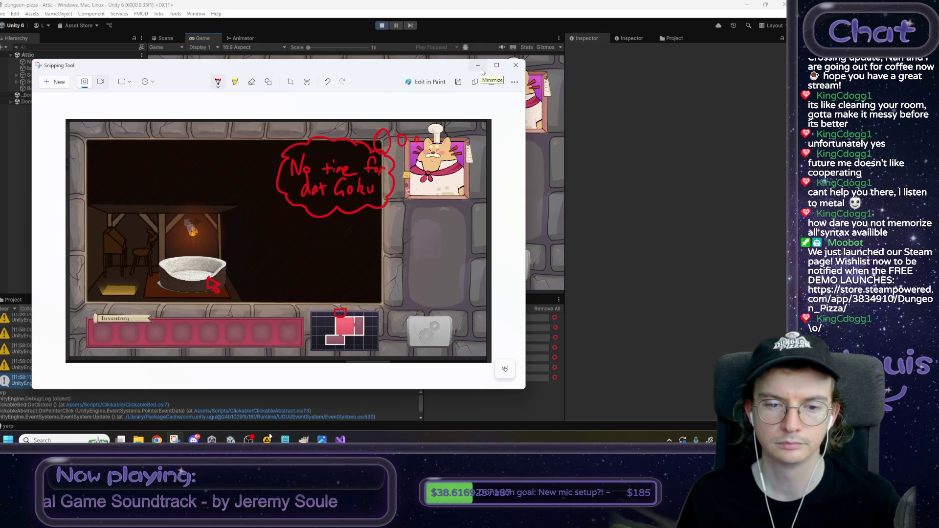
{"action": "left_click", "coordinate": [481, 72]}
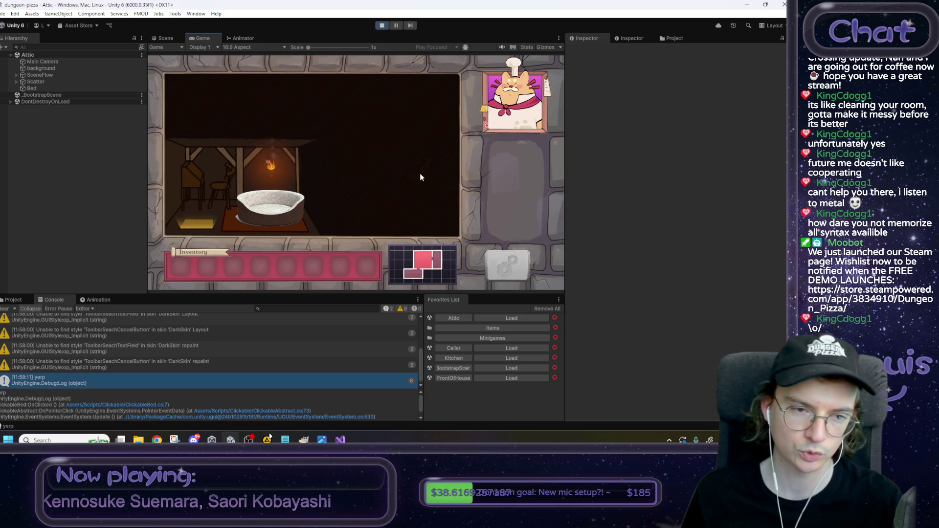
Step: Exit play mode and bring the Notepad to-do list forward at the refactor item
{"action": "left_click", "coordinate": [383, 27]}
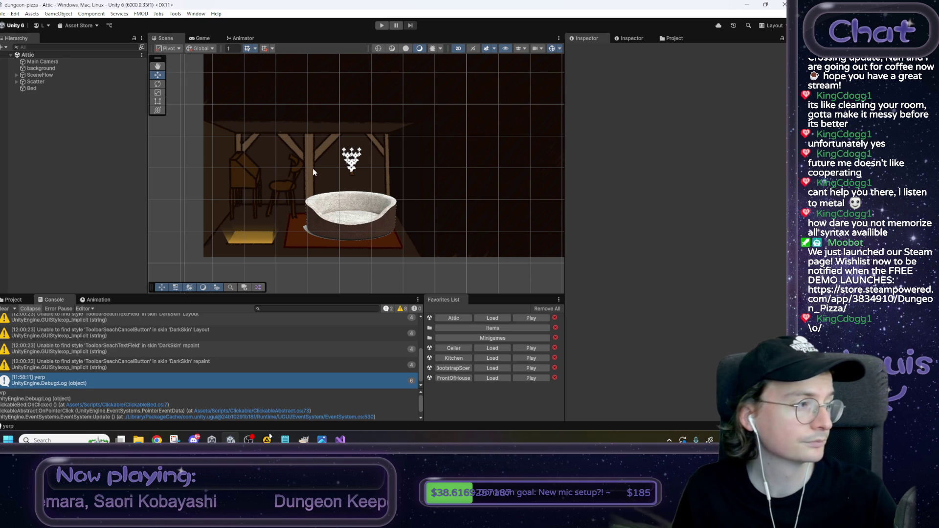
{"action": "left_click", "coordinate": [286, 440]}
{"action": "left_click", "coordinate": [605, 188]}
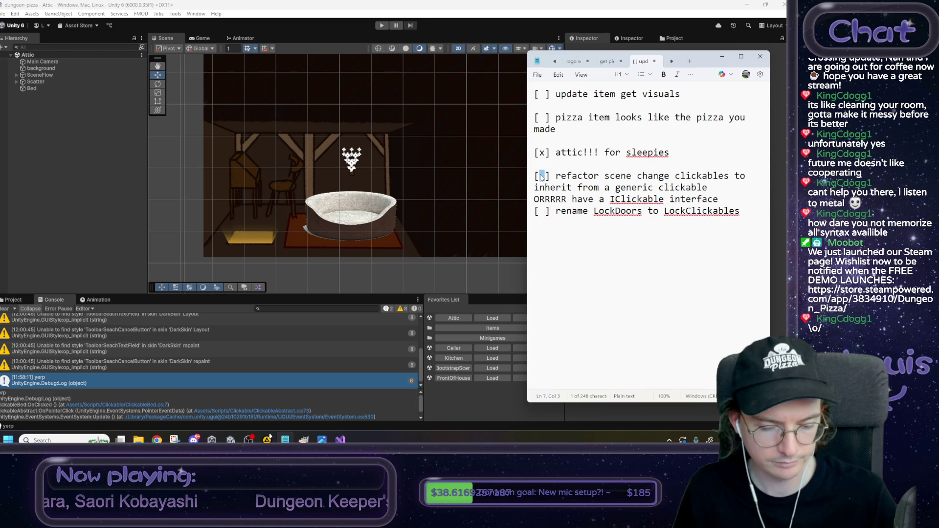
Step: Tick the refactor clickables item, delete the IClickable alternative line, and select LockDoors before returning to Visual Studio
{"action": "left_click", "coordinate": [560, 175]}
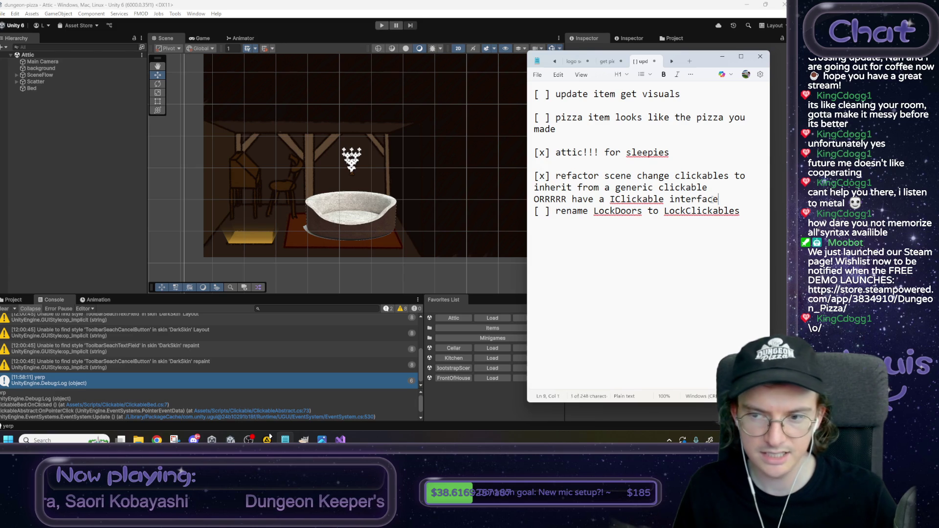
{"action": "left_click_drag", "start_coordinate": [718, 199], "coordinate": [508, 194]}
{"action": "key", "text": "BackSpace"}
{"action": "key", "text": "BackSpace"}
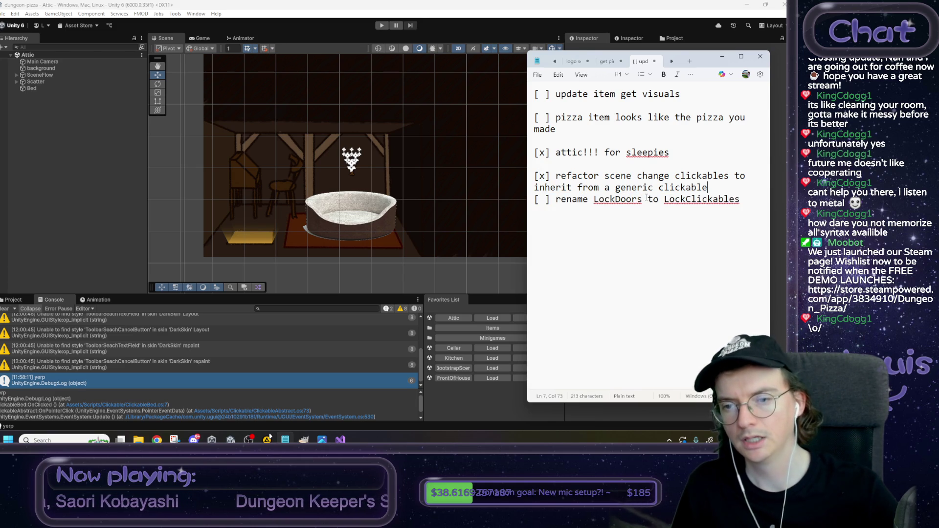
{"action": "double_click", "coordinate": [625, 199]}
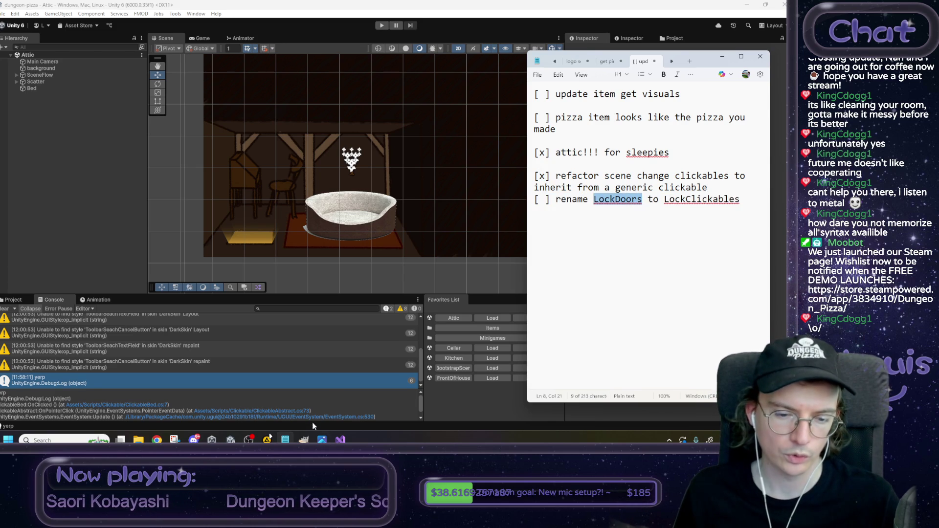
{"action": "left_click", "coordinate": [341, 439]}
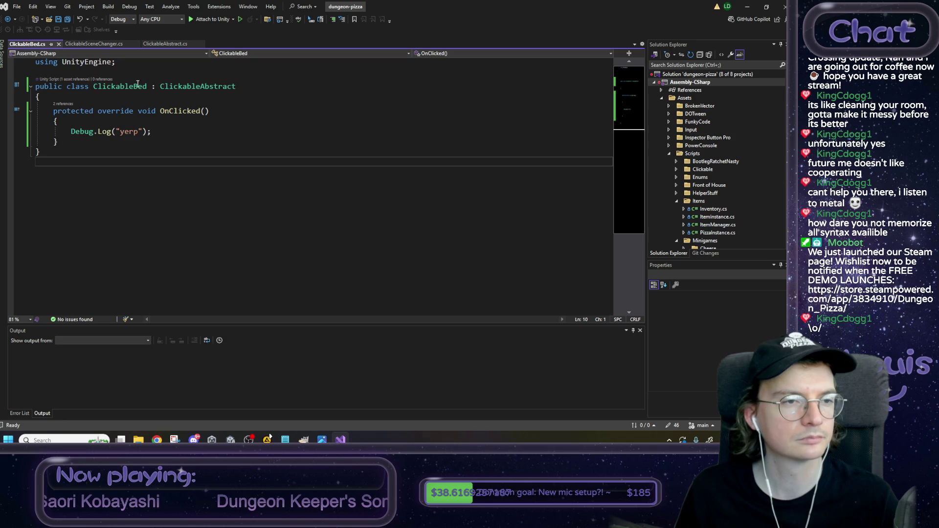
Step: Go through ClickableSceneChanger.cs and ClickableAbstract.cs to the GameManager class definition
{"action": "left_click", "coordinate": [98, 44]}
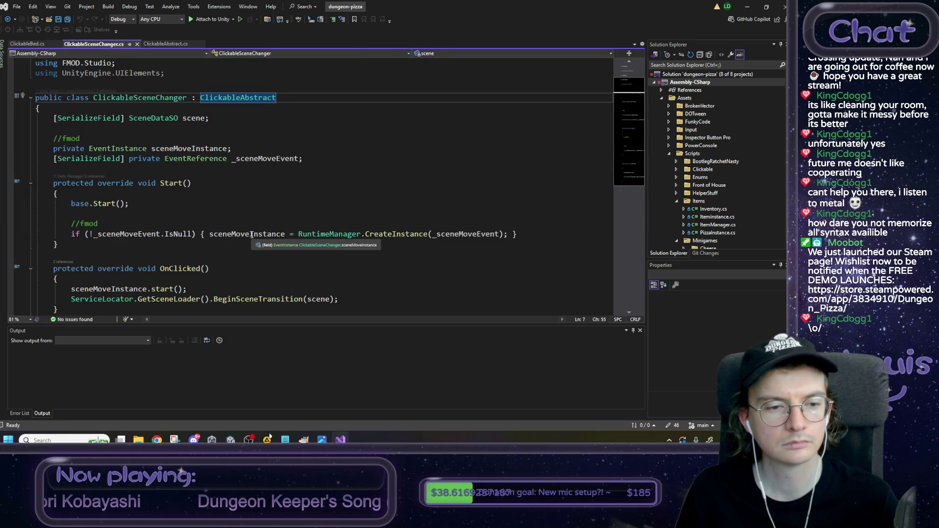
{"action": "left_click", "coordinate": [163, 44]}
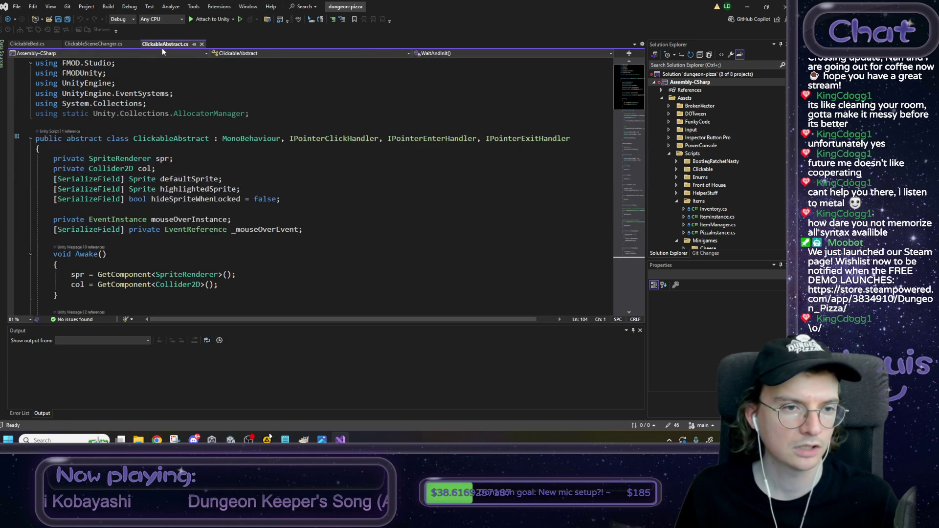
{"action": "scroll", "coordinate": [170, 102], "scroll_direction": "down", "scroll_amount": 7}
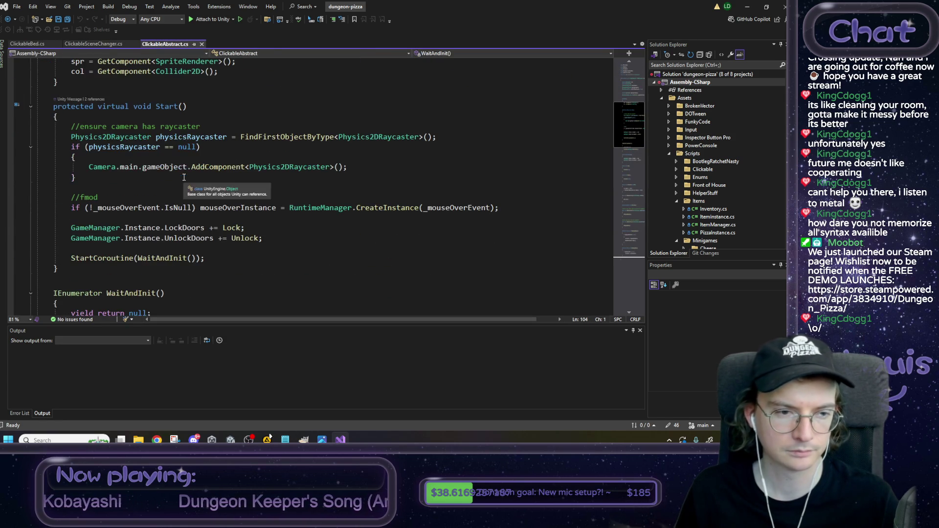
{"action": "left_click", "coordinate": [104, 231], "text": "ctrl"}
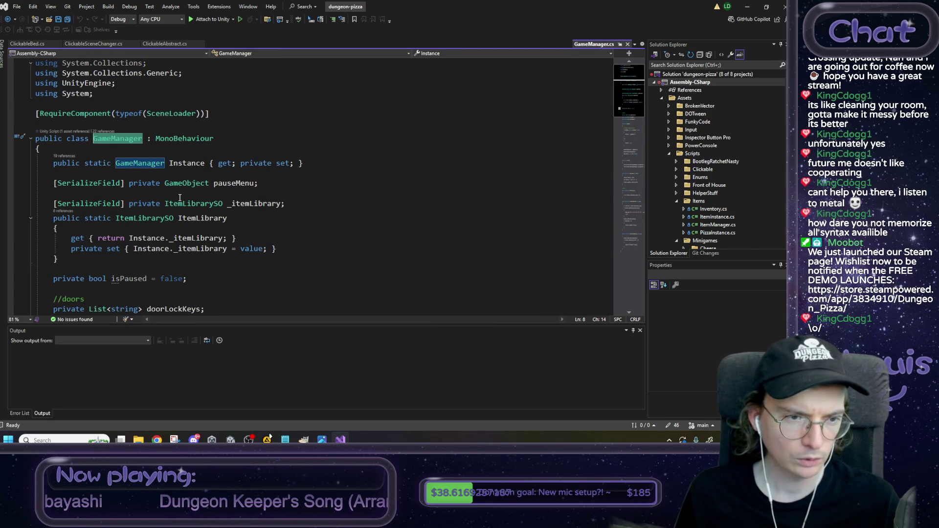
{"action": "scroll", "coordinate": [180, 198], "scroll_direction": "down", "scroll_amount": 2}
{"action": "scroll", "coordinate": [180, 198], "scroll_direction": "down", "scroll_amount": 1}
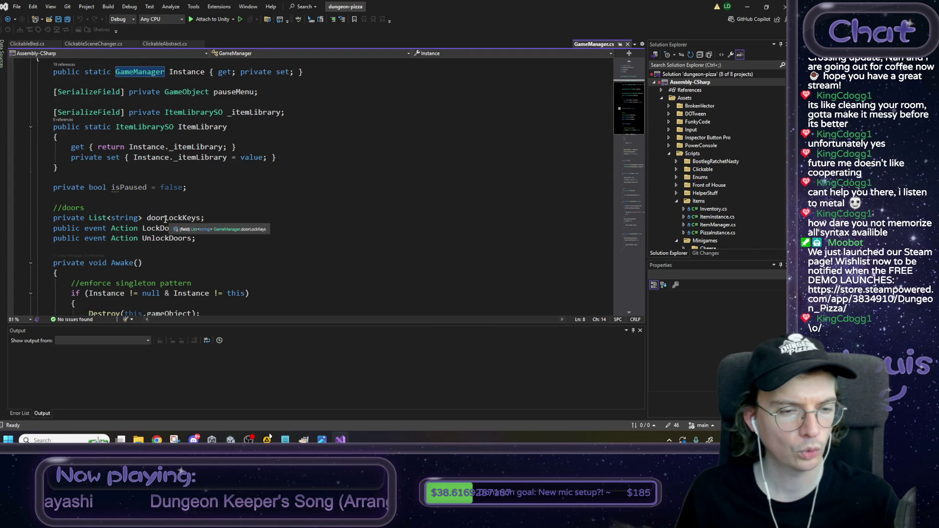
Step: Rename the doorLockKeys field to clickableLockKeys and save GameManager
{"action": "double_click", "coordinate": [166, 218]}
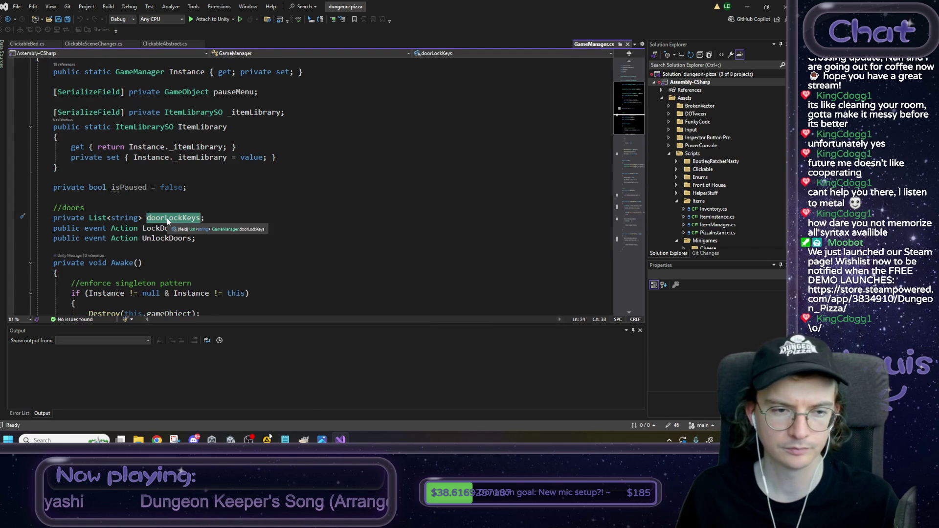
{"action": "right_click", "coordinate": [166, 218]}
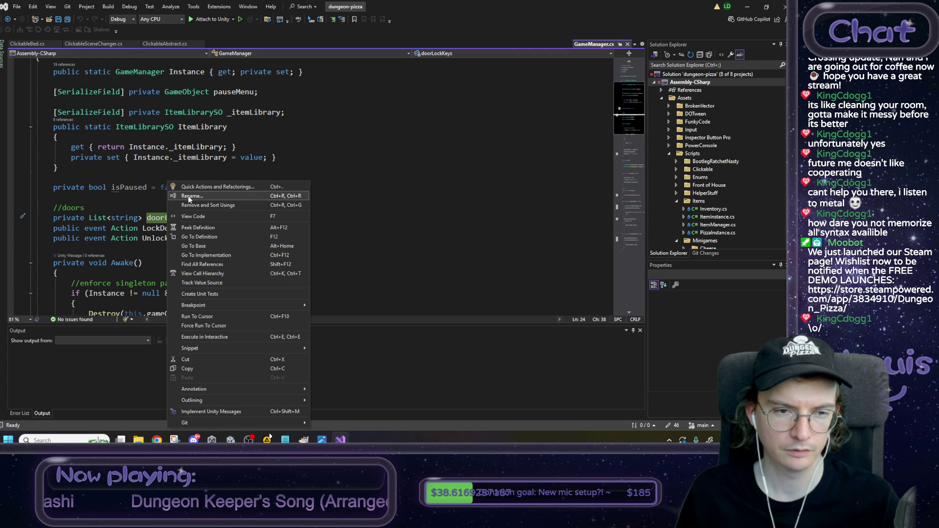
{"action": "left_click", "coordinate": [188, 195]}
{"action": "left_click", "coordinate": [159, 230]}
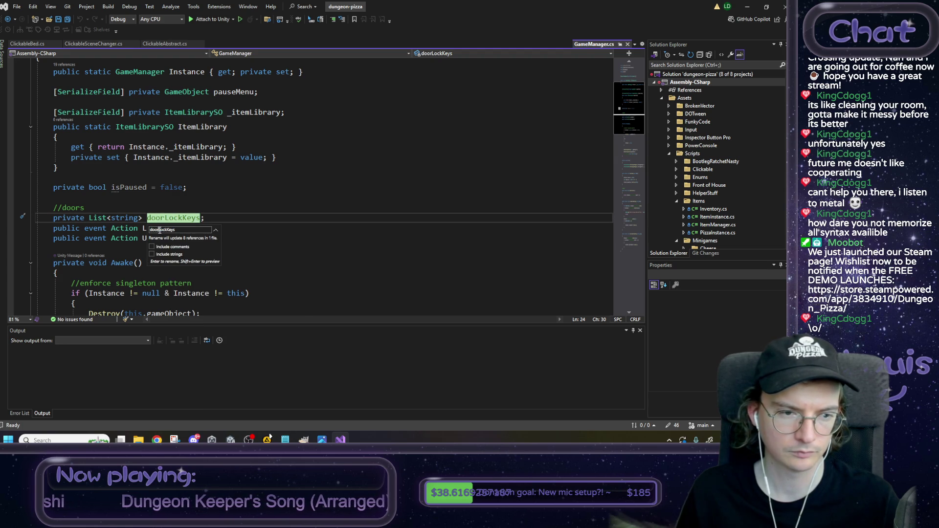
{"action": "key", "text": "BackSpace"}
{"action": "key", "text": "BackSpace"}
{"action": "key", "text": "BackSpace"}
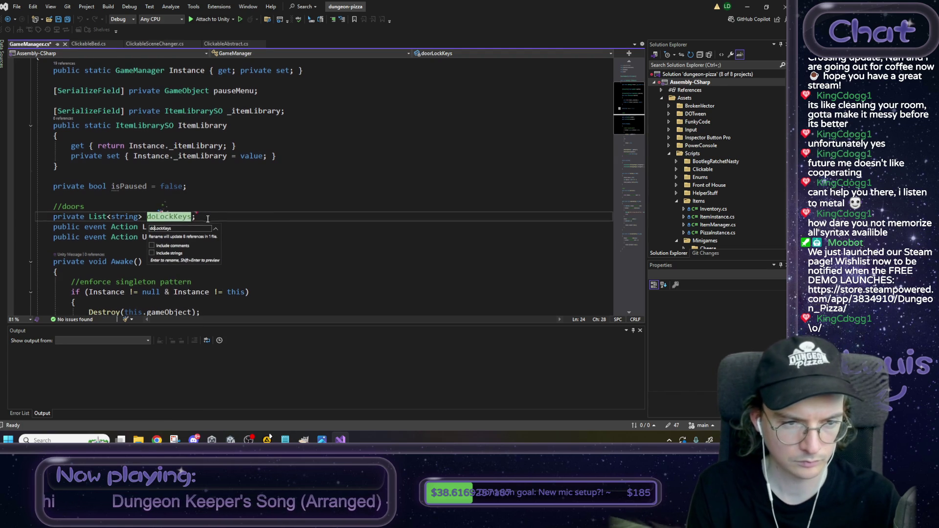
{"action": "type", "text": "clickable"}
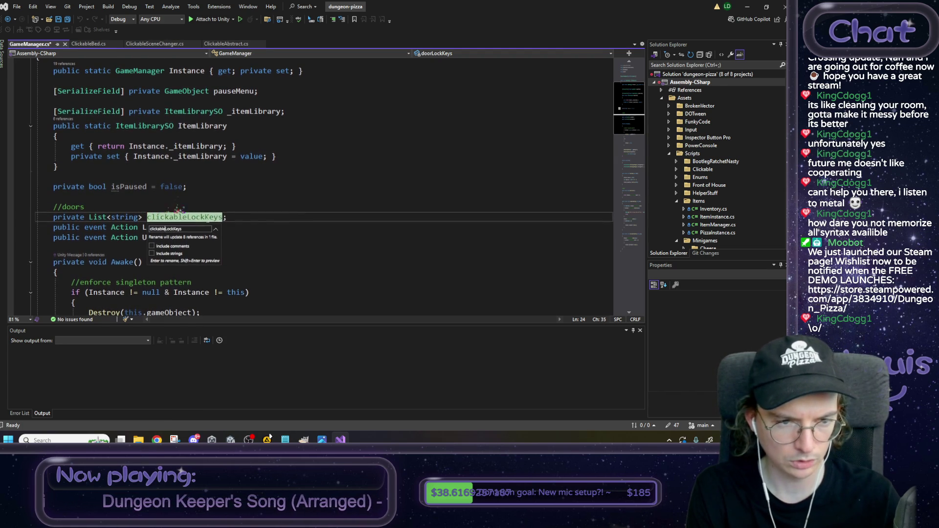
{"action": "key", "text": "Return"}
{"action": "key", "text": "ctrl+s"}
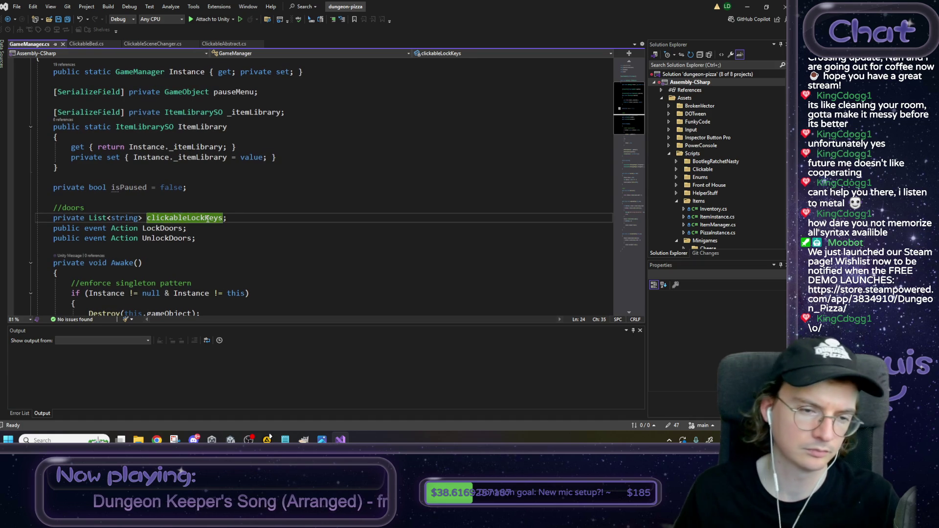
Step: Rename the LockDoors and UnlockDoors events to LockClickables and UnlockClickables
{"action": "right_click", "coordinate": [169, 229]}
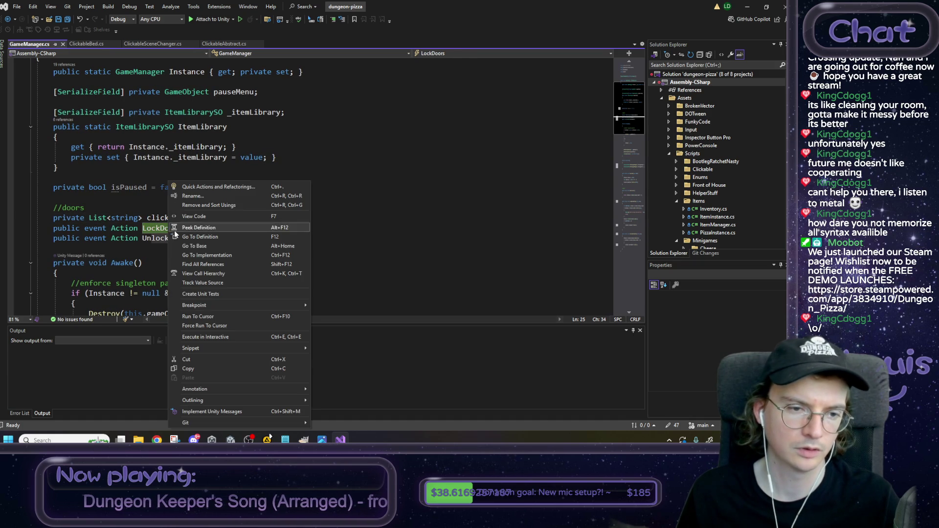
{"action": "left_click", "coordinate": [195, 198]}
{"action": "type", "text": "LockClick"}
{"action": "type", "text": "ables"}
{"action": "key", "text": "Return"}
{"action": "left_click", "coordinate": [172, 241]}
{"action": "right_click", "coordinate": [172, 241]}
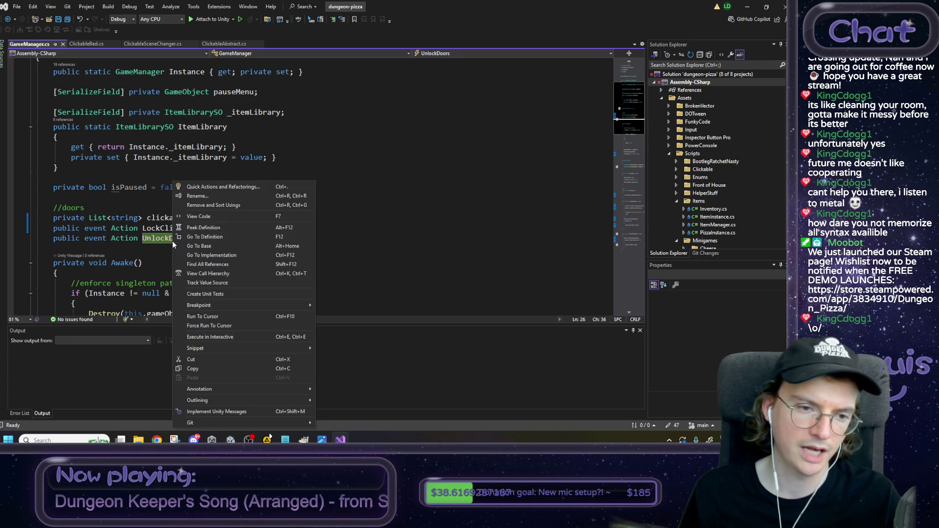
{"action": "left_click", "coordinate": [195, 198]}
{"action": "key", "text": "BackSpace"}
{"action": "key", "text": "BackSpace"}
{"action": "key", "text": "BackSpace"}
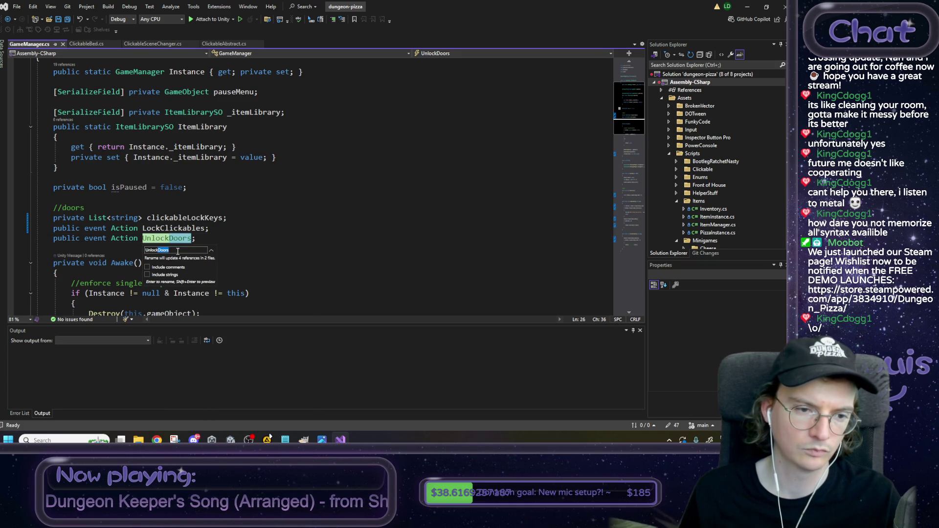
{"action": "type", "text": "Clickables"}
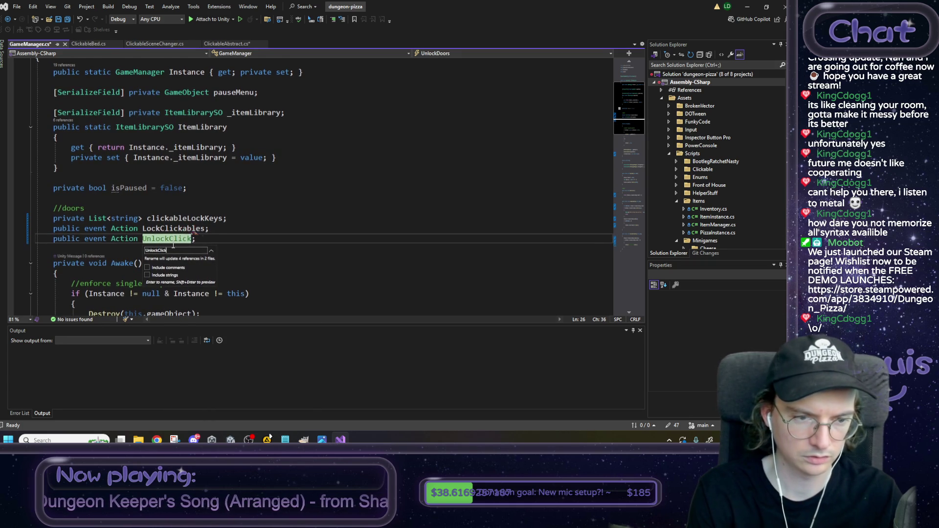
{"action": "key", "text": "Return"}
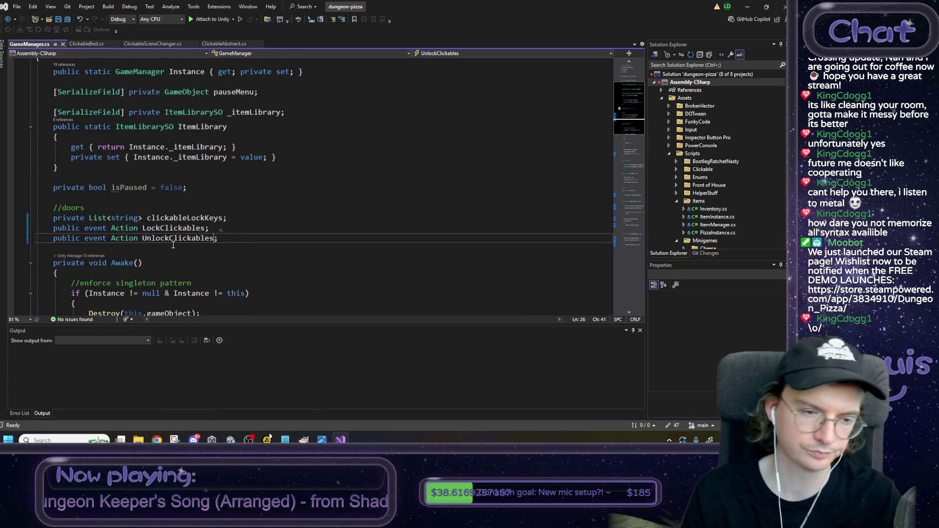
Step: Scroll down to Start and select the LockDoorsWithKey call
{"action": "key", "text": "Down"}
{"action": "key", "text": "Down"}
{"action": "key", "text": "Down"}
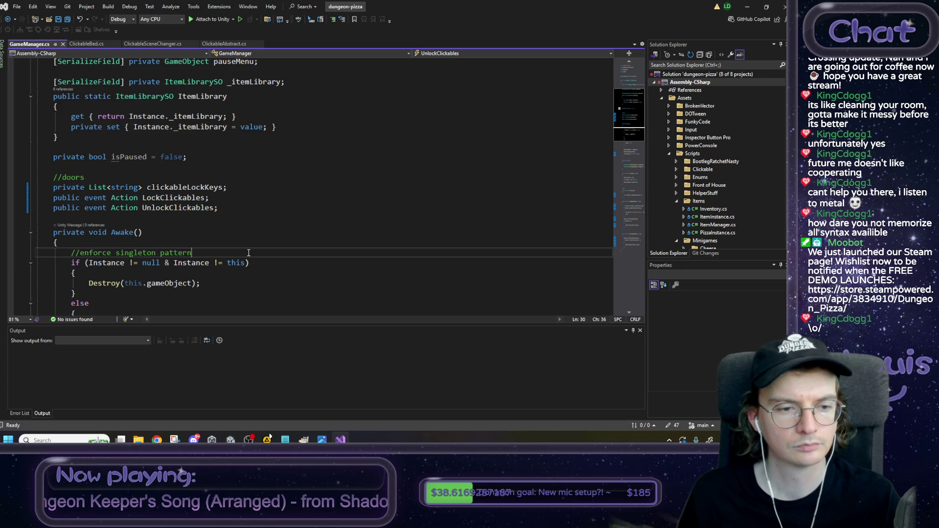
{"action": "scroll", "coordinate": [244, 251], "scroll_direction": "down", "scroll_amount": 5}
{"action": "scroll", "coordinate": [249, 252], "scroll_direction": "down", "scroll_amount": 2}
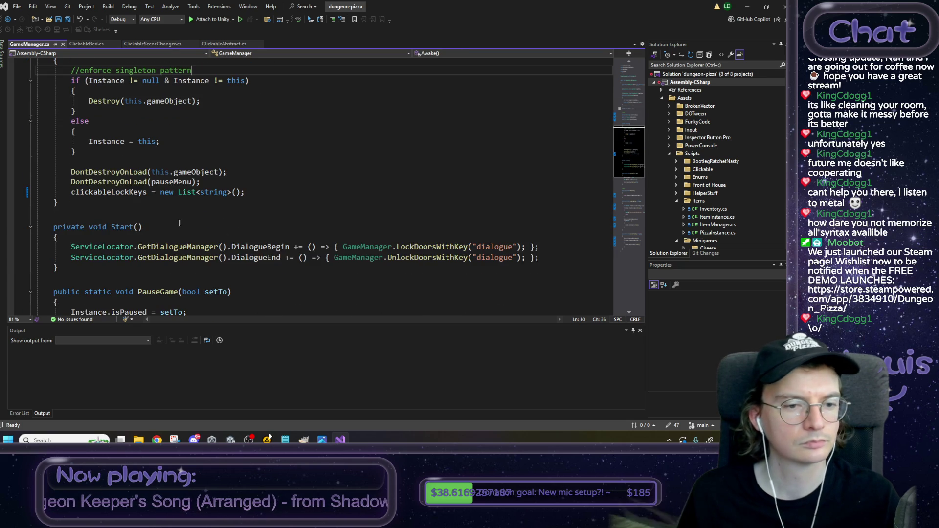
{"action": "scroll", "coordinate": [337, 211], "scroll_direction": "down", "scroll_amount": 1}
{"action": "double_click", "coordinate": [410, 216]}
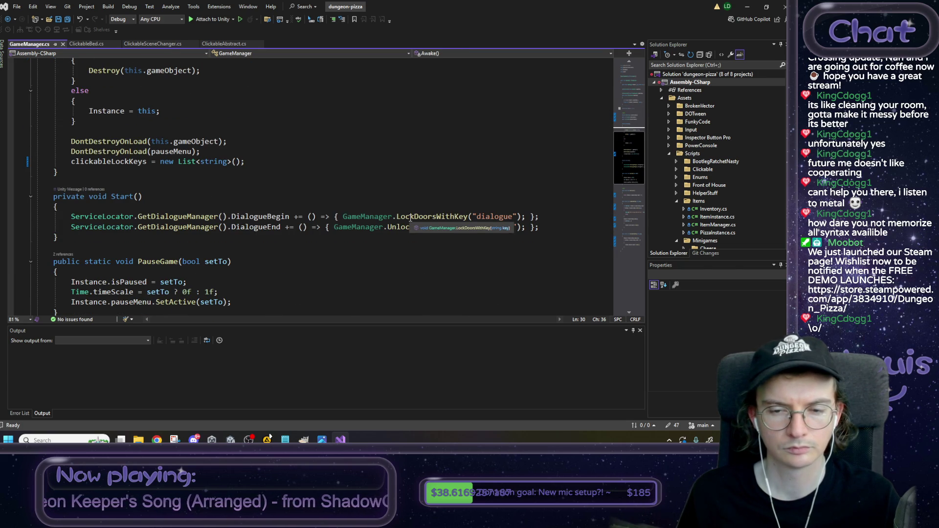
Step: Rename LockDoorsWithKey to LockClickablesWithKey and change 'Doors' to 'Clickables' in its log message
{"action": "key", "text": "F12"}
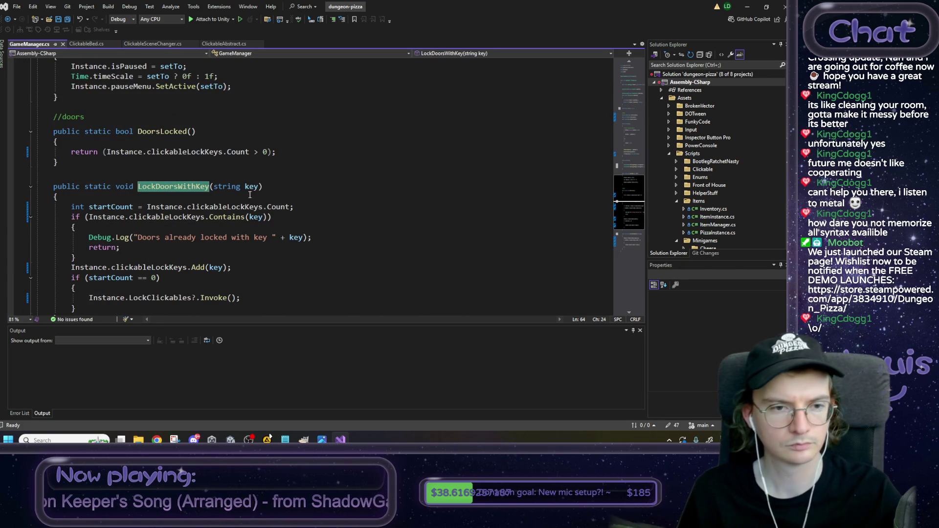
{"action": "right_click", "coordinate": [179, 187]}
{"action": "left_click", "coordinate": [160, 197]}
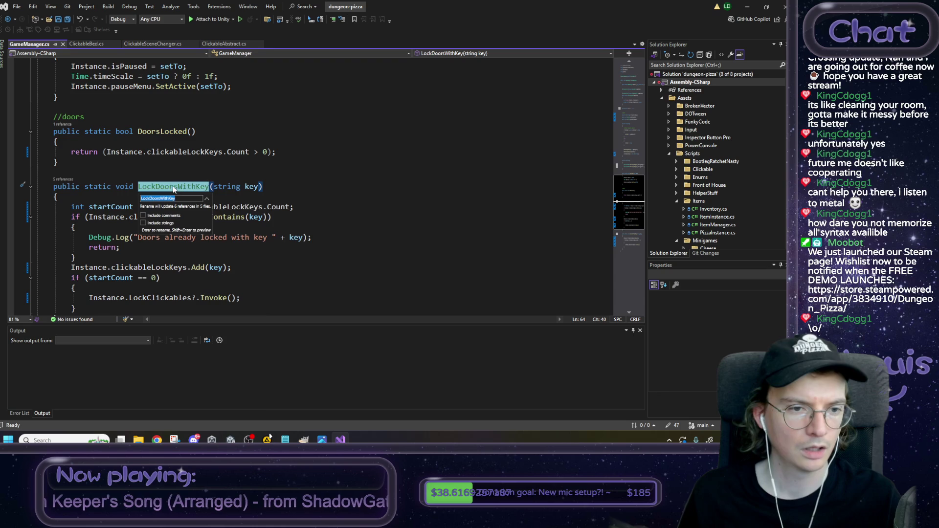
{"action": "left_click", "coordinate": [162, 199]}
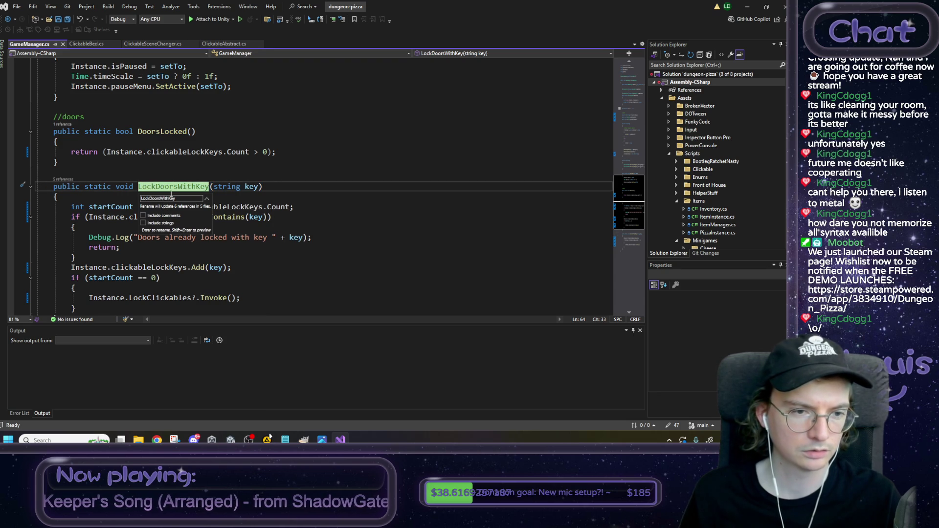
{"action": "key", "text": "BackSpace"}
{"action": "key", "text": "BackSpace"}
{"action": "key", "text": "BackSpace"}
{"action": "type", "text": "Clickables"}
{"action": "key", "text": "Return"}
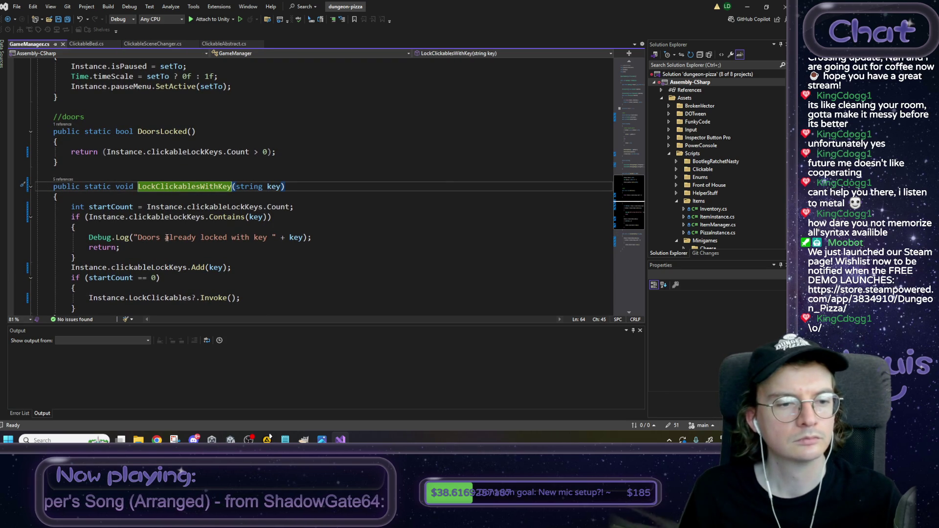
{"action": "double_click", "coordinate": [148, 237]}
{"action": "type", "text": "Cli"}
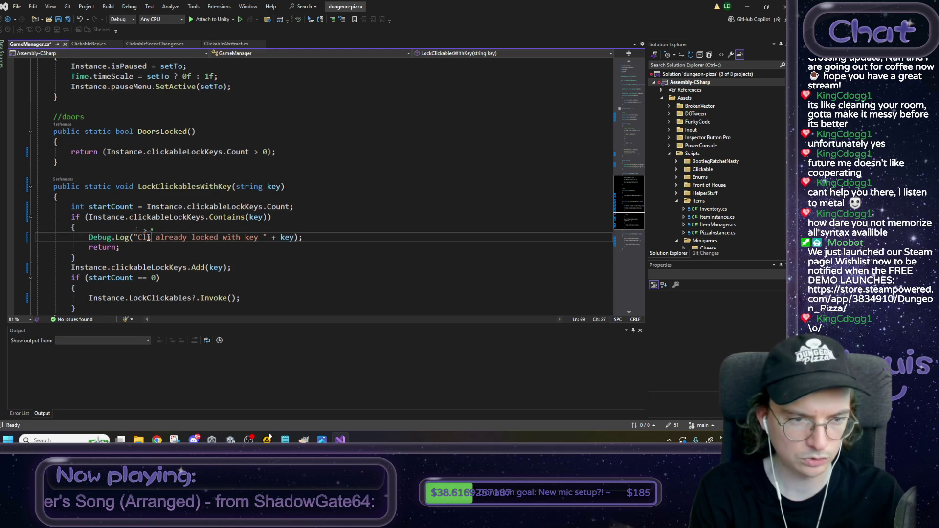
{"action": "type", "text": "ckables"}
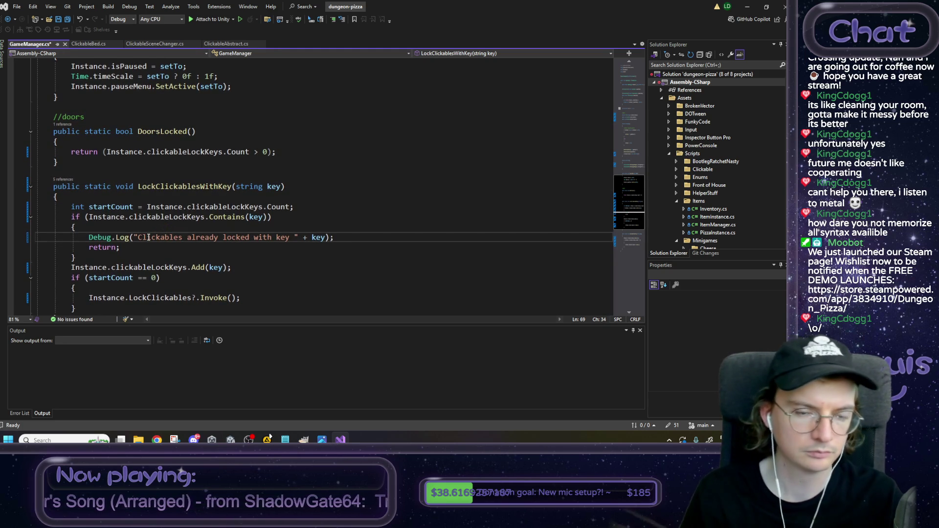
Step: Rename UnlockDoorsWithKey to UnlockClickablesWithKey
{"action": "scroll", "coordinate": [148, 255], "scroll_direction": "down", "scroll_amount": 2}
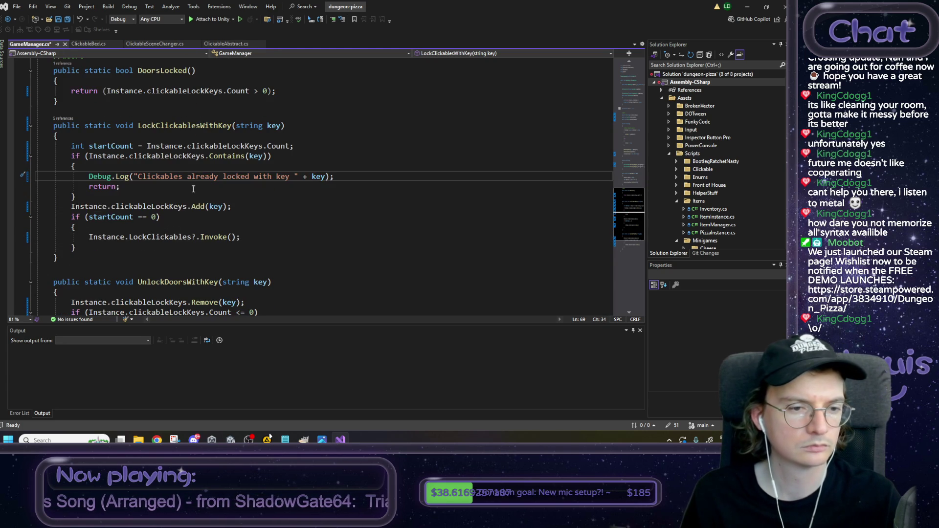
{"action": "right_click", "coordinate": [171, 276]}
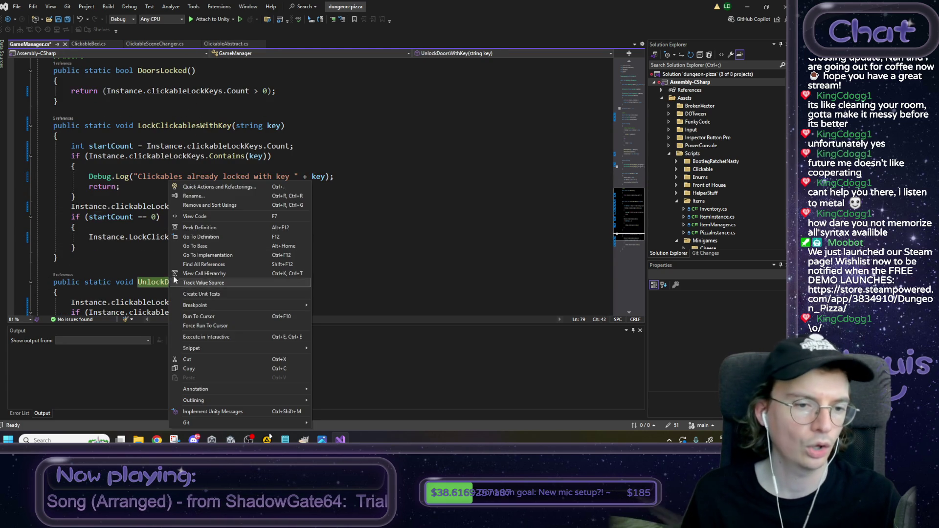
{"action": "left_click", "coordinate": [176, 199]}
{"action": "left_click", "coordinate": [160, 282]}
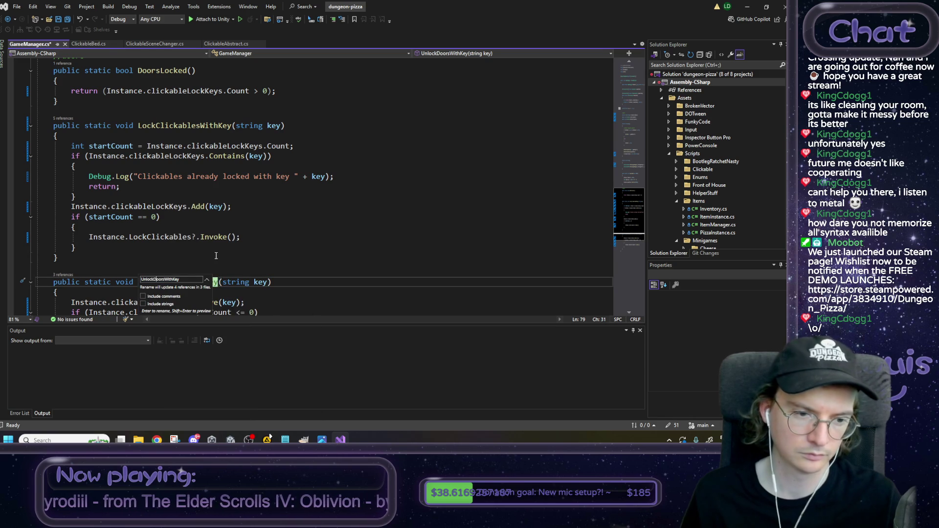
{"action": "key", "text": "BackSpace"}
{"action": "key", "text": "Delete"}
{"action": "key", "text": "Delete"}
{"action": "key", "text": "Delete"}
{"action": "type", "text": "Clickables"}
{"action": "key", "text": "Return"}
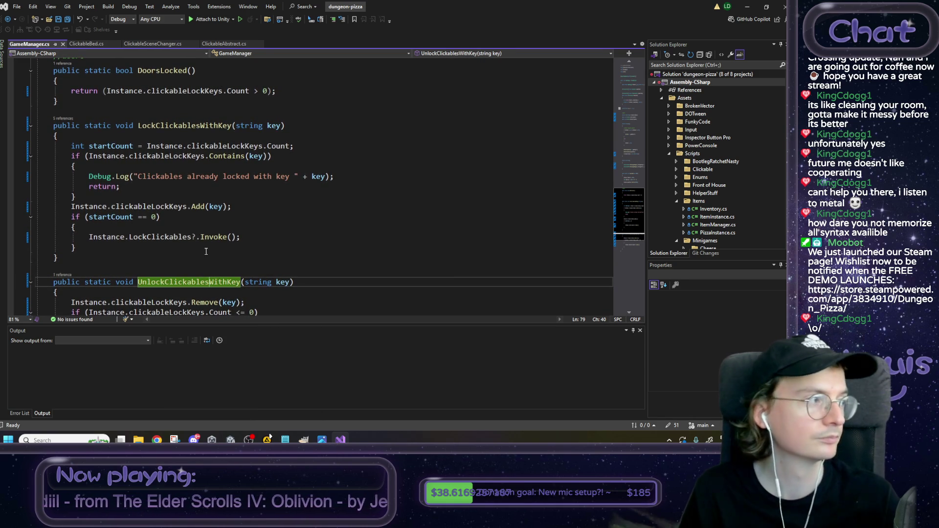
Step: Save GameManager.cs and bring the Notepad to-do notes back up
{"action": "scroll", "coordinate": [206, 252], "scroll_direction": "down", "scroll_amount": 3}
{"action": "scroll", "coordinate": [225, 246], "scroll_direction": "up", "scroll_amount": 1}
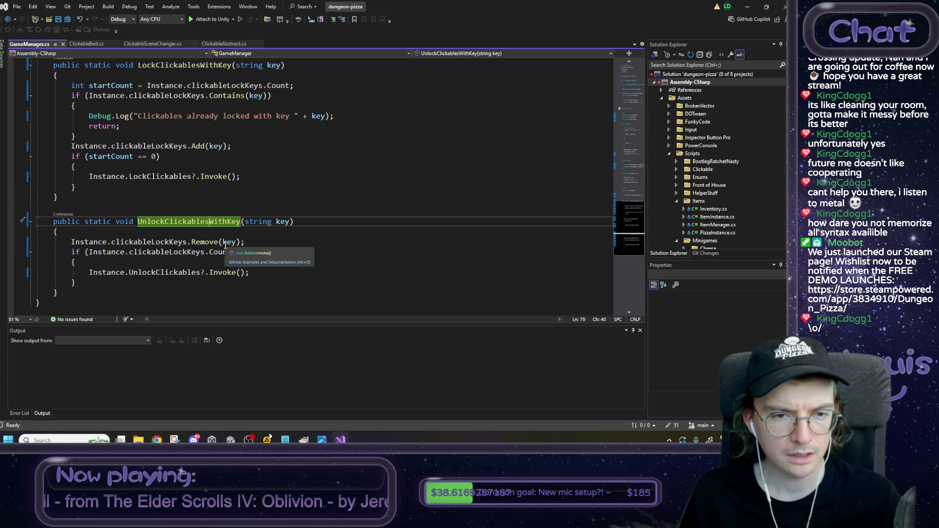
{"action": "scroll", "coordinate": [225, 246], "scroll_direction": "up", "scroll_amount": 10}
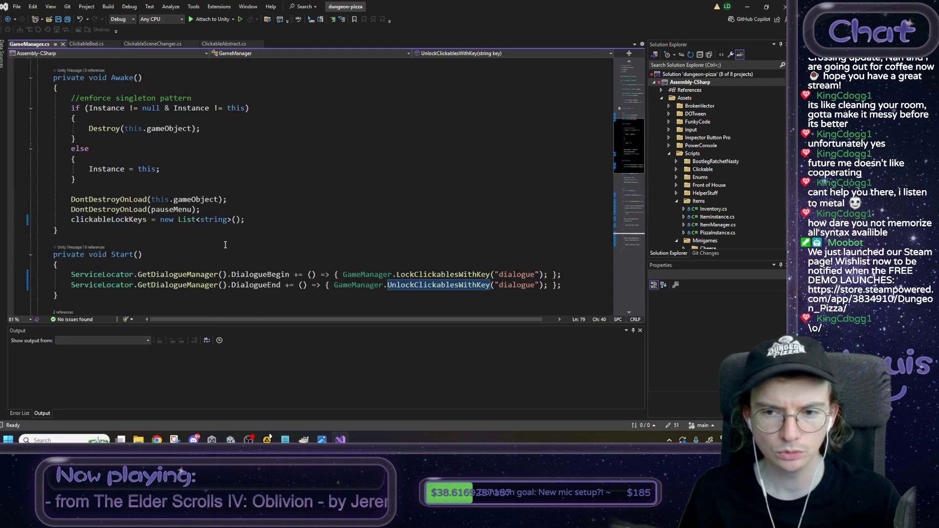
{"action": "scroll", "coordinate": [225, 244], "scroll_direction": "up", "scroll_amount": 6}
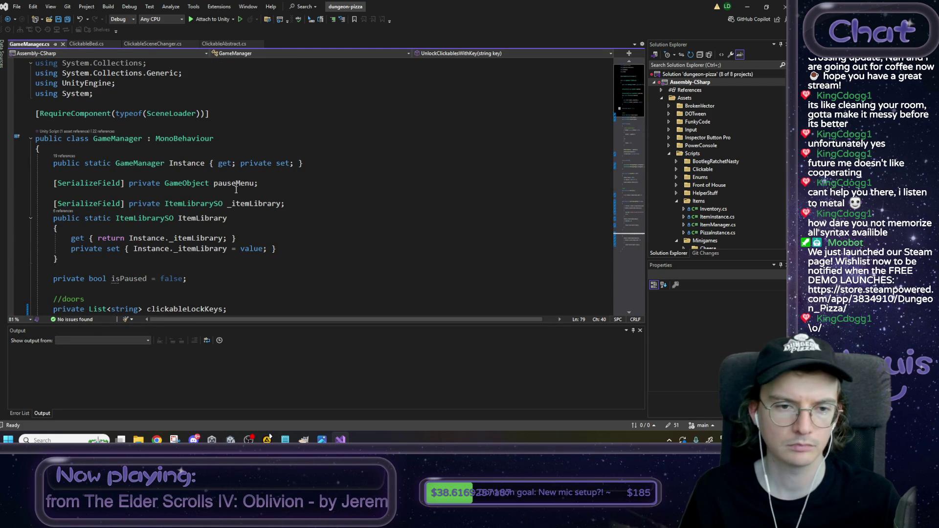
{"action": "left_click", "coordinate": [248, 136]}
{"action": "key", "text": "ctrl+s"}
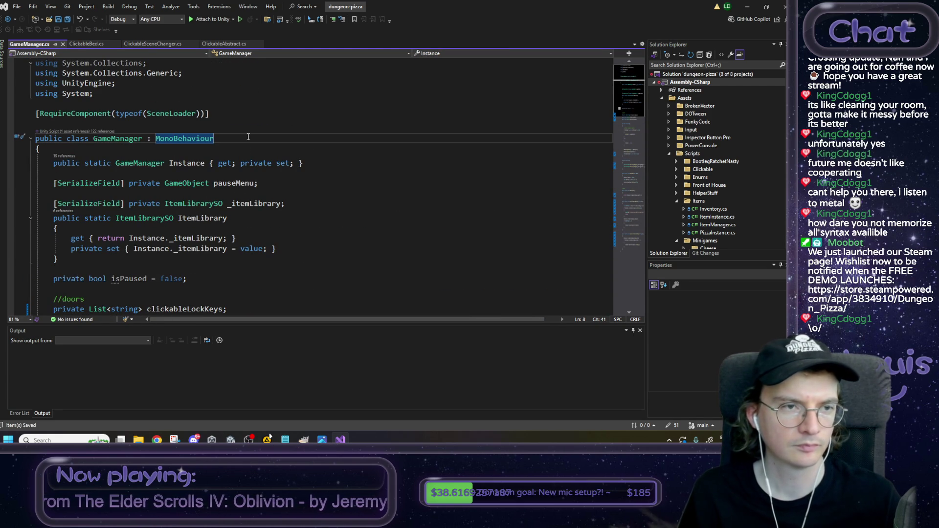
{"action": "left_click", "coordinate": [285, 439]}
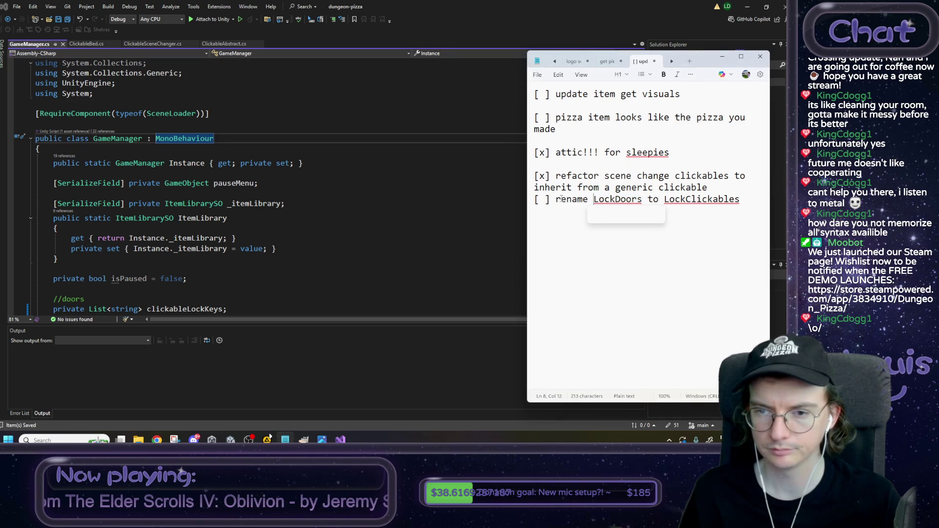
Step: Mark the rename LockDoors item [x], review the finished and unfinished items, then switch to VGBandle
{"action": "left_click_drag", "start_coordinate": [540, 199], "coordinate": [546, 200]}
{"action": "type", "text": "x"}
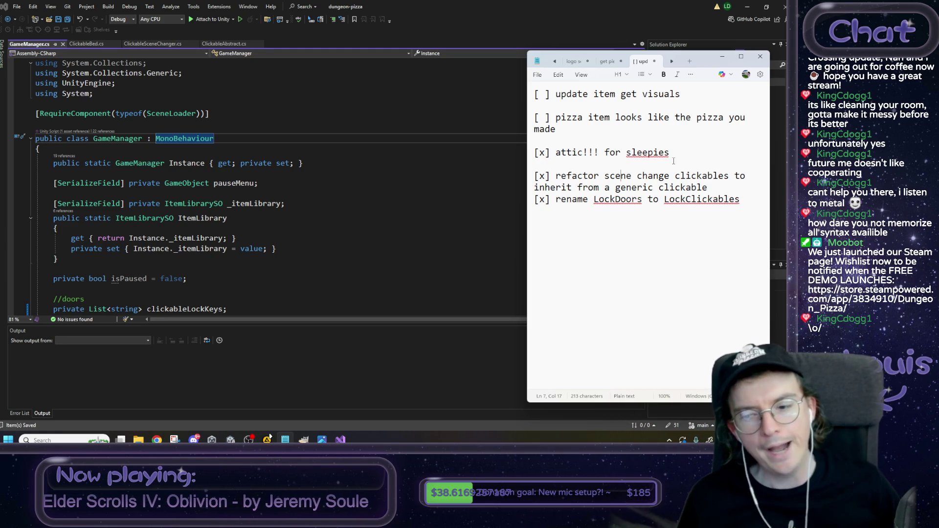
{"action": "mouse_move", "coordinate": [742, 200]}
{"action": "left_mouse_down"}
{"action": "mouse_move", "coordinate": [533, 176]}
{"action": "mouse_move", "coordinate": [531, 157]}
{"action": "left_mouse_up"}
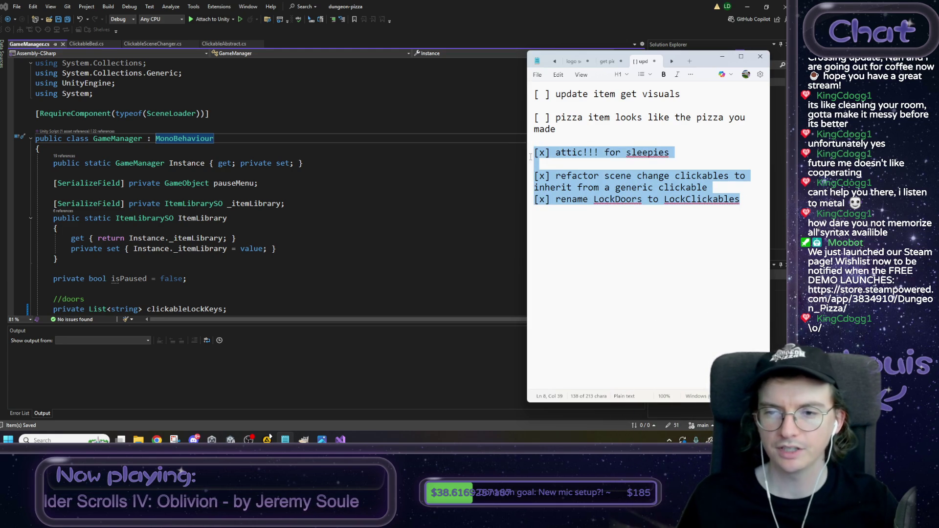
{"action": "left_click", "coordinate": [616, 166]}
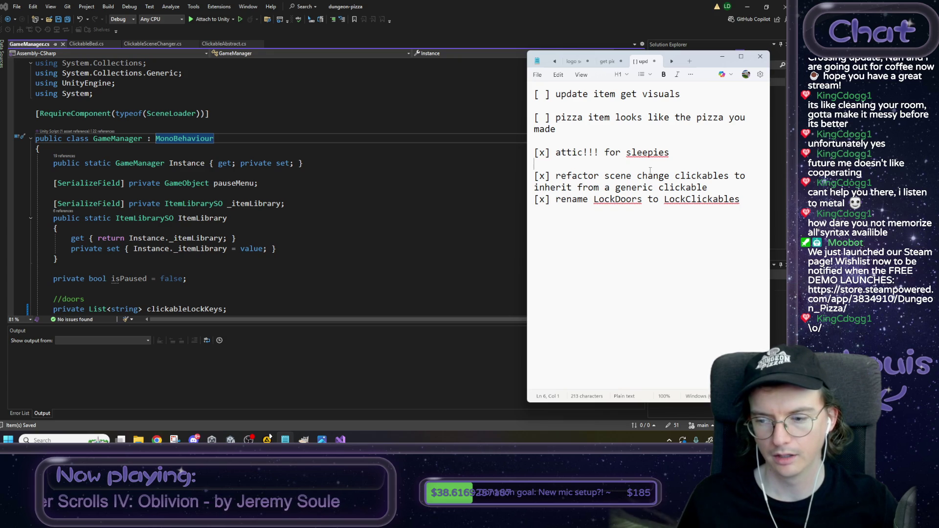
{"action": "mouse_move", "coordinate": [590, 133]}
{"action": "left_mouse_down"}
{"action": "mouse_move", "coordinate": [535, 94]}
{"action": "mouse_move", "coordinate": [563, 130]}
{"action": "mouse_move", "coordinate": [536, 94]}
{"action": "left_mouse_up"}
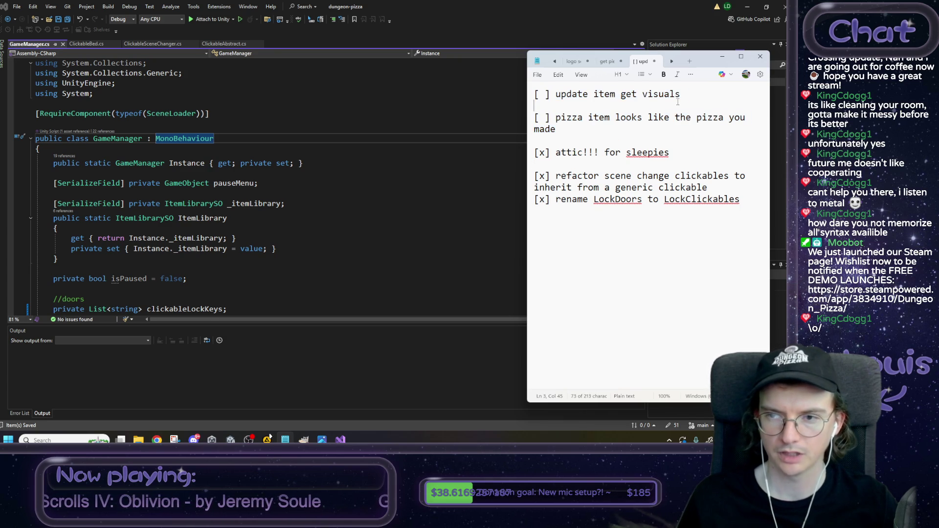
{"action": "left_click", "coordinate": [640, 110]}
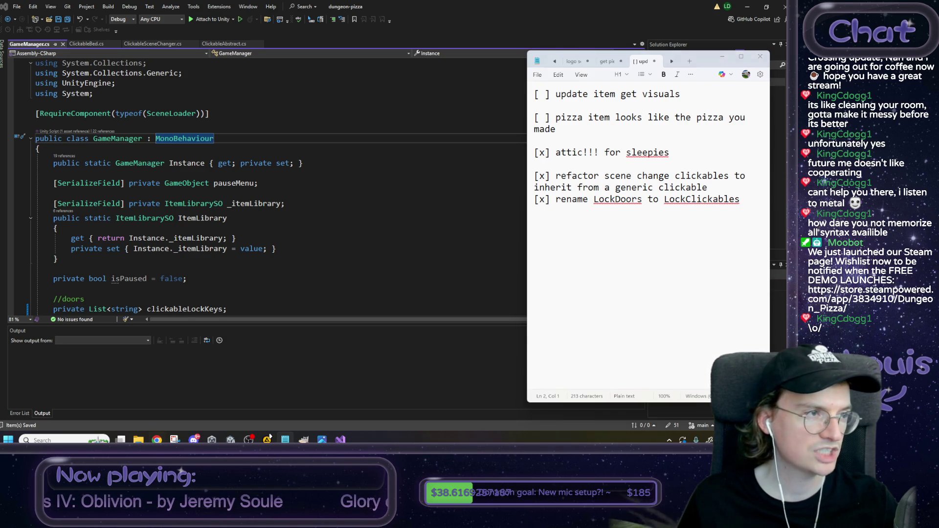
{"action": "key", "text": "alt+Tab"}
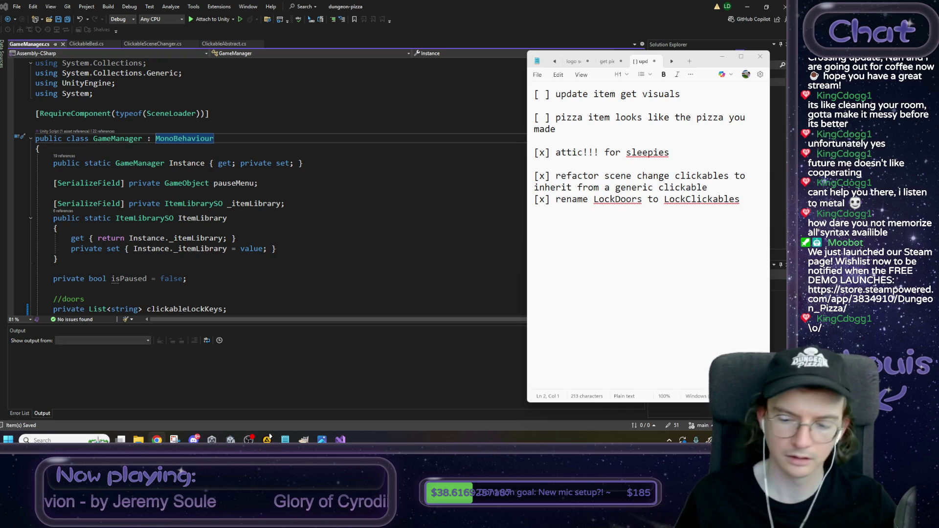
{"action": "key", "text": "alt+Tab"}
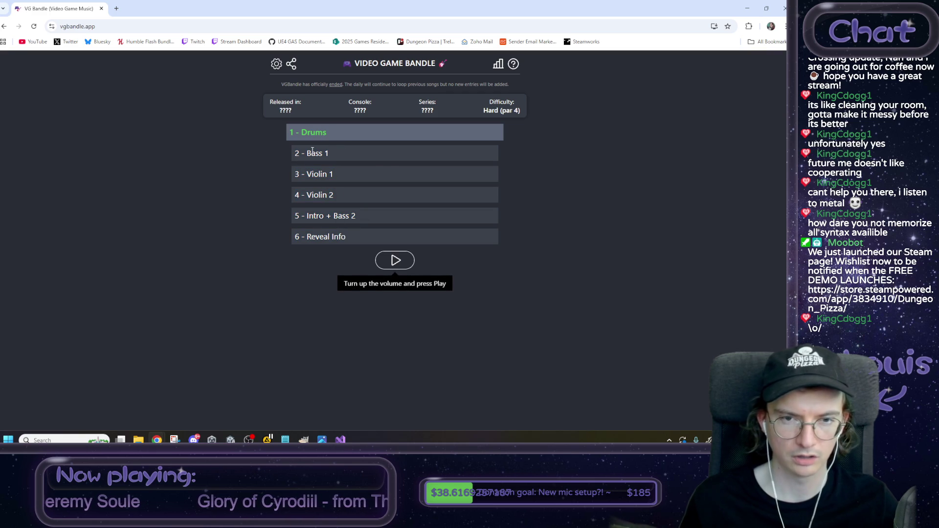
Step: Play the Drums clip, guess Castlevania II – Bloody Tears, then play the Bass 1 clip twice
{"action": "left_click", "coordinate": [402, 260]}
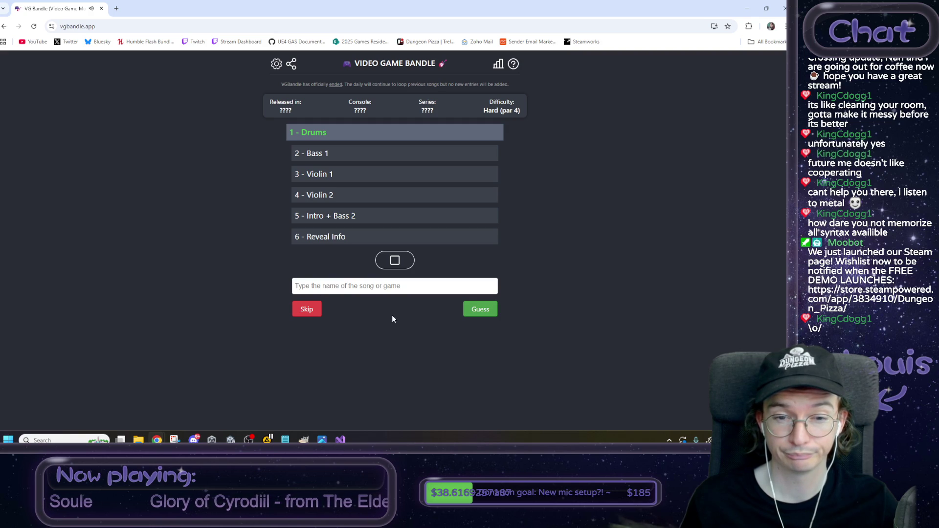
{"action": "left_click_drag", "start_coordinate": [335, 138], "coordinate": [224, 140]}
{"action": "left_click", "coordinate": [236, 168]}
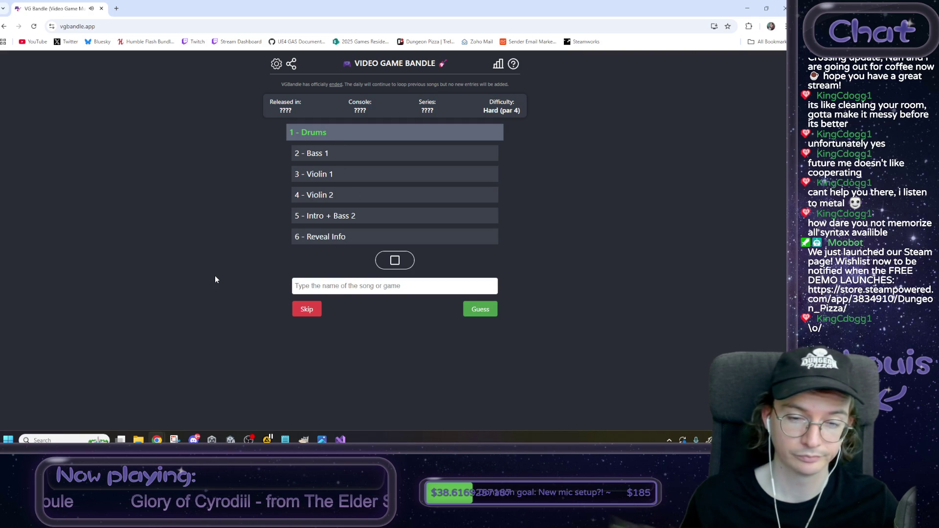
{"action": "left_click", "coordinate": [356, 287]}
{"action": "type", "text": "ca"}
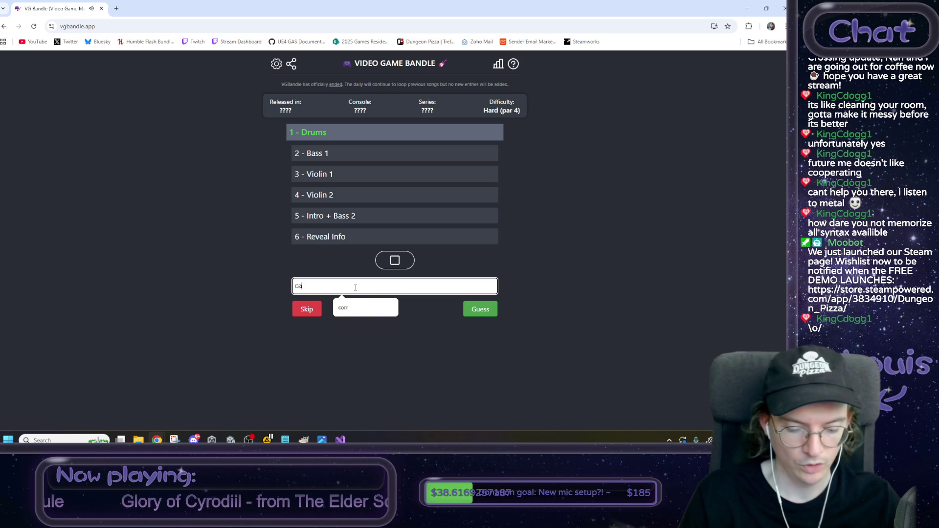
{"action": "type", "text": "stle"}
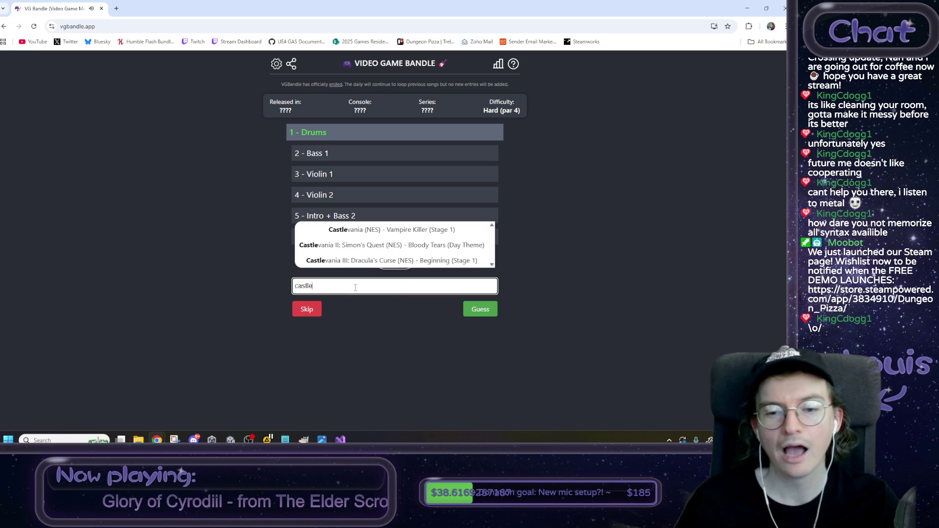
{"action": "left_click", "coordinate": [441, 245]}
{"action": "left_click", "coordinate": [480, 310]}
{"action": "left_click_drag", "start_coordinate": [365, 119], "coordinate": [400, 141]}
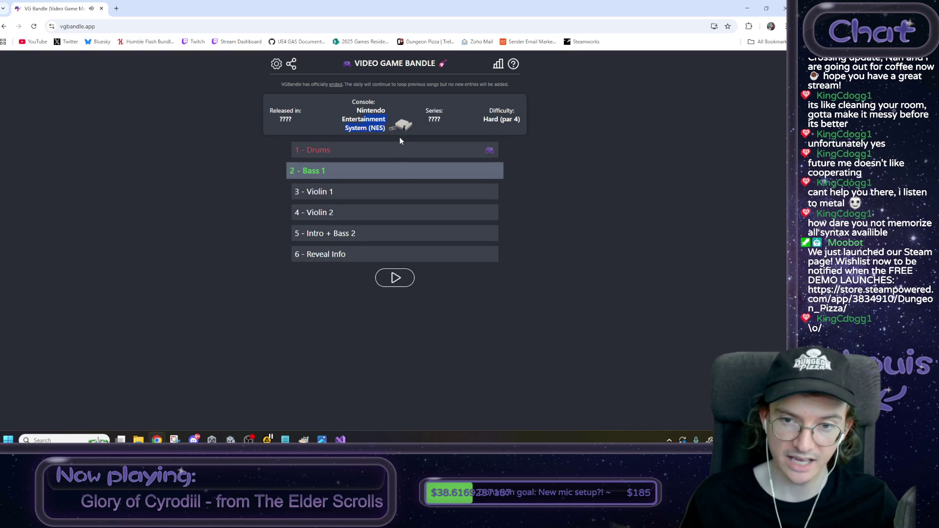
{"action": "left_click", "coordinate": [395, 278]}
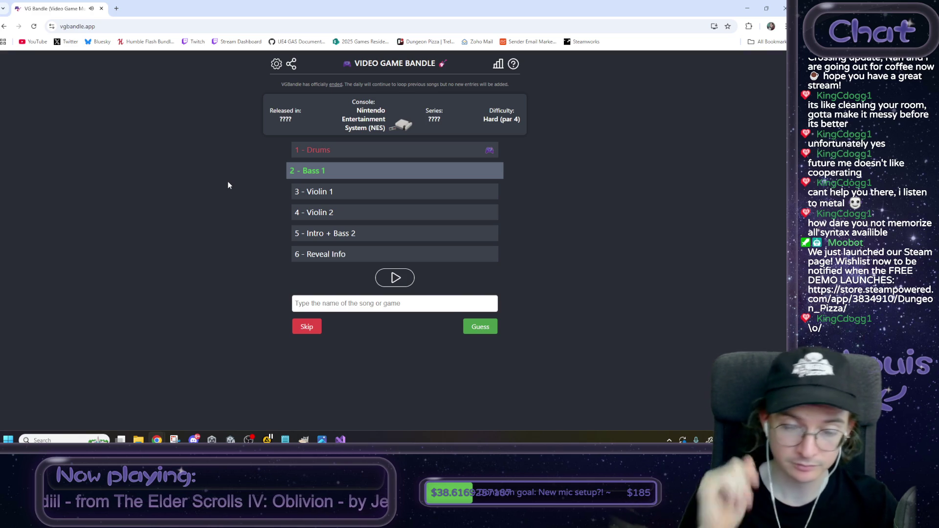
{"action": "key", "text": "space"}
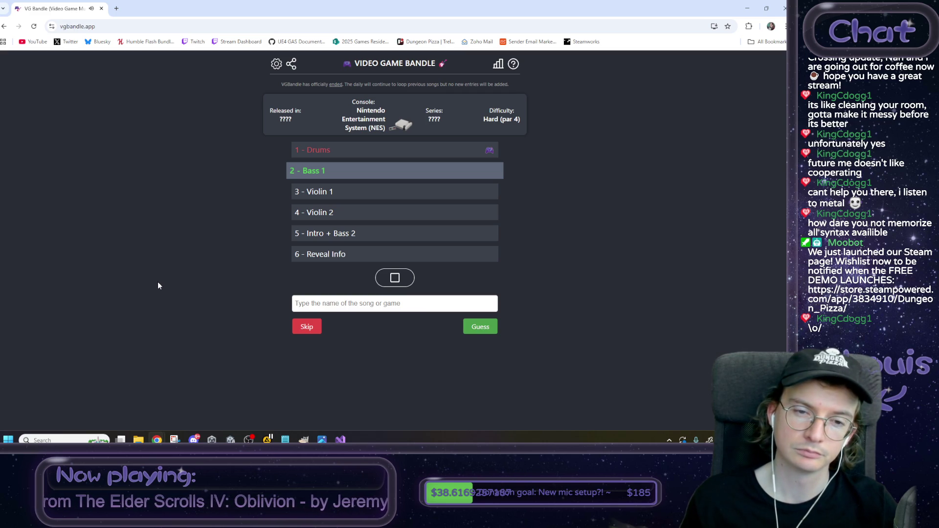
Step: Guess Final Fantasy (NES) – Battle Theme for the Bass 1 clip
{"action": "left_click", "coordinate": [358, 304]}
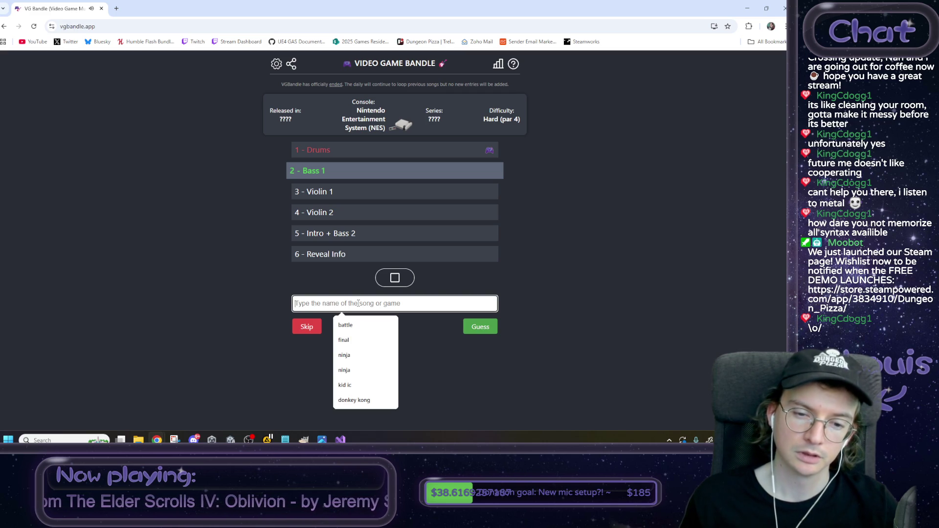
{"action": "type", "text": "final"}
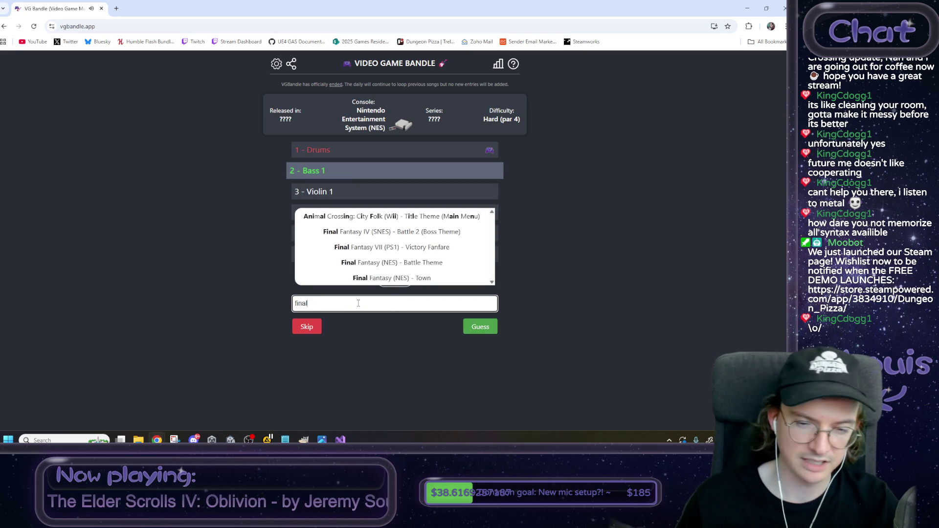
{"action": "left_click", "coordinate": [391, 263]}
{"action": "left_click", "coordinate": [481, 327]}
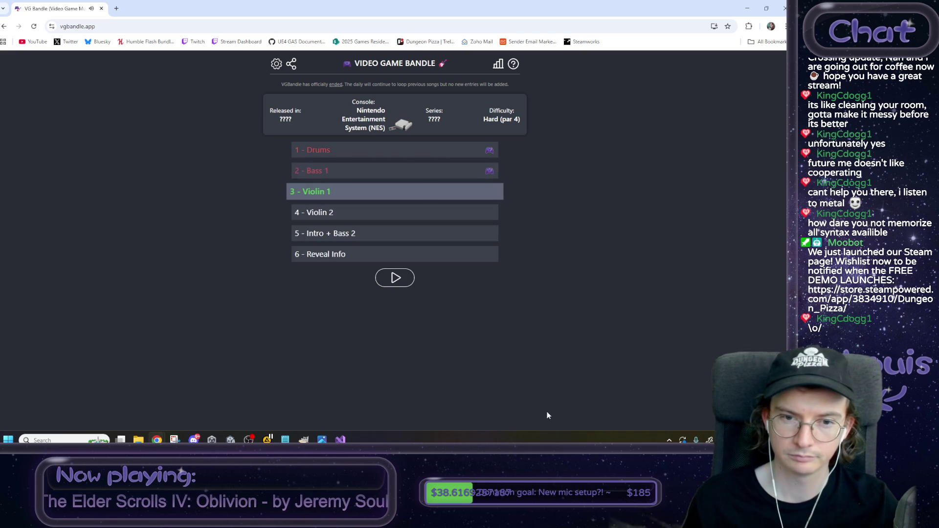
Step: Play and replay the Violin 1 clip
{"action": "left_click", "coordinate": [395, 278]}
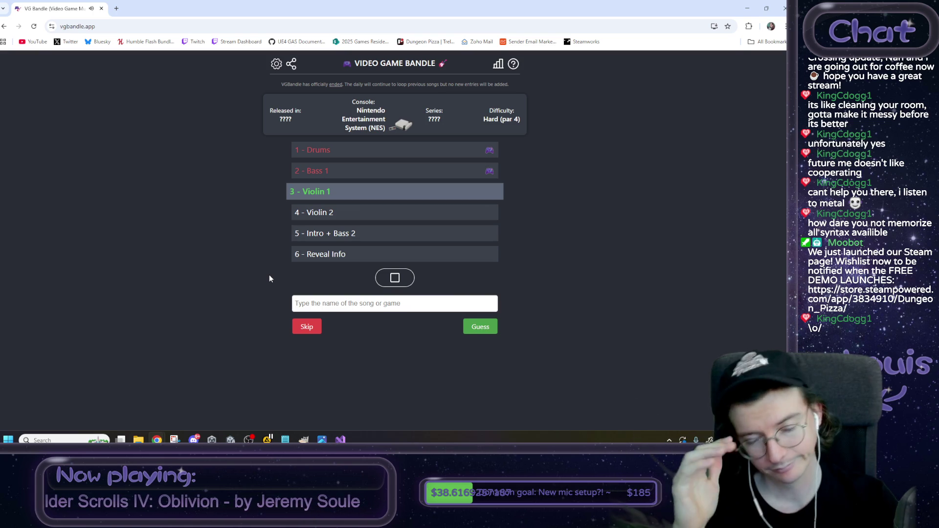
{"action": "left_click_drag", "start_coordinate": [331, 191], "coordinate": [294, 190]}
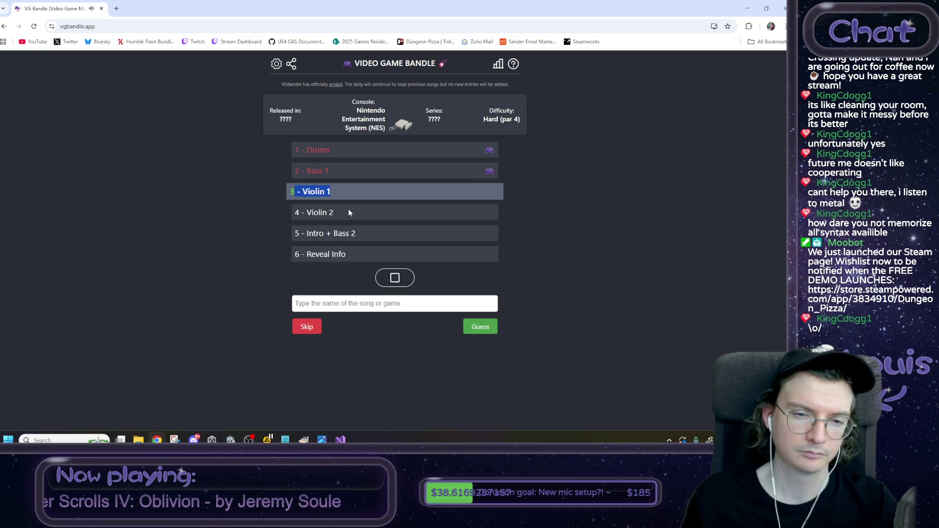
{"action": "left_click", "coordinate": [346, 210]}
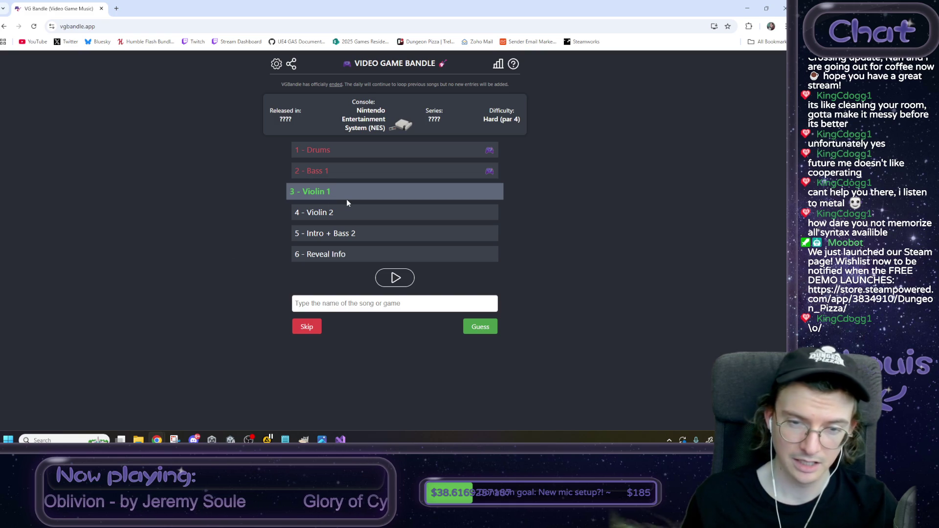
{"action": "left_click_drag", "start_coordinate": [336, 212], "coordinate": [221, 216]}
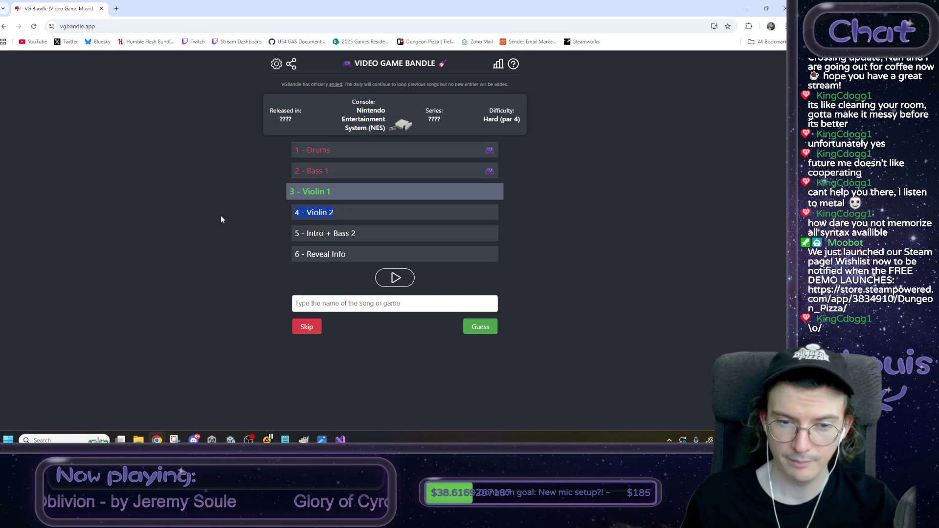
{"action": "left_click_drag", "start_coordinate": [360, 233], "coordinate": [274, 237]}
{"action": "left_click", "coordinate": [321, 233]}
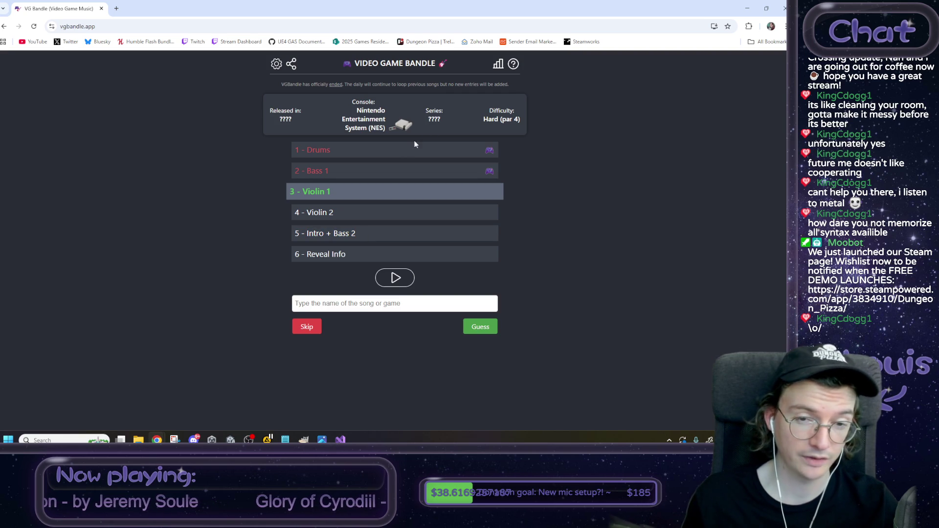
{"action": "double_click", "coordinate": [308, 233]}
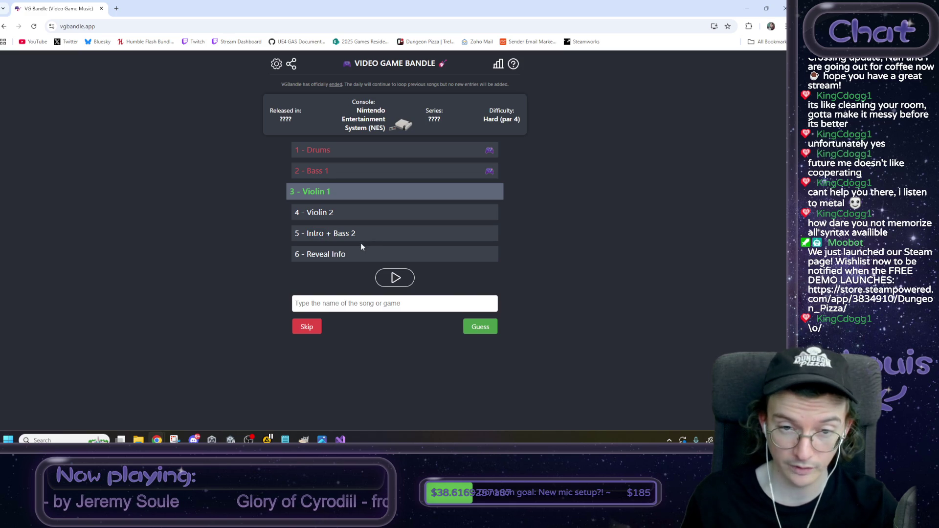
{"action": "left_click_drag", "start_coordinate": [339, 265], "coordinate": [327, 137]}
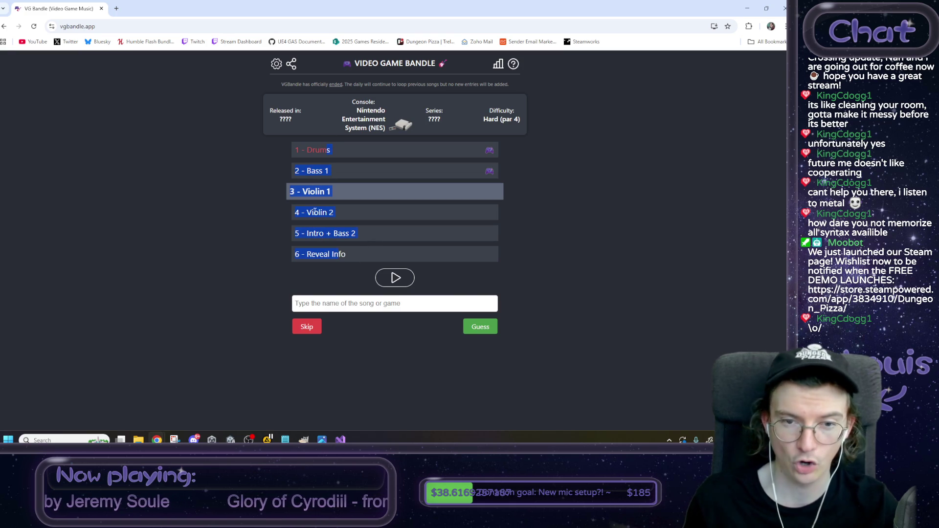
{"action": "left_click", "coordinate": [338, 215]}
{"action": "left_click", "coordinate": [395, 278]}
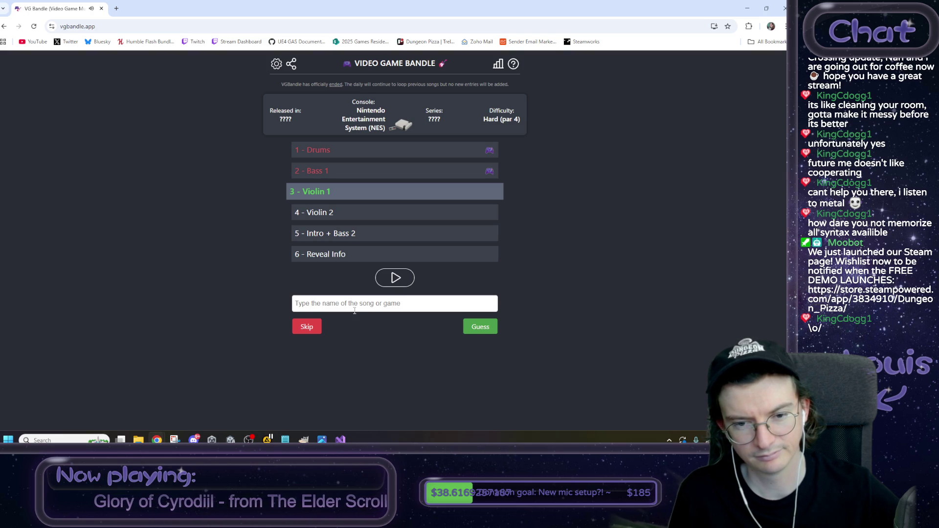
Step: Guess Double Dragon's Title Theme for the Violin 1 clip
{"action": "left_click", "coordinate": [355, 310]}
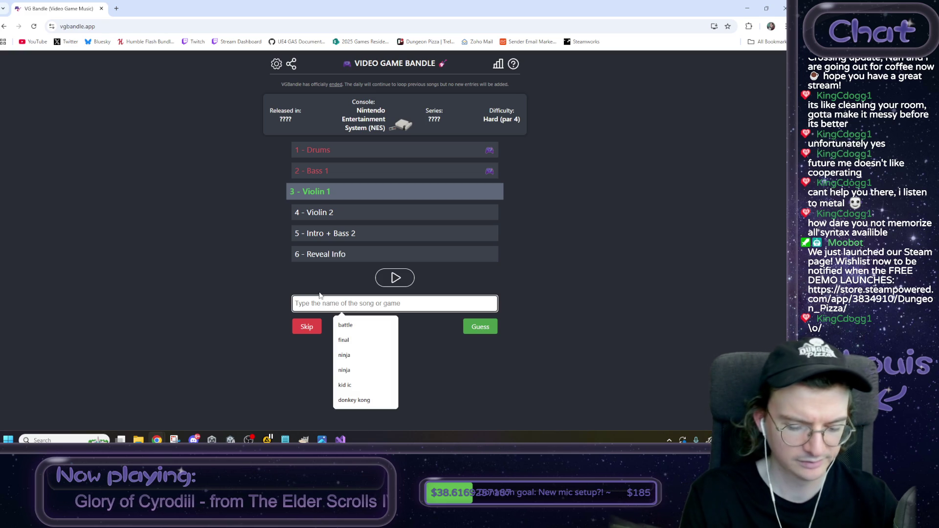
{"action": "type", "text": "double"}
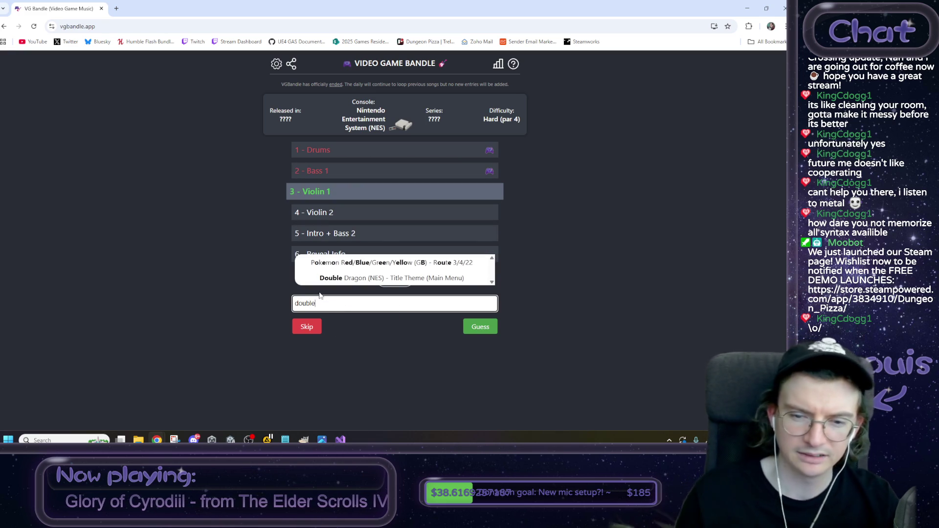
{"action": "left_click", "coordinate": [345, 278]}
{"action": "left_click", "coordinate": [479, 327]}
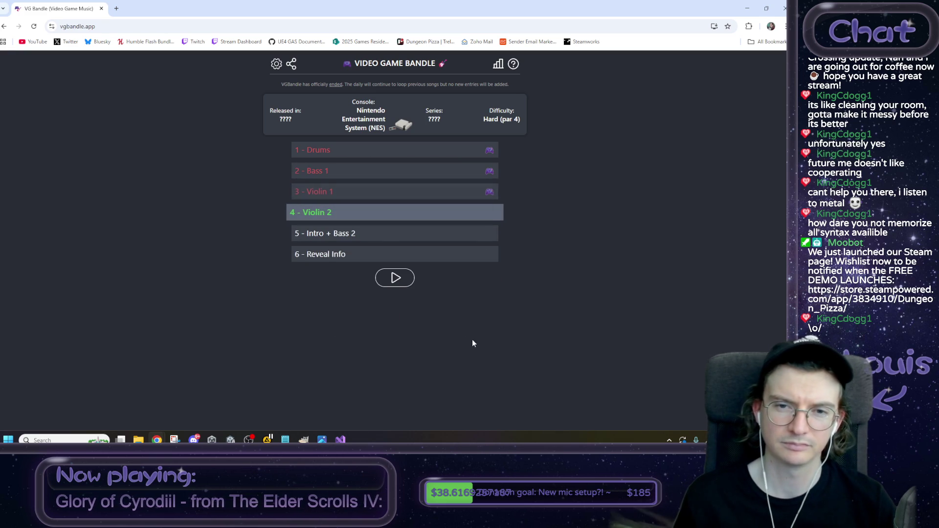
Step: Play Violin 2 and guess Ninja Gaiden (NES) – Unbreakable Determination (Act 4 Stage 2)
{"action": "left_click_drag", "start_coordinate": [338, 212], "coordinate": [239, 213]}
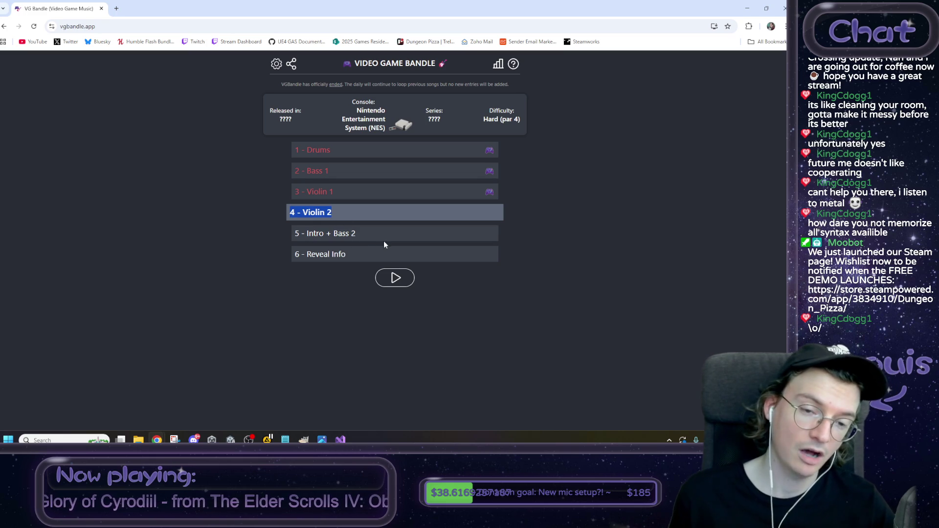
{"action": "left_click", "coordinate": [323, 233]}
{"action": "left_click", "coordinate": [393, 277]}
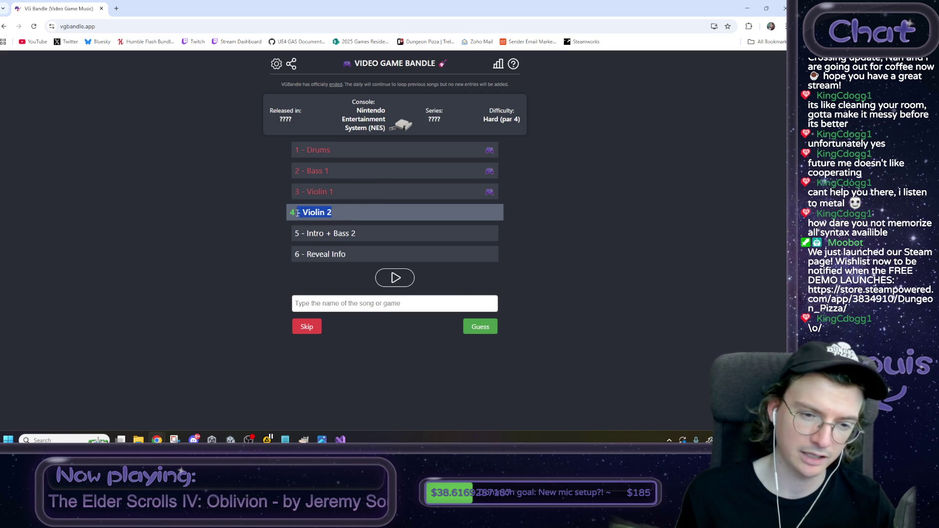
{"action": "left_click", "coordinate": [348, 303]}
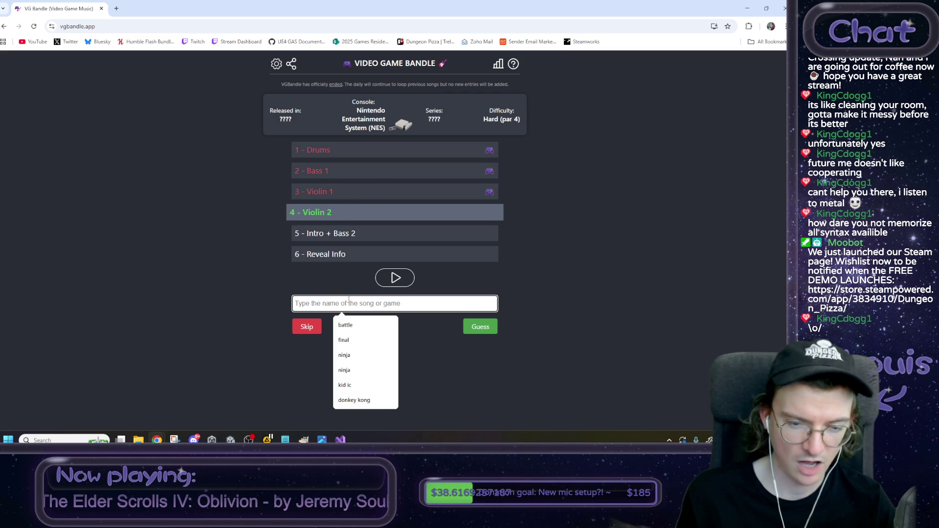
{"action": "left_click", "coordinate": [239, 289]}
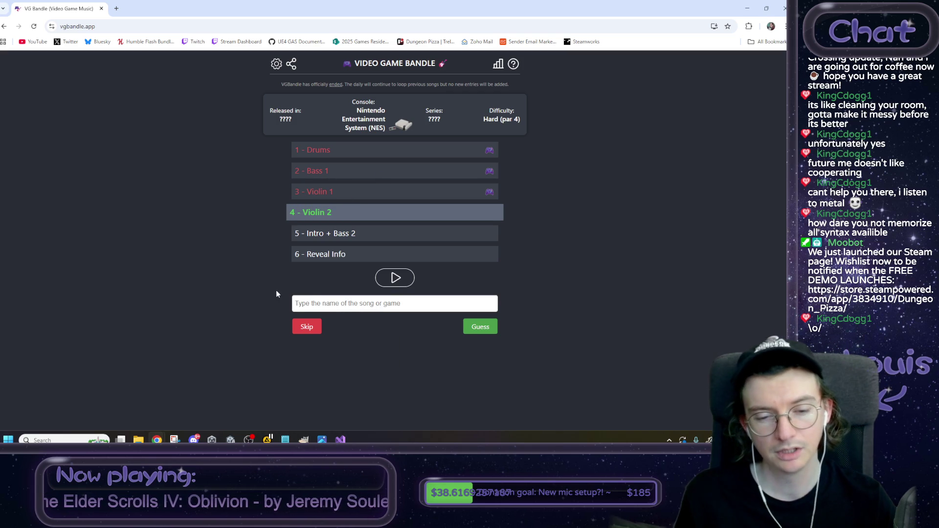
{"action": "left_click", "coordinate": [342, 303]}
{"action": "left_click", "coordinate": [354, 359]}
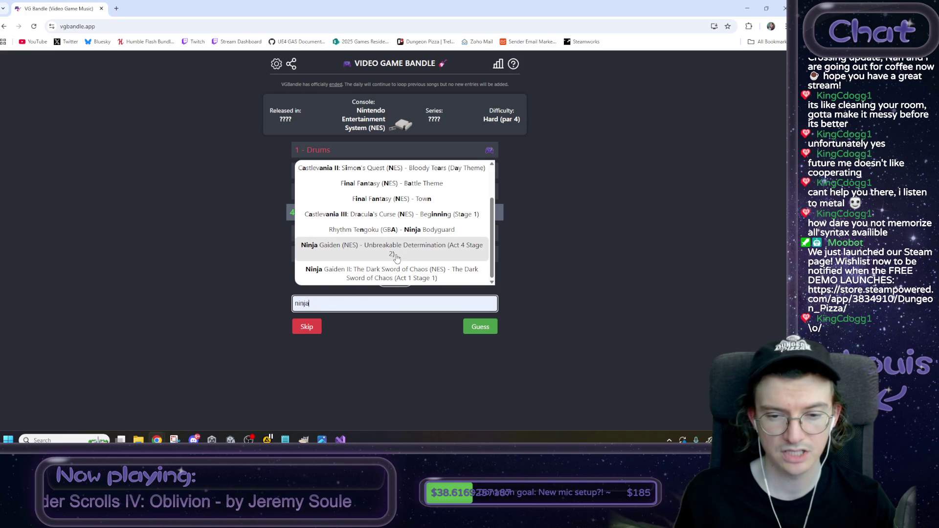
{"action": "left_click", "coordinate": [396, 256]}
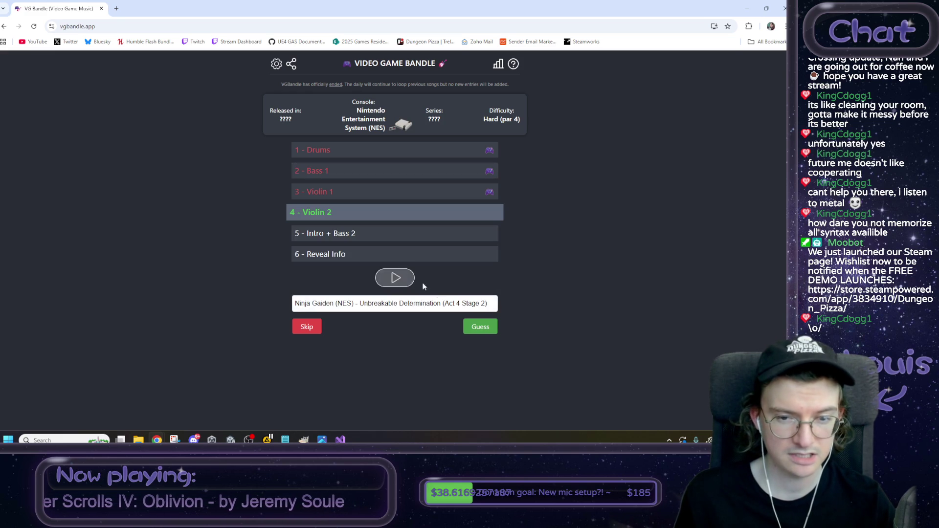
{"action": "left_click", "coordinate": [481, 326]}
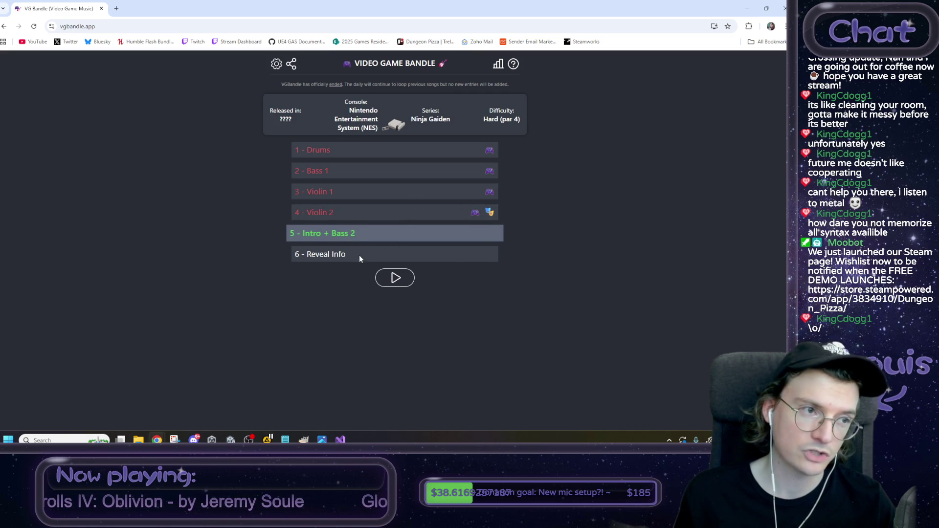
Step: Play the Intro + Bass 2 clip and pick Ninja Gaiden II from the 'ninja gaiden' suggestions
{"action": "left_click_drag", "start_coordinate": [302, 233], "coordinate": [383, 231]}
{"action": "left_click", "coordinate": [391, 277]}
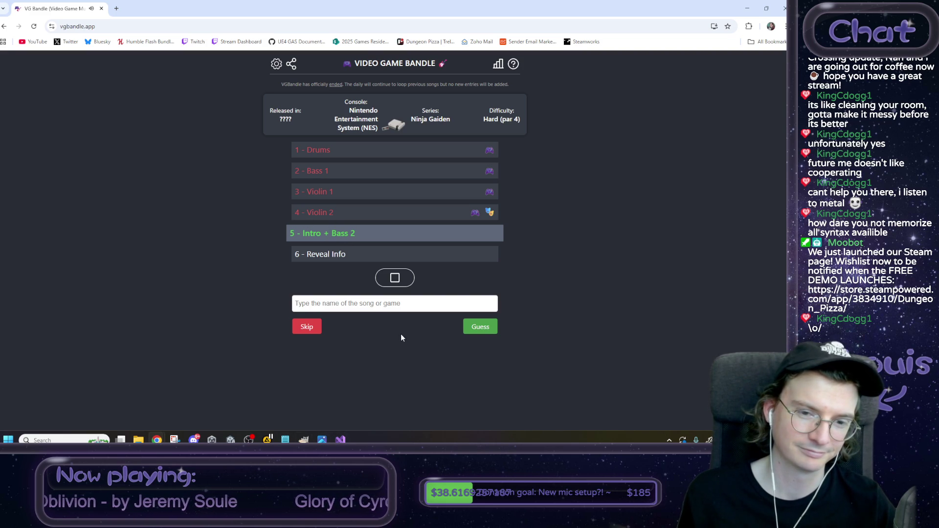
{"action": "left_click", "coordinate": [391, 303]}
{"action": "type", "text": "nin"}
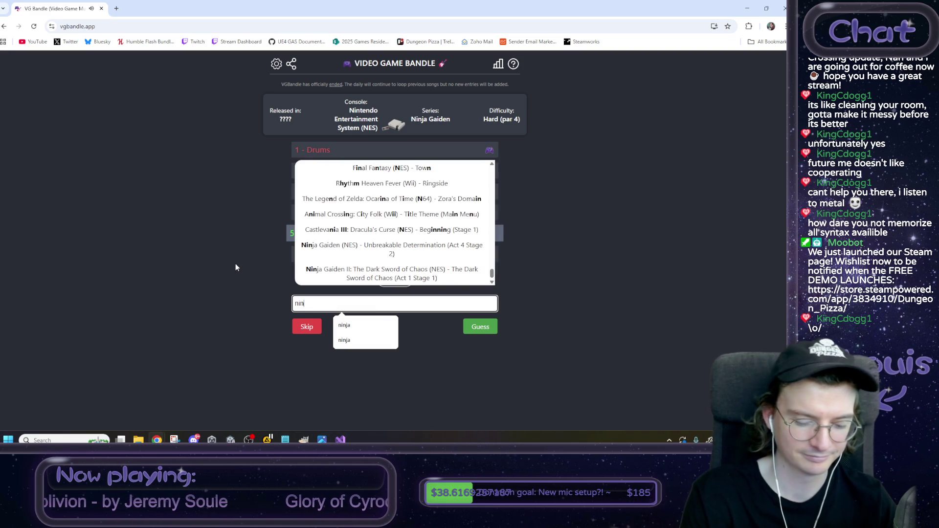
{"action": "type", "text": "ja gaiden"}
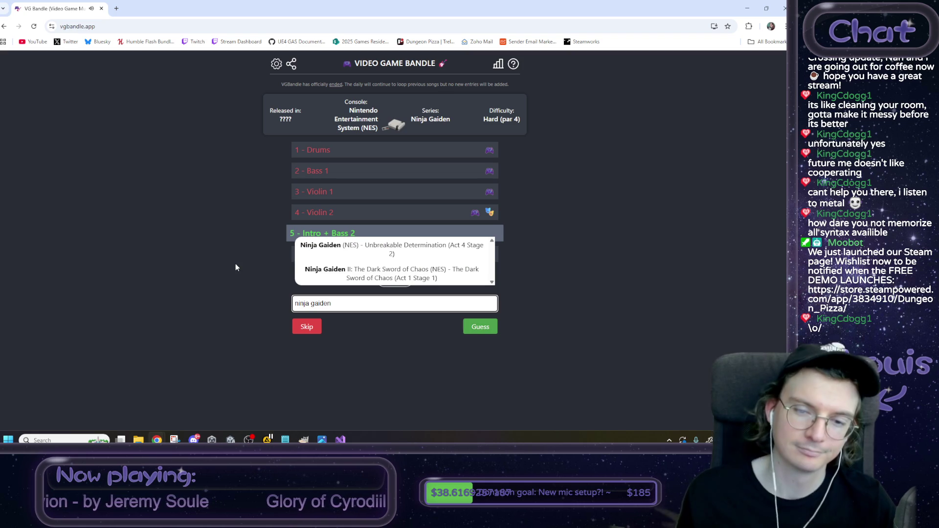
{"action": "left_click", "coordinate": [391, 274]}
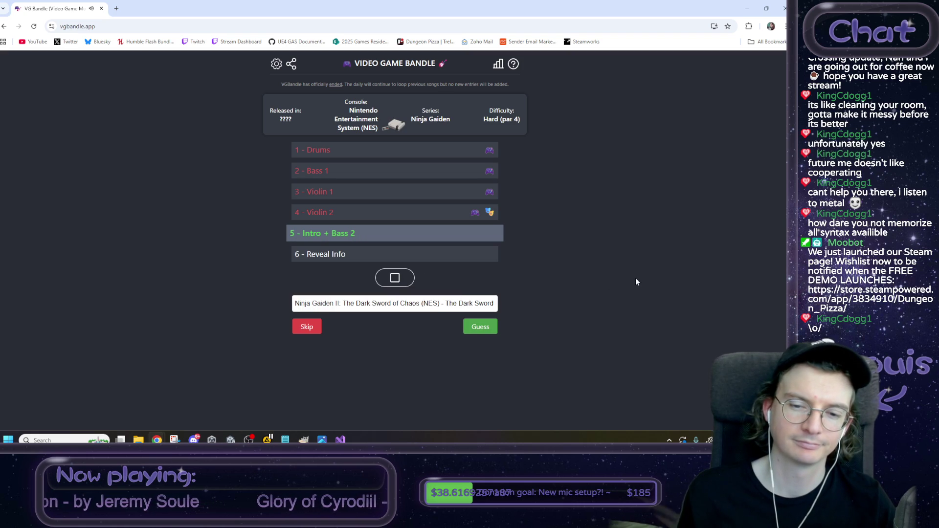
Step: Check the Ninja Gaiden II: The Dark Sword of Chaos (Act 1 Stage 1) title and submit the guess
{"action": "left_click_drag", "start_coordinate": [458, 304], "coordinate": [488, 305]}
{"action": "left_click", "coordinate": [463, 303]}
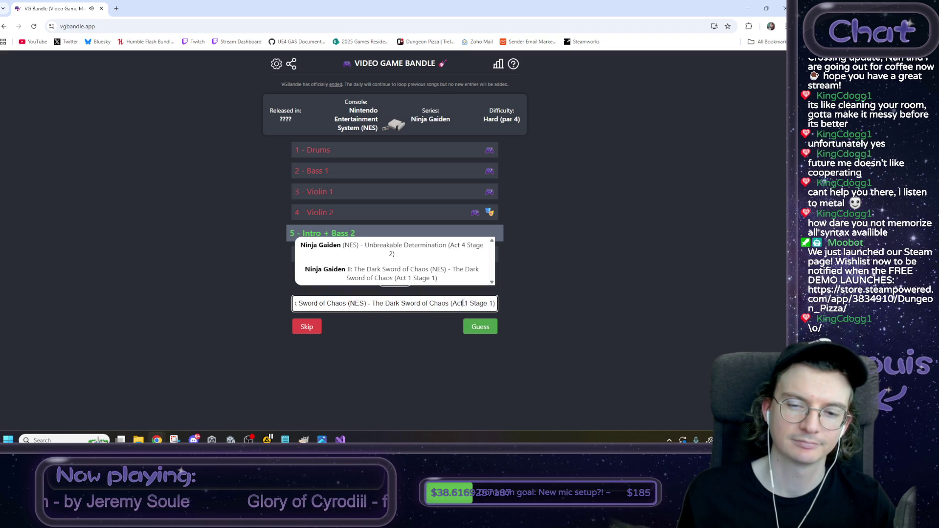
{"action": "left_click", "coordinate": [531, 291]}
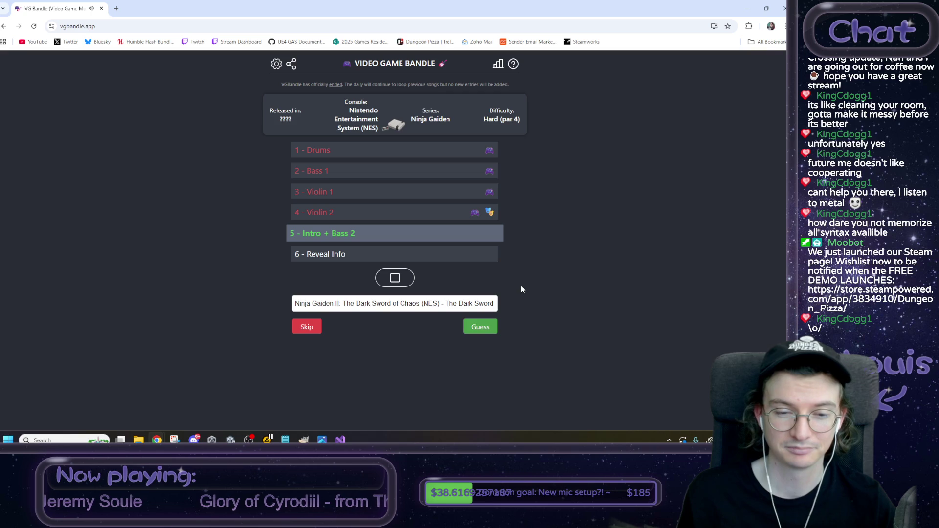
{"action": "mouse_move", "coordinate": [302, 304]}
{"action": "left_mouse_down"}
{"action": "mouse_move", "coordinate": [350, 304]}
{"action": "mouse_move", "coordinate": [341, 305]}
{"action": "left_mouse_up"}
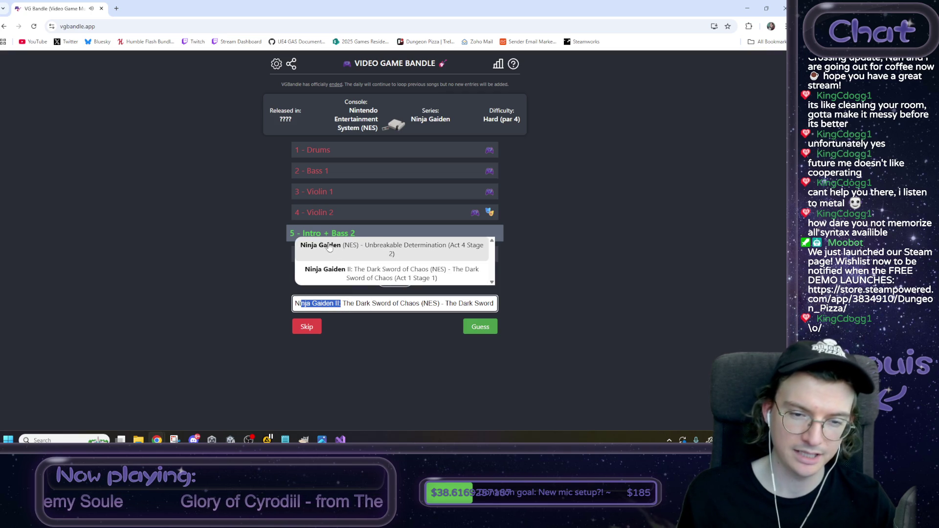
{"action": "left_click", "coordinate": [431, 365]}
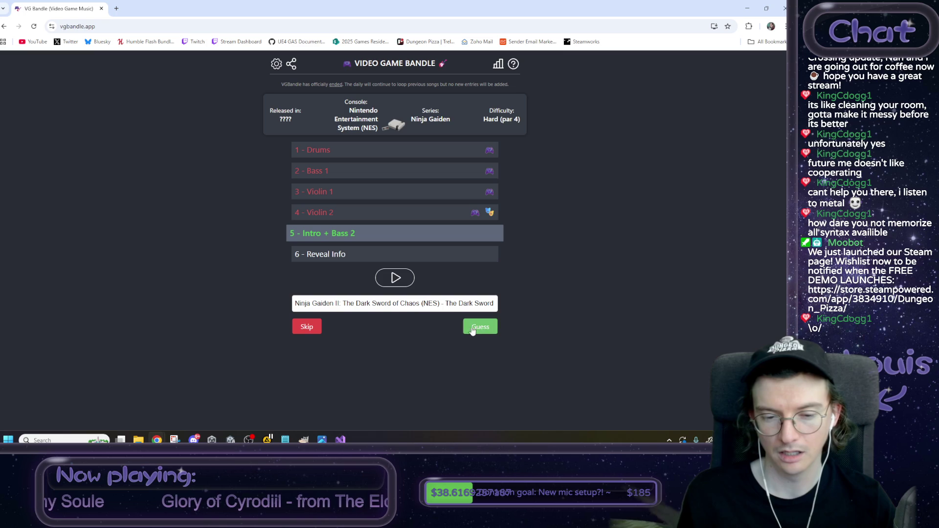
{"action": "left_click_drag", "start_coordinate": [339, 304], "coordinate": [285, 304]}
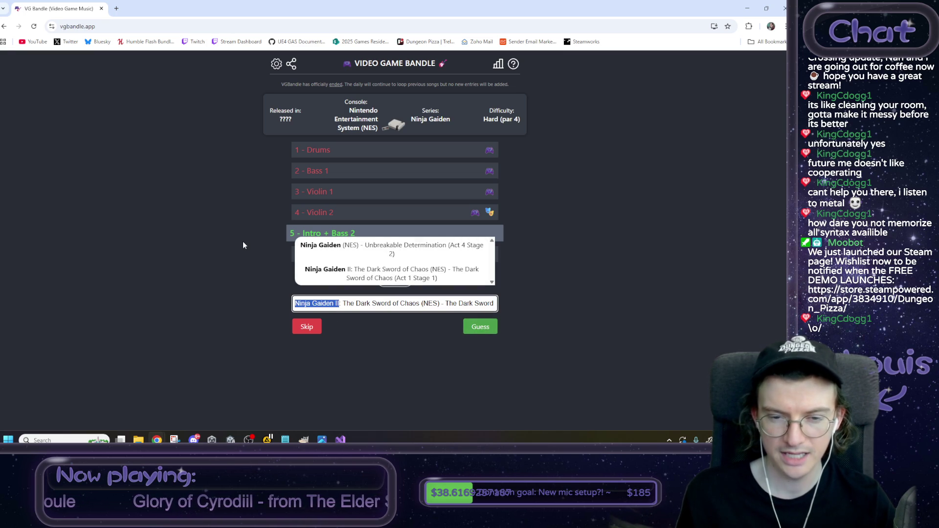
{"action": "left_click", "coordinate": [481, 327]}
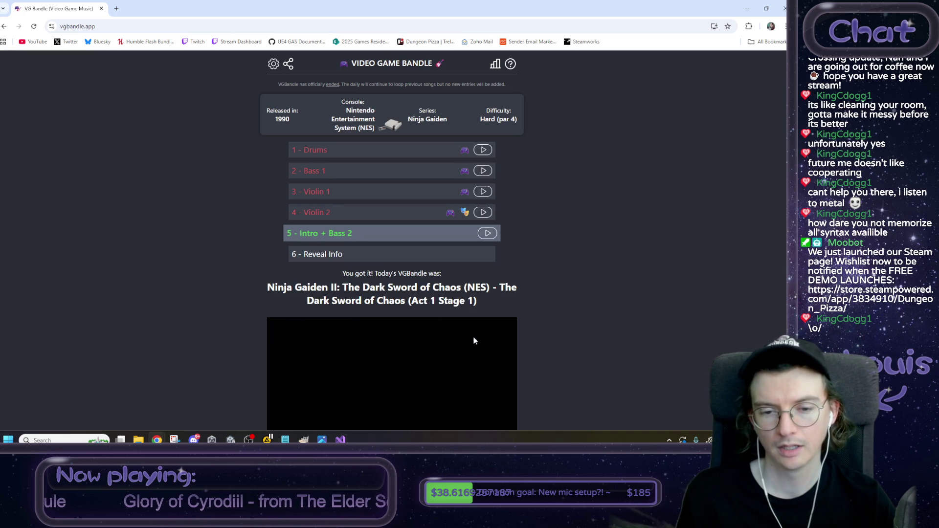
Step: Play the revealed Ninja Gaiden II soundtrack video and turn its volume down
{"action": "scroll", "coordinate": [538, 338], "scroll_direction": "down", "scroll_amount": 3}
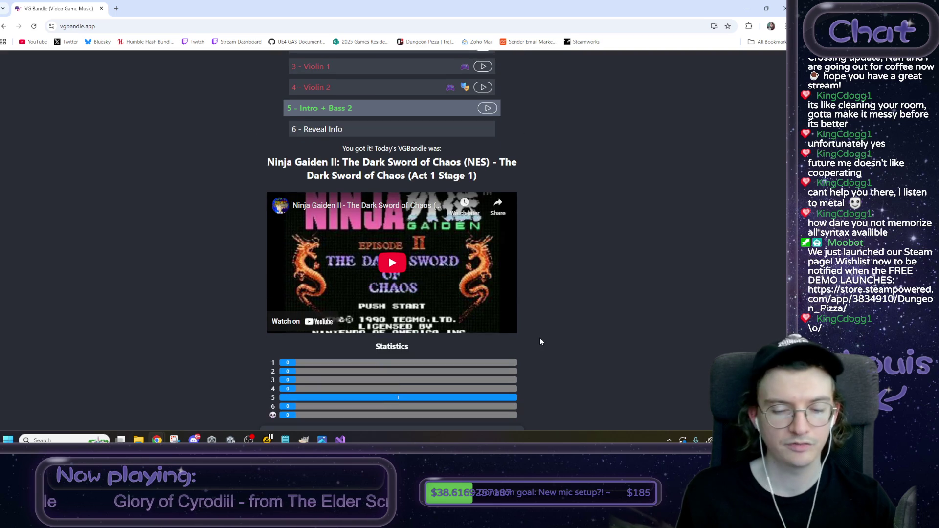
{"action": "scroll", "coordinate": [539, 337], "scroll_direction": "down", "scroll_amount": 1}
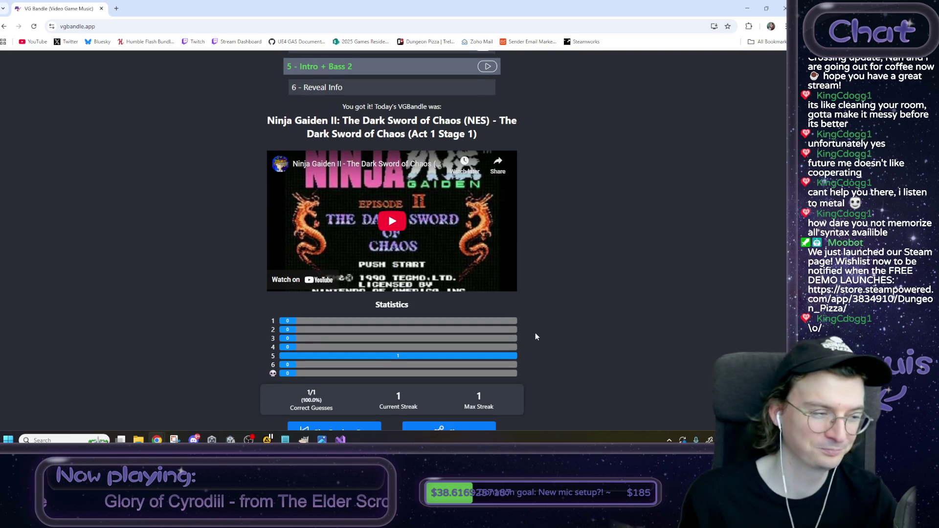
{"action": "scroll", "coordinate": [536, 337], "scroll_direction": "up", "scroll_amount": 1}
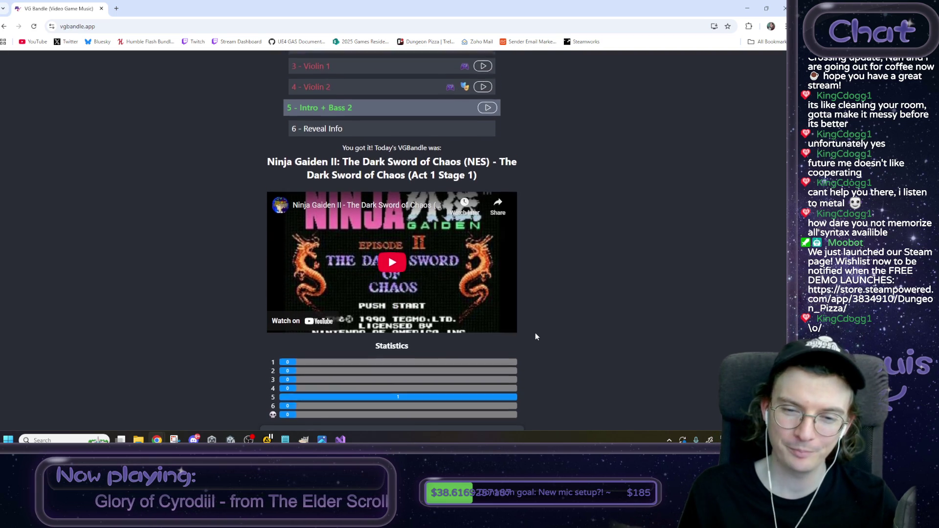
{"action": "scroll", "coordinate": [535, 336], "scroll_direction": "up", "scroll_amount": 1}
{"action": "left_click", "coordinate": [392, 304]}
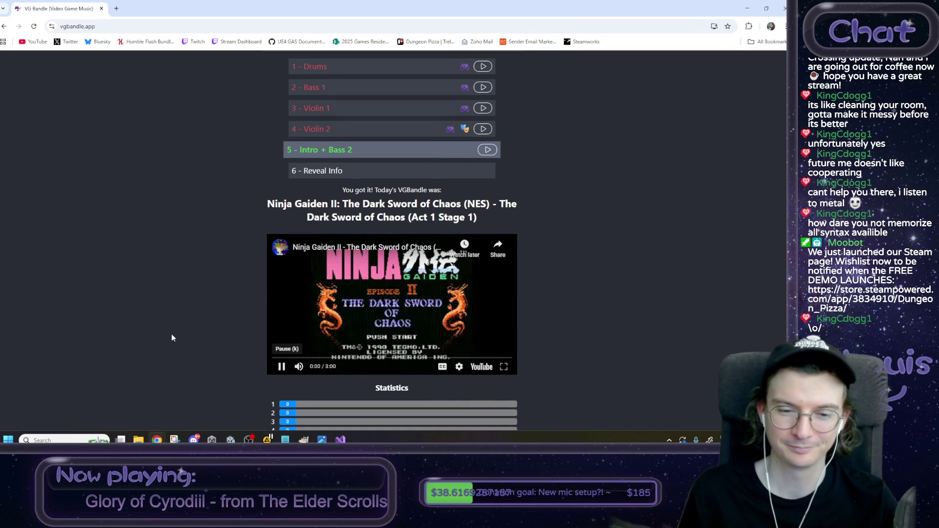
{"action": "left_click_drag", "start_coordinate": [328, 370], "coordinate": [318, 372]}
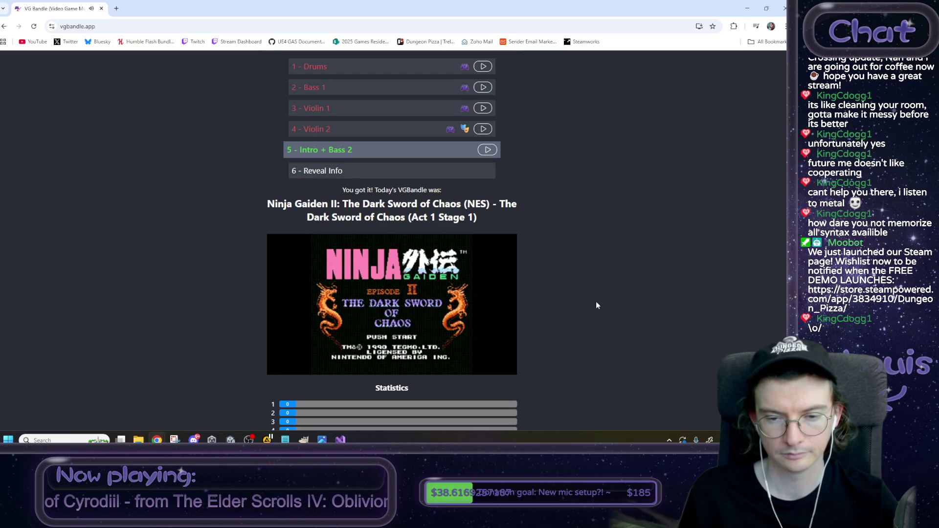
Step: Review the results for The Dark Sword of Chaos (Act 1 Stage 1), solved on the fifth clip
{"action": "mouse_move", "coordinate": [447, 290]}
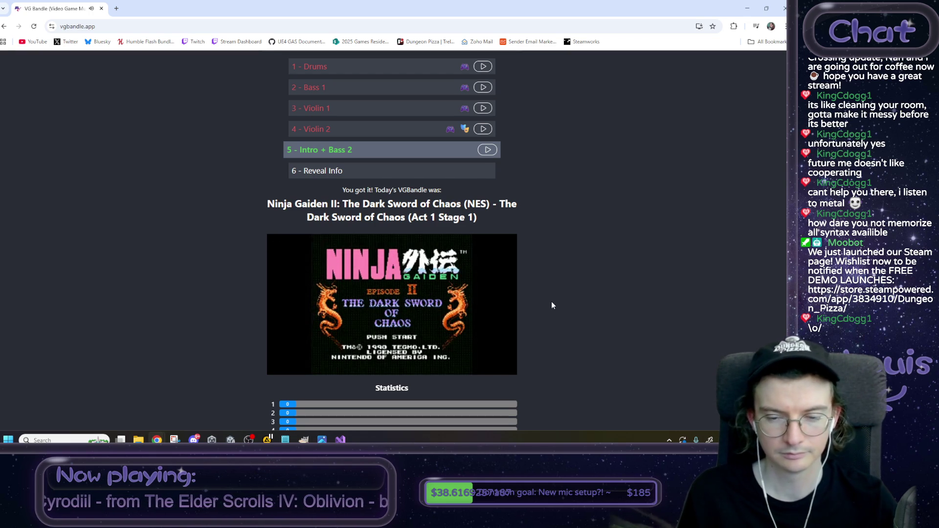
{"action": "scroll", "coordinate": [546, 315], "scroll_direction": "up", "scroll_amount": 1}
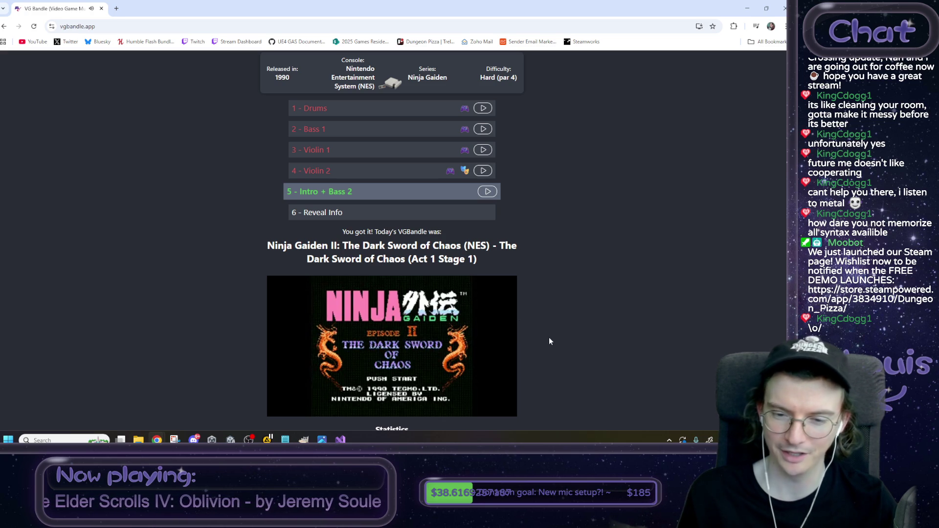
{"action": "scroll", "coordinate": [608, 376], "scroll_direction": "down", "scroll_amount": 3}
{"action": "scroll", "coordinate": [607, 375], "scroll_direction": "up", "scroll_amount": 2}
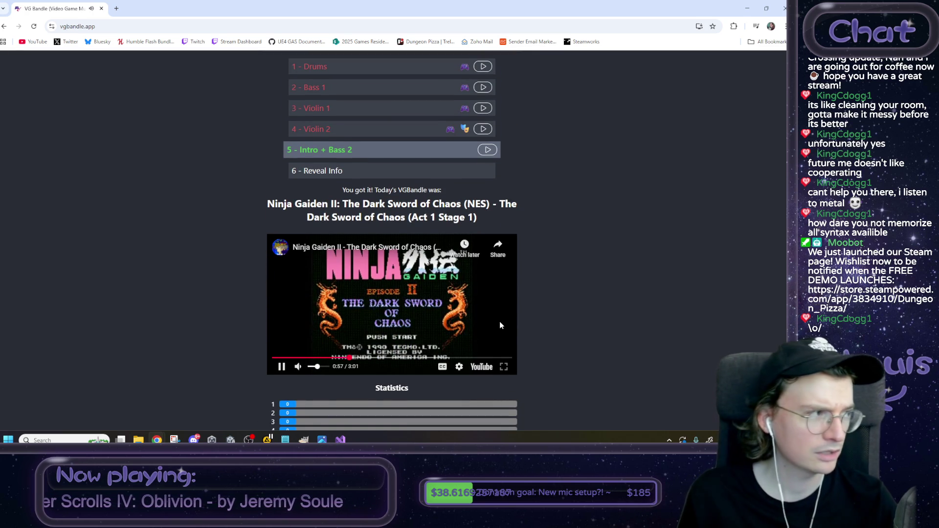
{"action": "scroll", "coordinate": [507, 336], "scroll_direction": "up", "scroll_amount": 2}
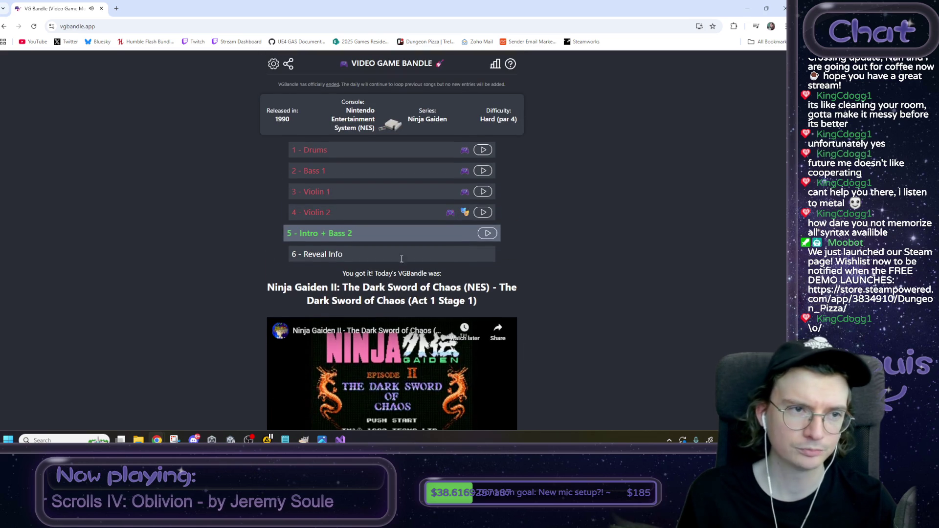
{"action": "left_click", "coordinate": [114, 27]}
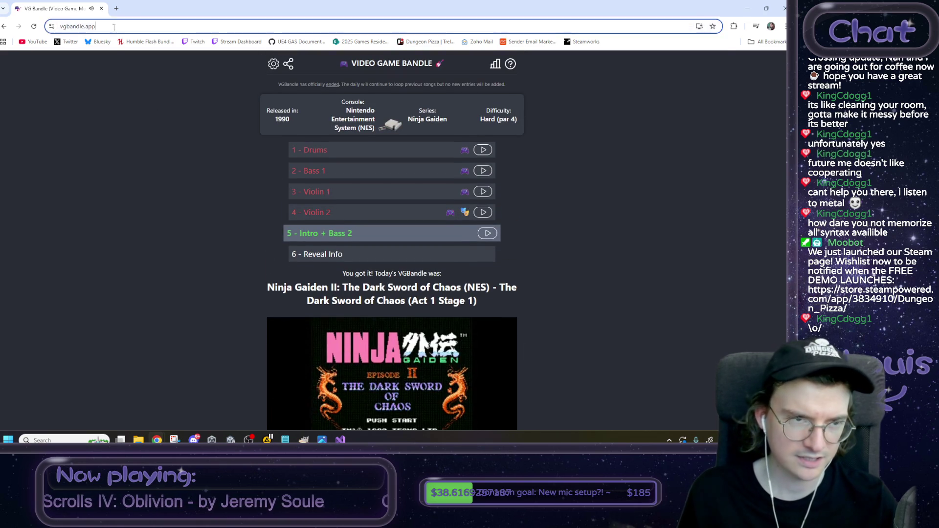
Step: Search Google for 'mario heardle', open the game site, and dismiss its support and how-to-play notices
{"action": "type", "text": "mario heardle"}
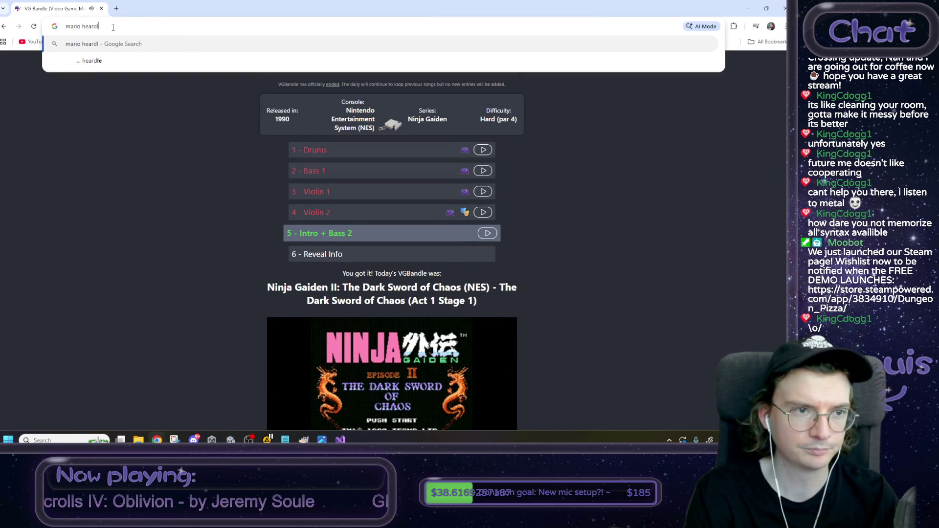
{"action": "key", "text": "Return"}
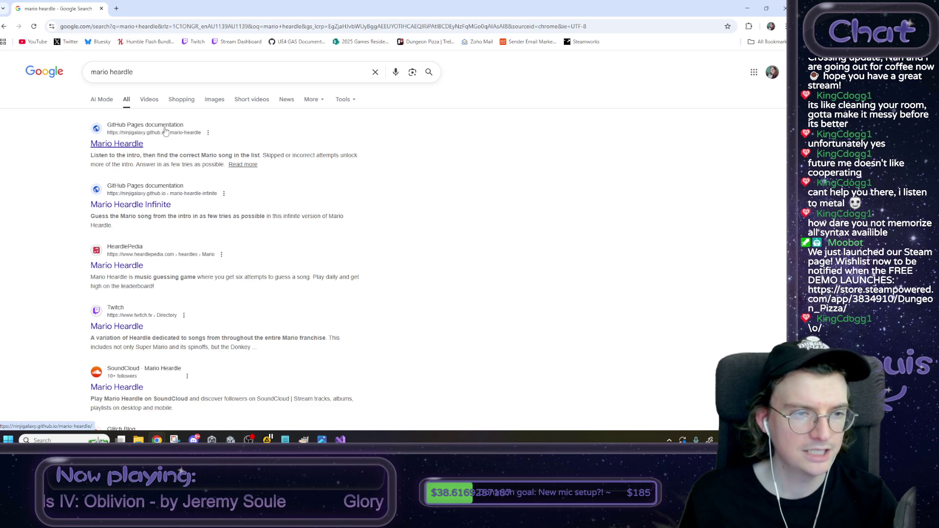
{"action": "left_click", "coordinate": [171, 131]}
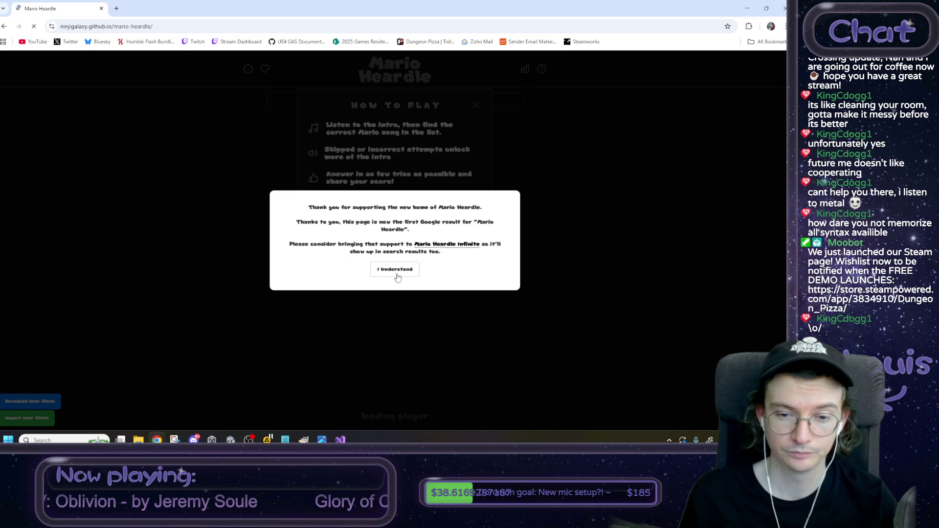
{"action": "left_click", "coordinate": [395, 272]}
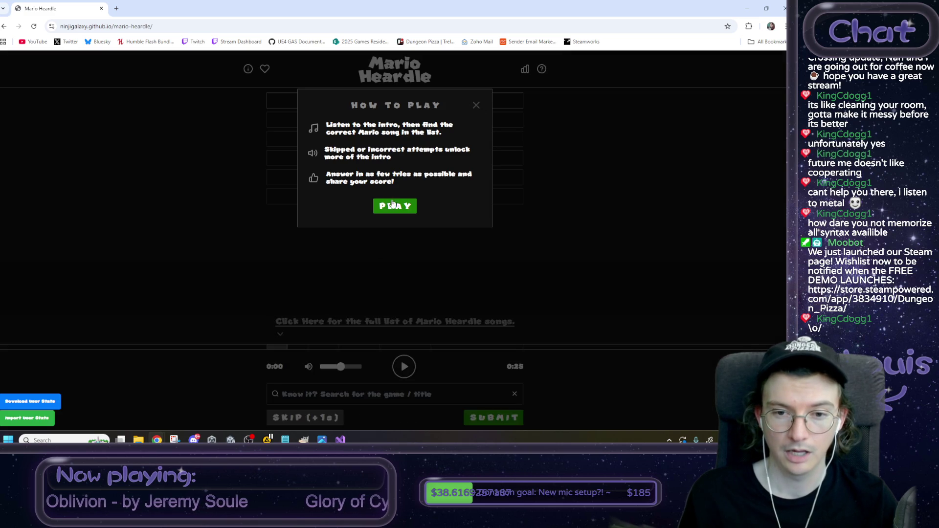
{"action": "left_click", "coordinate": [390, 205]}
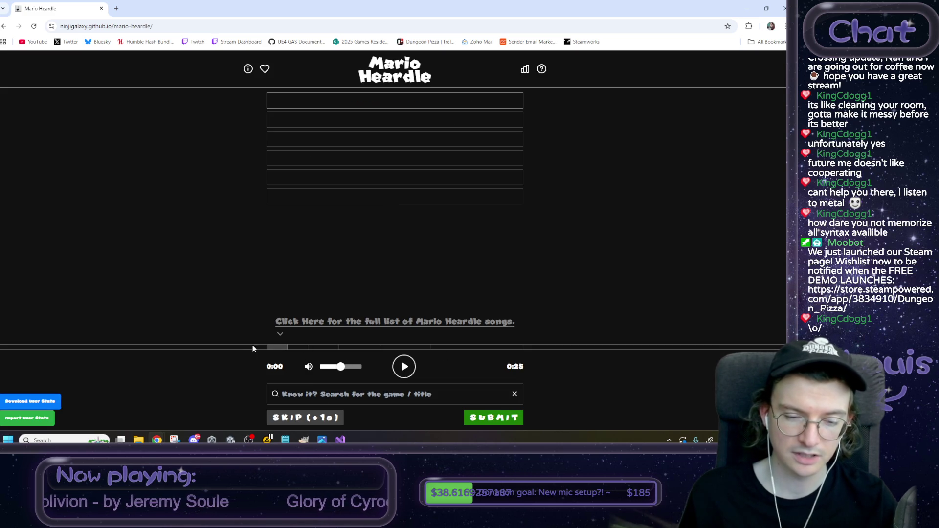
Step: Play the Mario Heardle song intro clip several times to listen to it
{"action": "left_click", "coordinate": [402, 373]}
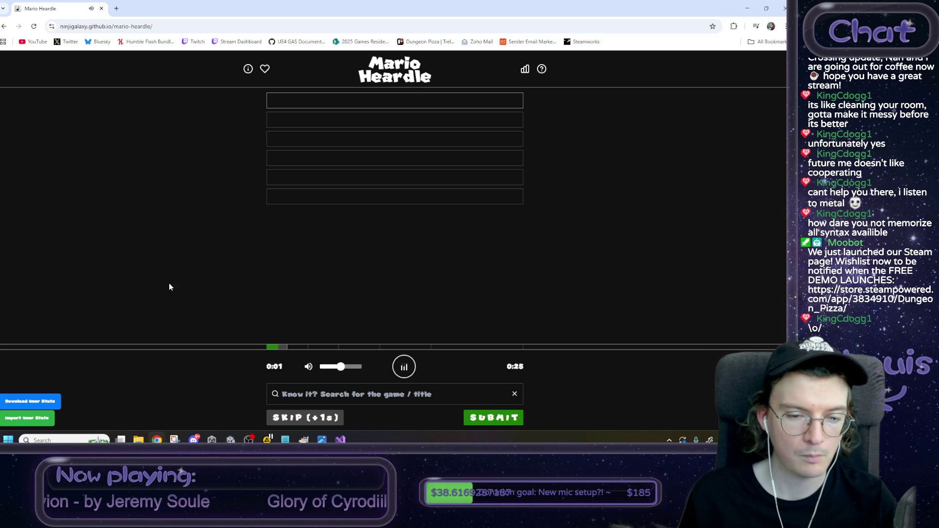
{"action": "left_click", "coordinate": [401, 368]}
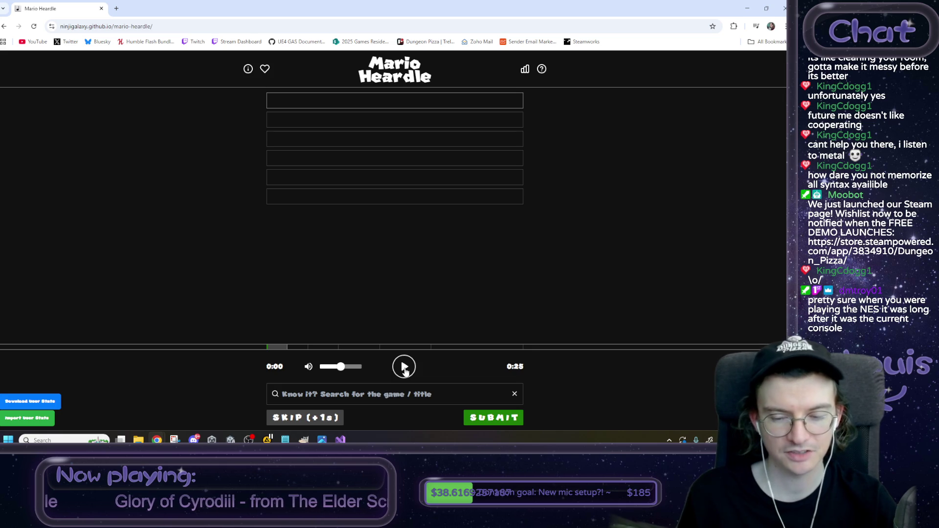
{"action": "left_click", "coordinate": [405, 372]}
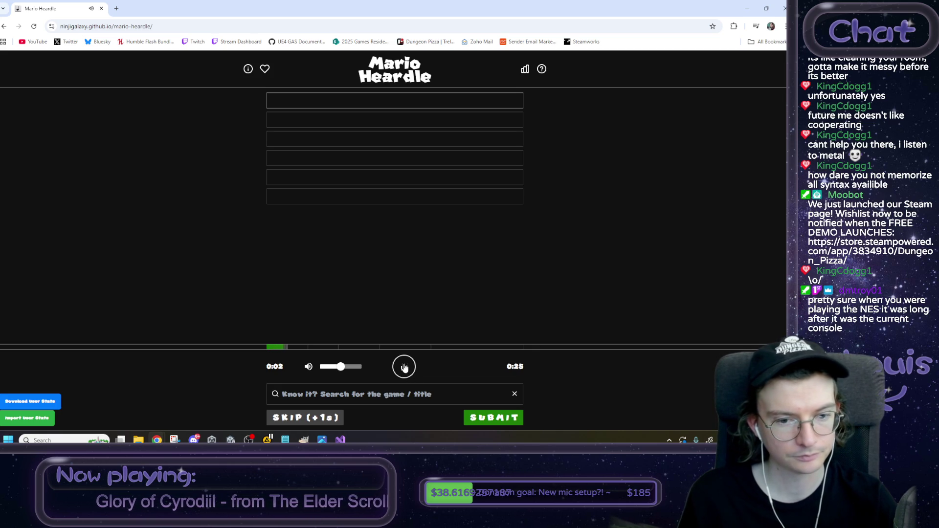
{"action": "left_click", "coordinate": [403, 367]}
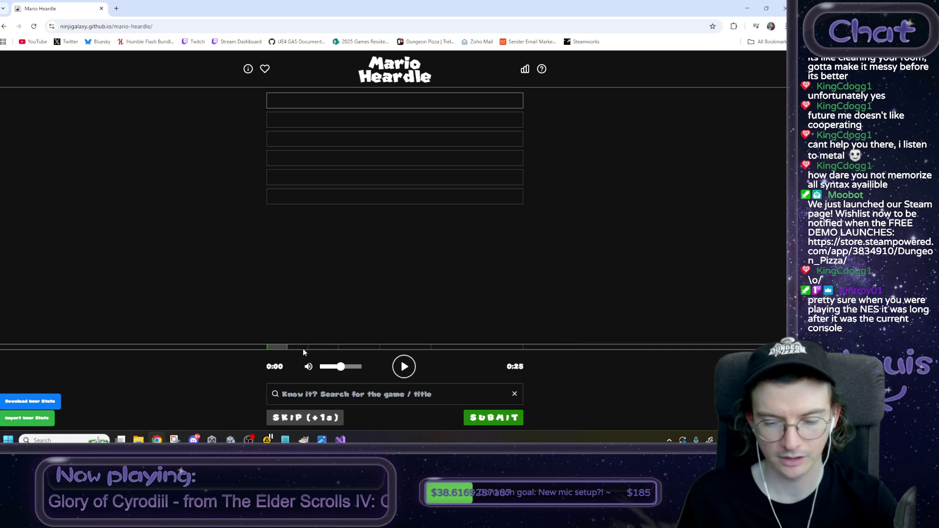
{"action": "left_click", "coordinate": [405, 368]}
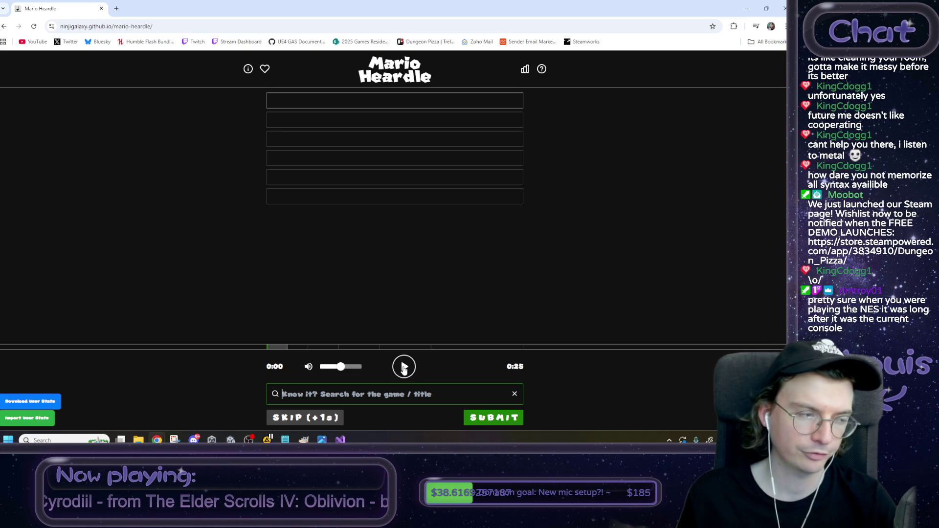
Step: Replay the clip once more and search the song list for 'mario kart arca'
{"action": "left_click", "coordinate": [404, 369]}
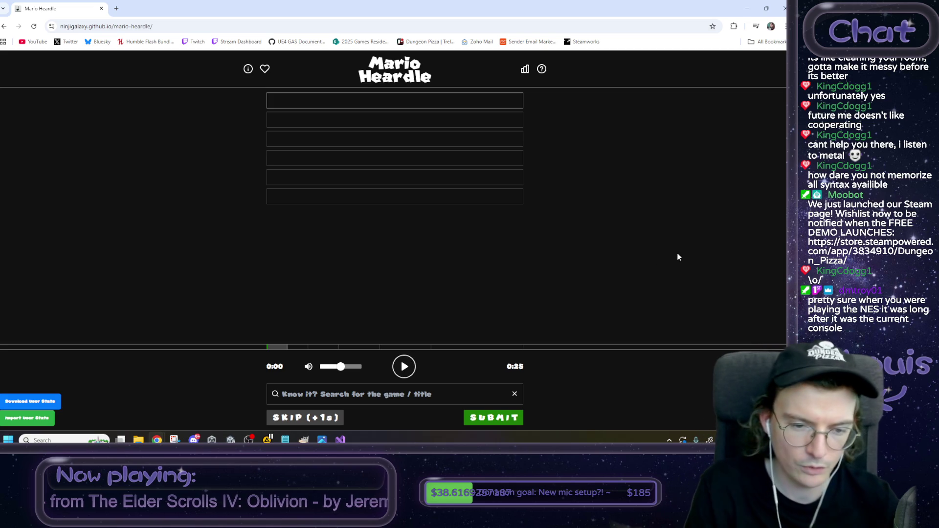
{"action": "left_click", "coordinate": [405, 397]}
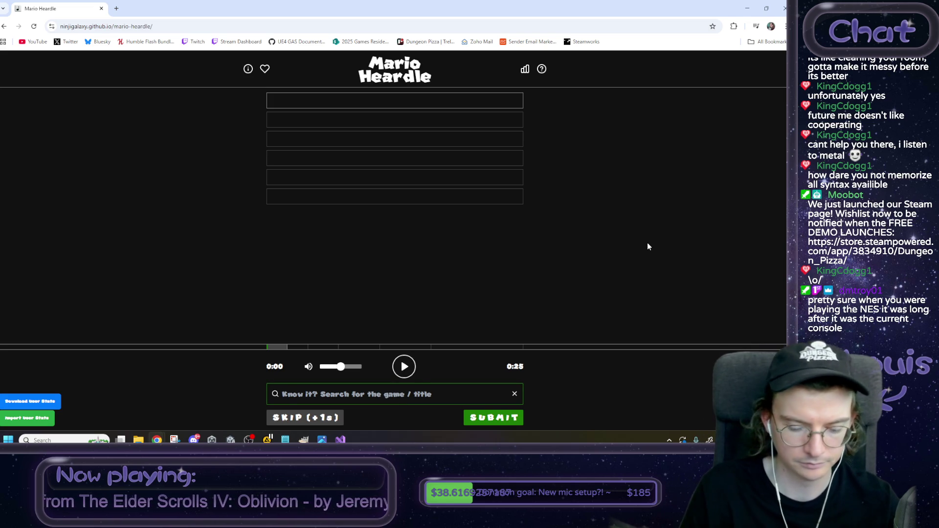
{"action": "type", "text": "mario kart arca"}
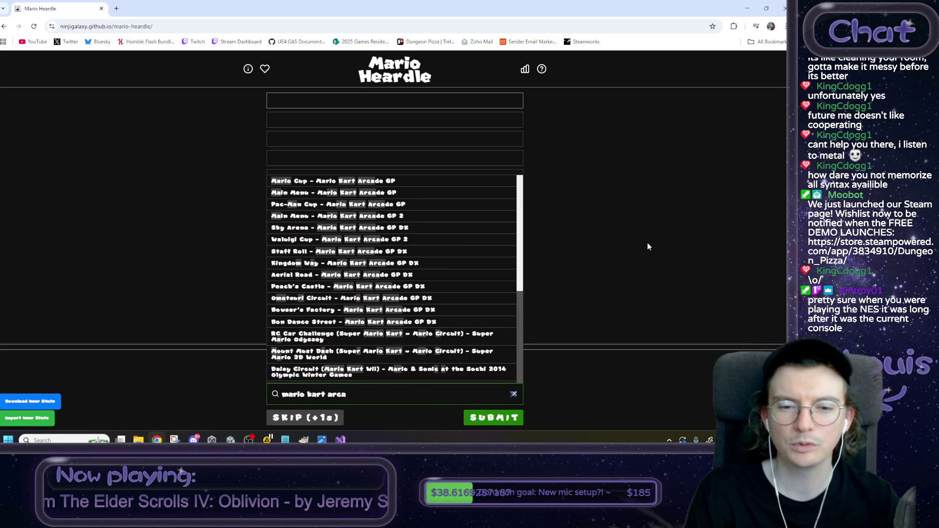